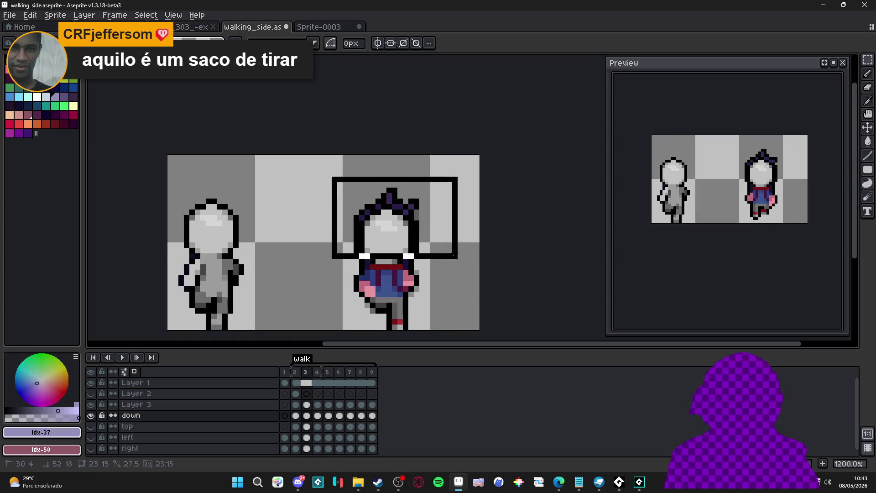
Remove the dark hair from the clothed figure's head on frames 4, 5 and 6.
key("Right")
left_click_drag(327, 161, 443, 228)
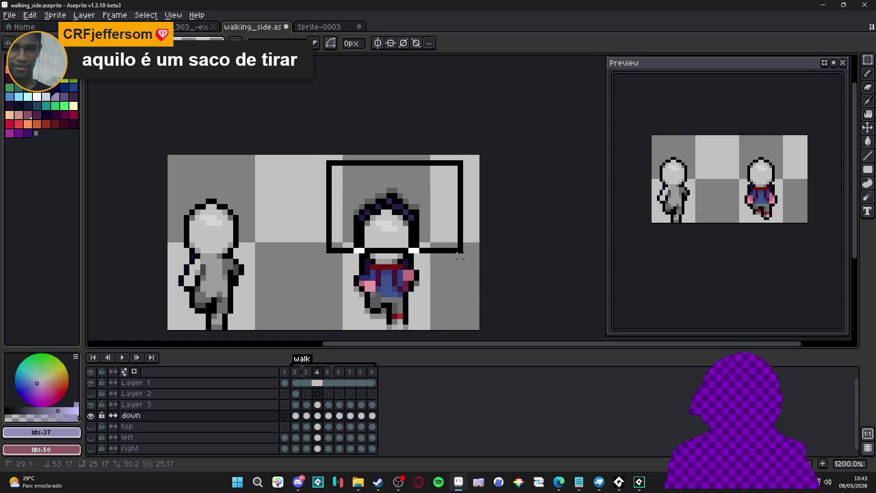
key("Escape")
key("Right")
mouse_move(327, 167)
left_mouse_down()
mouse_move(433, 223)
mouse_move(461, 256)
left_mouse_up()
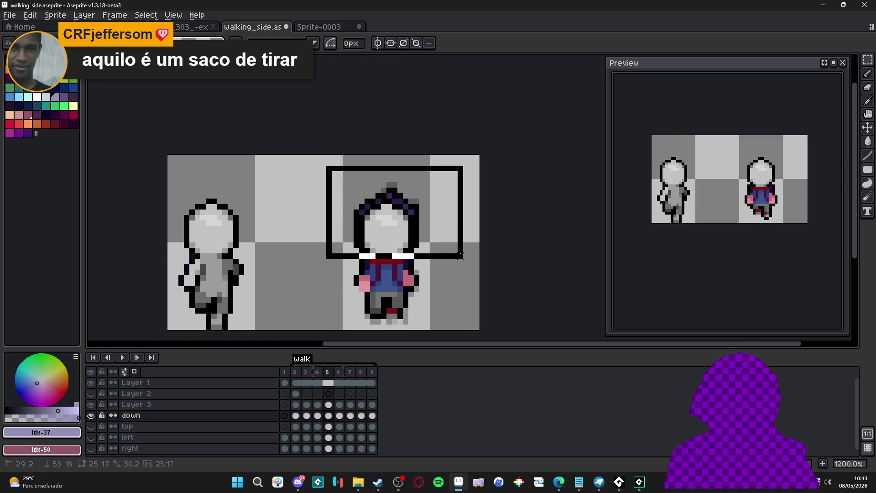
key("Escape")
key("Right")
mouse_move(317, 161)
left_mouse_down()
mouse_move(456, 231)
mouse_move(466, 255)
left_mouse_up()
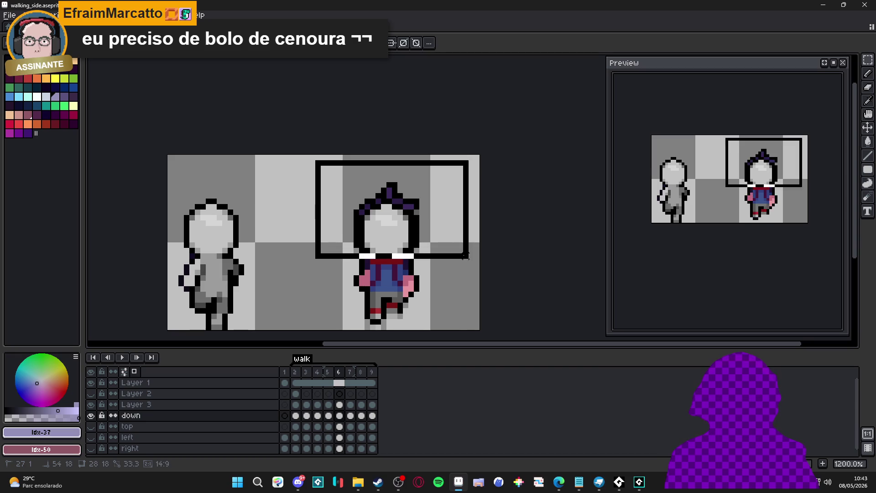
key("Escape")
Remove the hair on frames 7, 8 and 9, then return to frame 2.
key("Right")
mouse_move(328, 167)
left_mouse_down()
mouse_move(470, 260)
mouse_move(464, 256)
left_mouse_up()
key("Escape")
key("Right")
mouse_move(331, 165)
left_mouse_down()
mouse_move(479, 254)
mouse_move(482, 266)
left_mouse_up()
key("Right")
key("u")
left_click_drag(331, 165, 445, 256)
key("Delete")
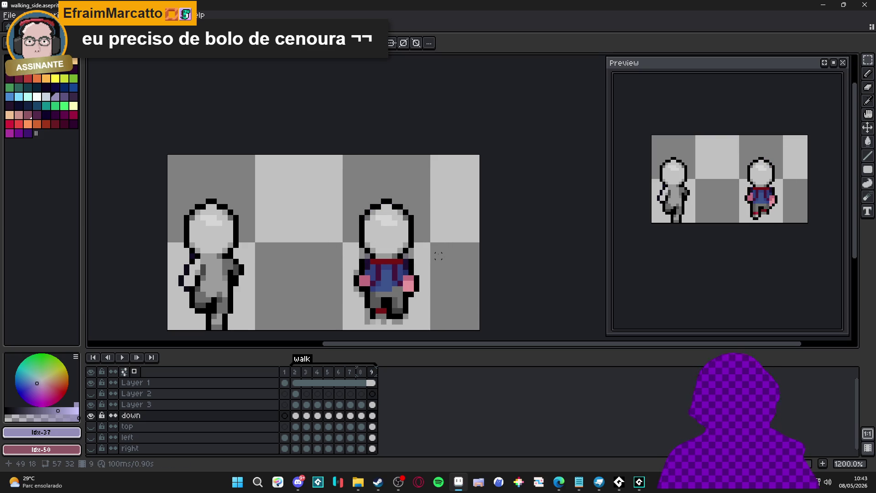
left_click(295, 371)
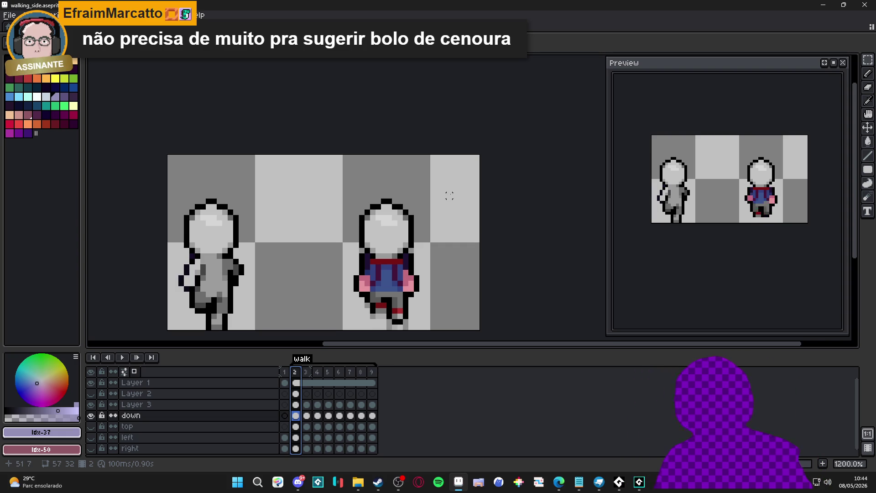
Clear the frame range selection and display frame 3 of the walk animation.
left_click(376, 286)
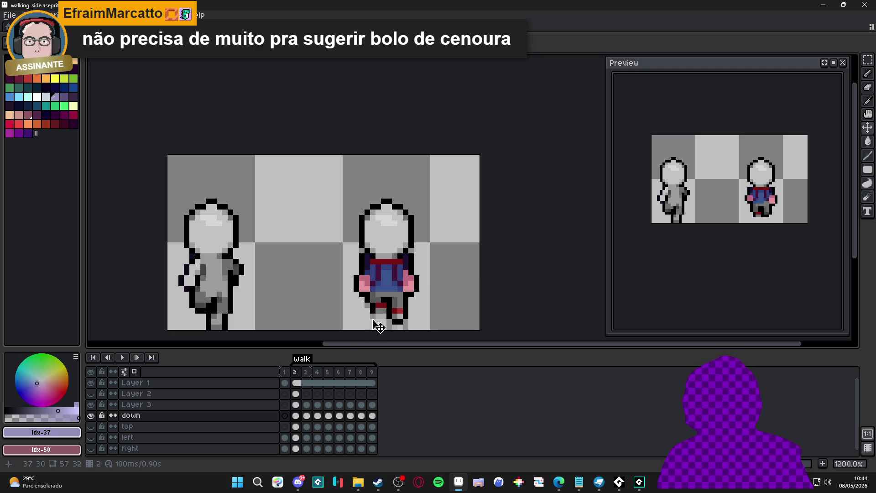
left_click(305, 373)
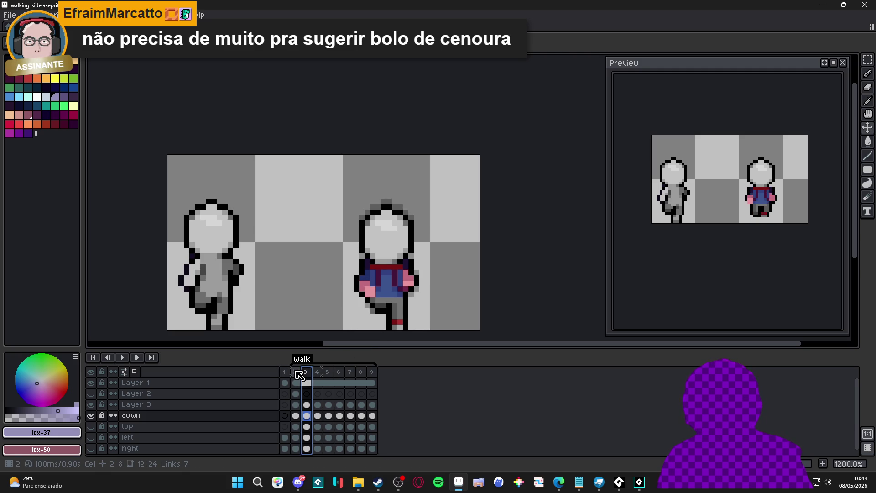
On frame 2, pencil the red leg marks and blue shirt in mannequin grey, undoing the last stroke.
left_click(298, 372)
scroll(390, 266, "up", 1)
left_click(390, 267, "alt")
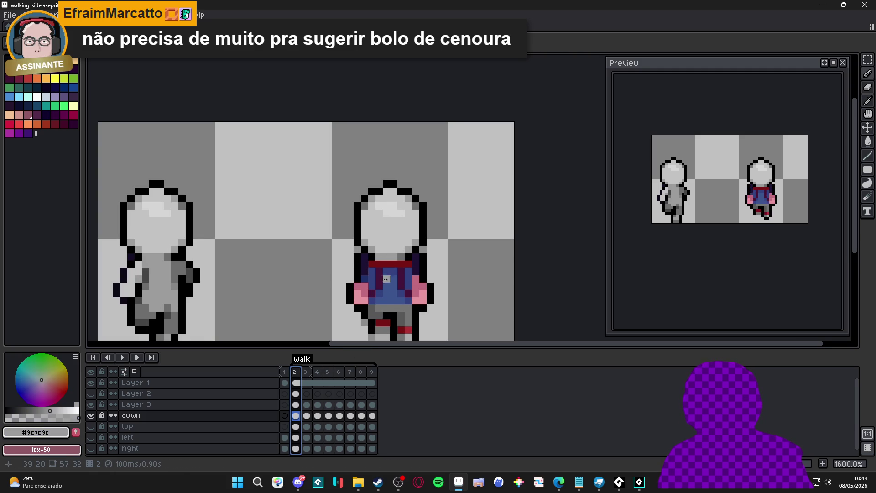
left_click_drag(391, 266, 382, 235)
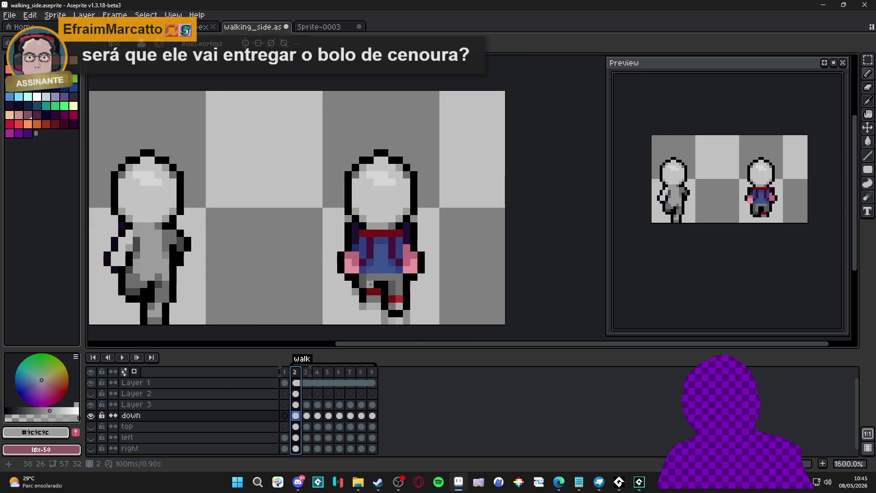
left_click_drag(371, 285, 375, 292)
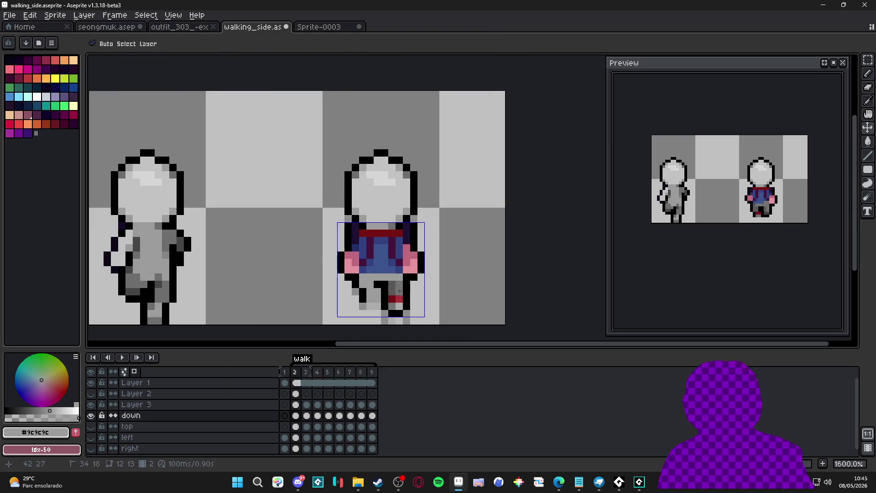
mouse_move(392, 299)
left_mouse_down()
mouse_move(399, 304)
mouse_move(373, 294)
left_mouse_up()
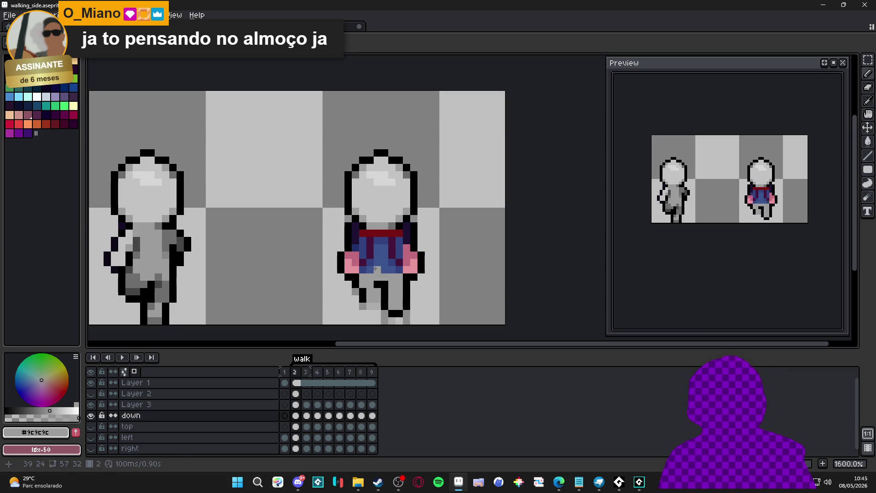
mouse_move(366, 263)
left_mouse_down()
mouse_move(371, 272)
mouse_move(370, 242)
mouse_move(395, 242)
mouse_move(399, 265)
mouse_move(379, 254)
mouse_move(383, 268)
mouse_move(351, 258)
mouse_move(352, 269)
mouse_move(426, 272)
left_mouse_up()
key("ctrl+z")
left_click(384, 294, "alt")
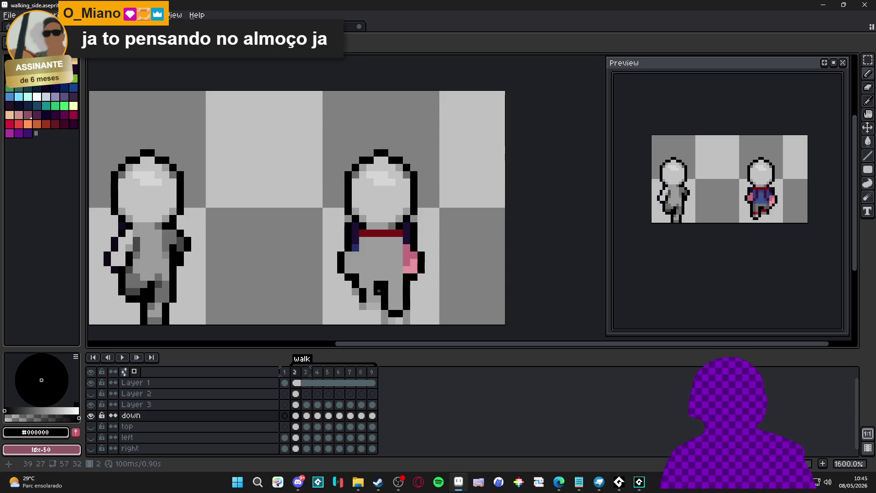
Using frame 3 as reference, outline frame 2's arms in black and grey out a stray arm pixel.
left_click(302, 373)
left_click(297, 372)
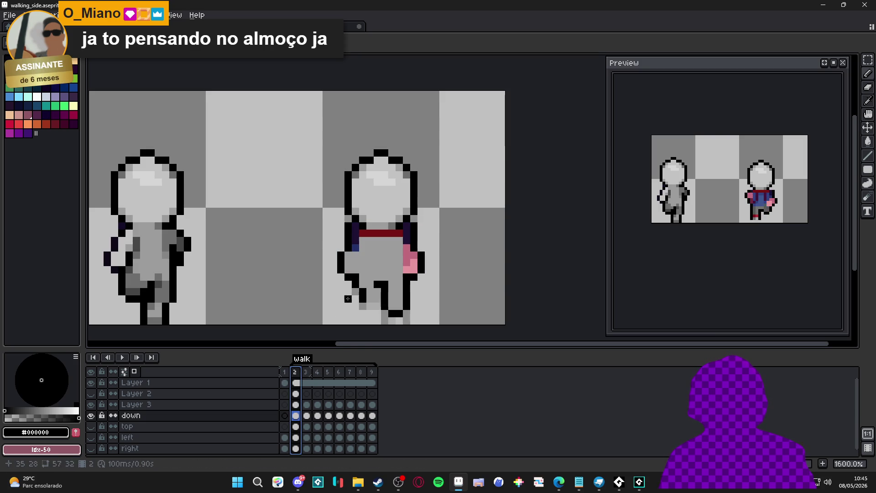
left_click(364, 275)
left_click_drag(365, 272, 355, 254)
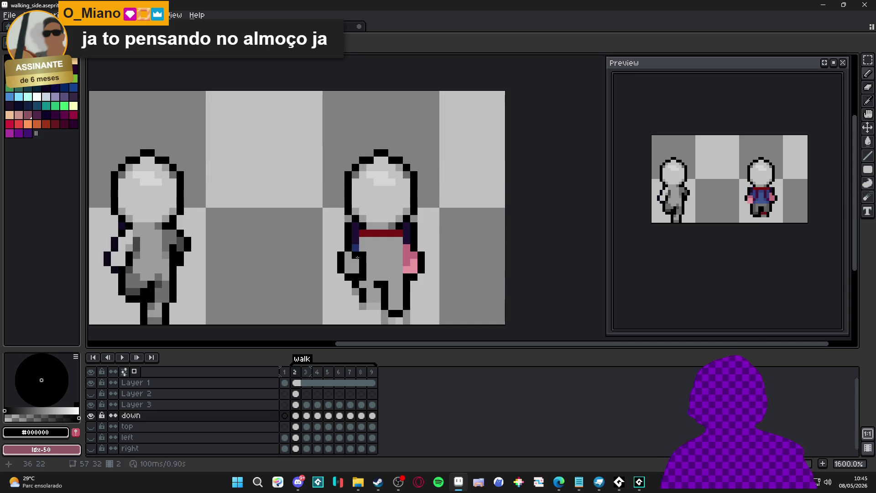
left_click(354, 247, "alt")
left_click(355, 236)
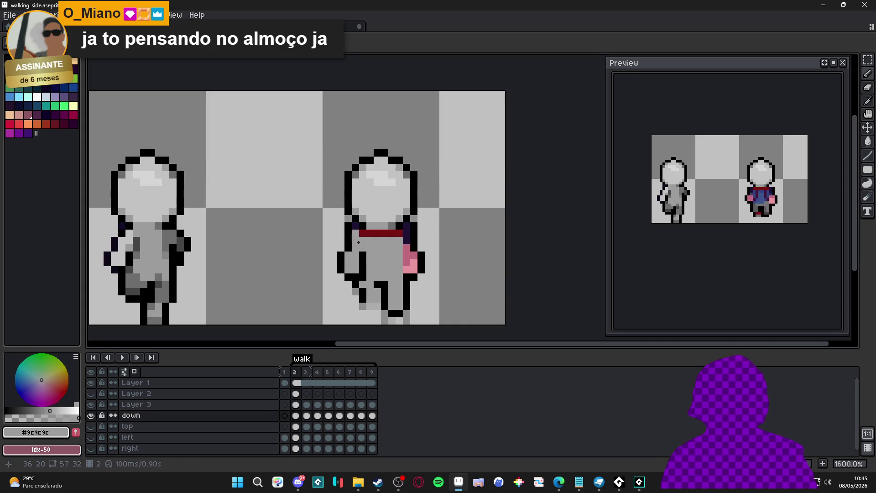
left_click(406, 239, "alt")
left_click(405, 249)
left_click(404, 251)
Repaint the figure's pink side pixels lavender and blacken the dark purple pixel.
left_click(397, 277, "alt")
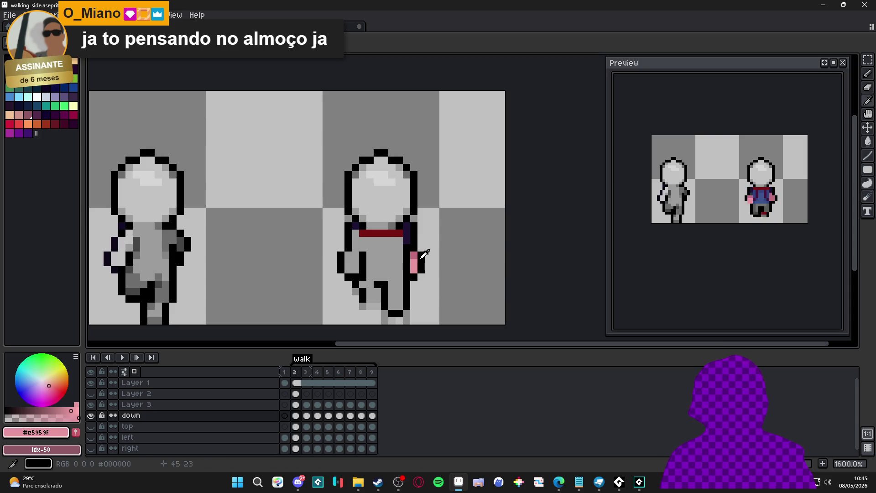
left_click(55, 97)
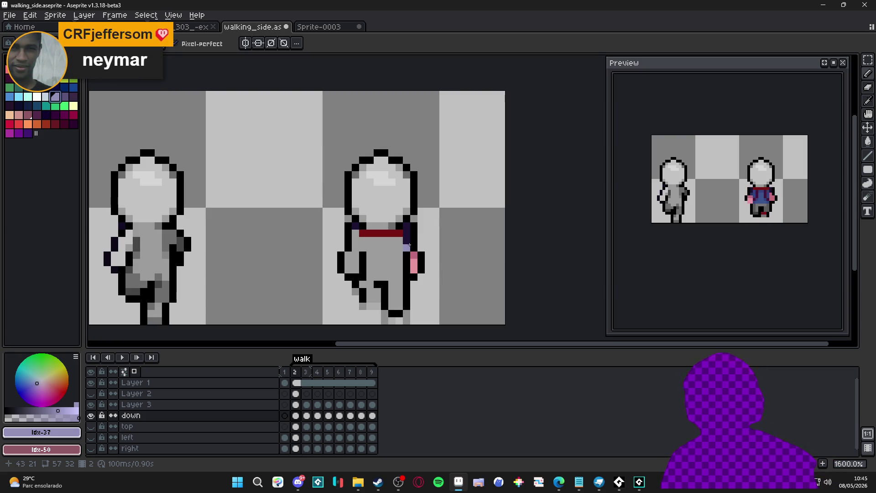
mouse_move(416, 256)
left_mouse_down()
mouse_move(416, 268)
mouse_move(386, 233)
mouse_move(366, 233)
left_mouse_up()
left_click(392, 238, "alt")
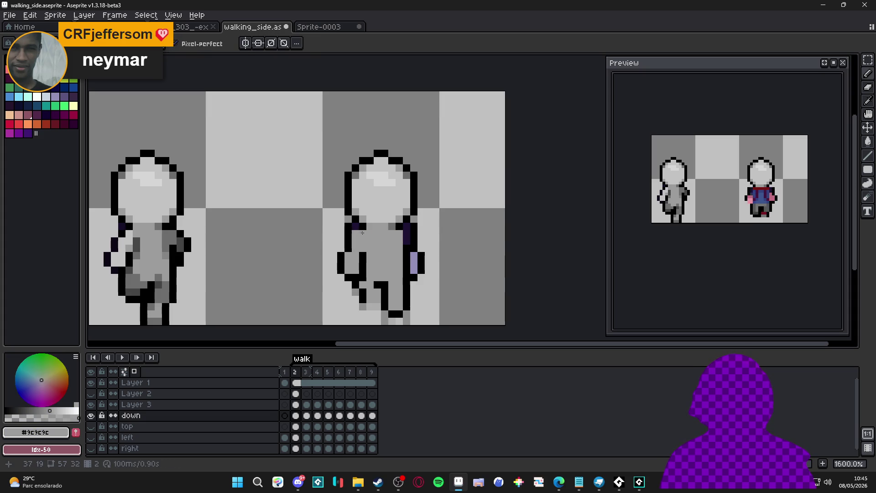
key("b")
left_click(348, 226, "alt")
left_click(357, 226)
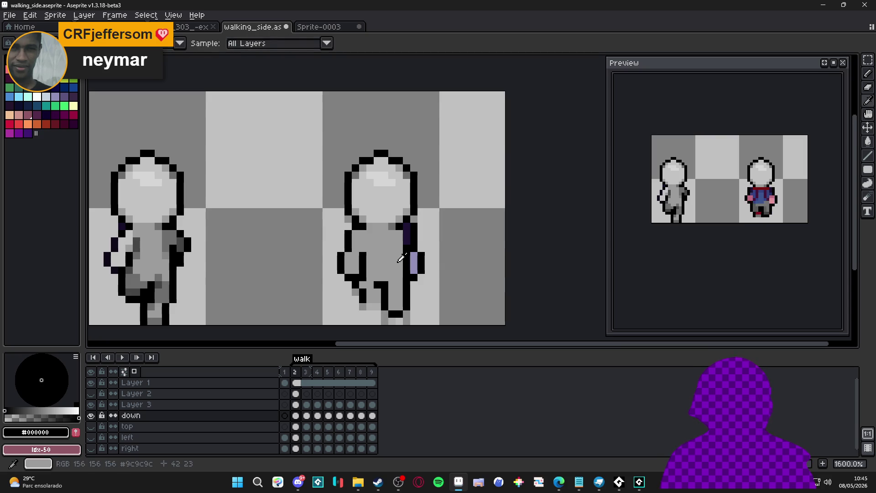
Recolour the lavender arm pixels and a dark purple pixel with a darker mannequin grey.
left_click(127, 251, "alt")
left_click(132, 281, "alt")
left_click_drag(414, 256, 411, 269)
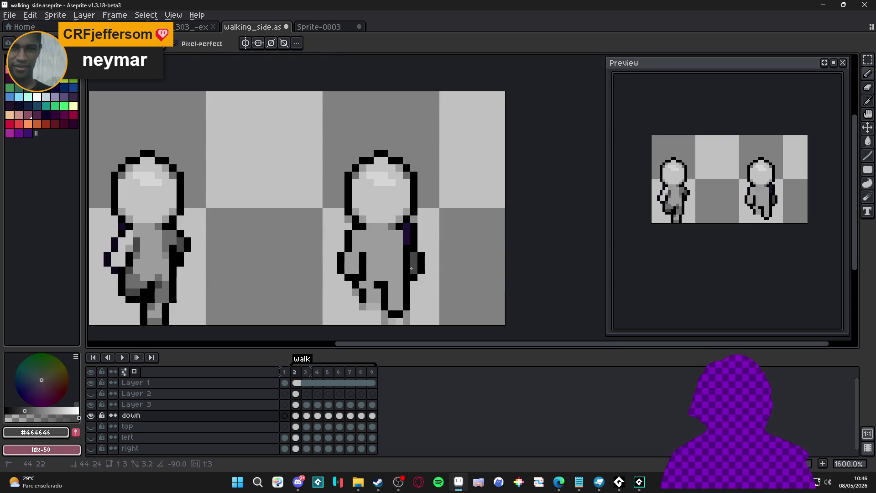
left_click(406, 239)
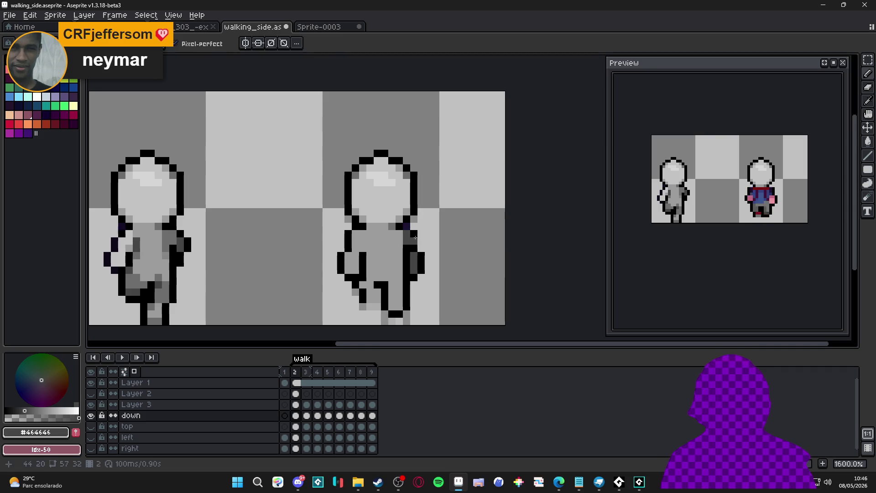
left_click(411, 227, "alt")
scroll(401, 235, "down", 2)
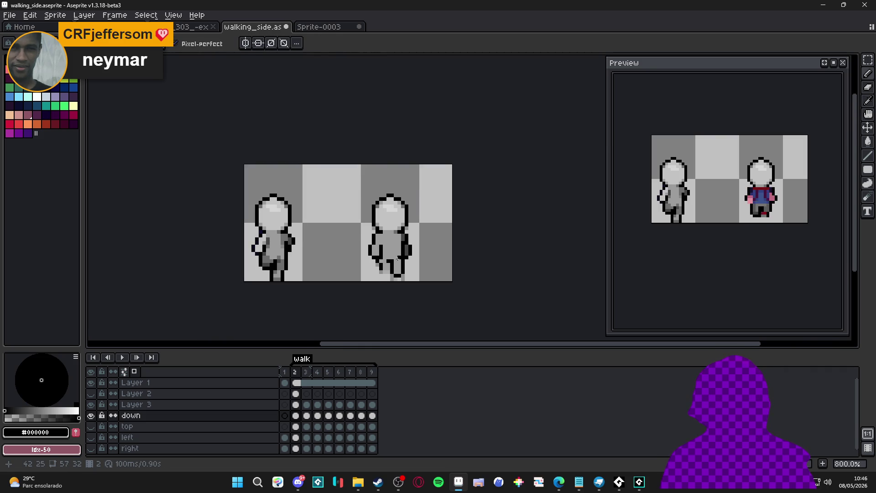
Glance at Discord, then return to Aseprite's File menu.
scroll(381, 265, "up", 2)
scroll(405, 273, "down", 1)
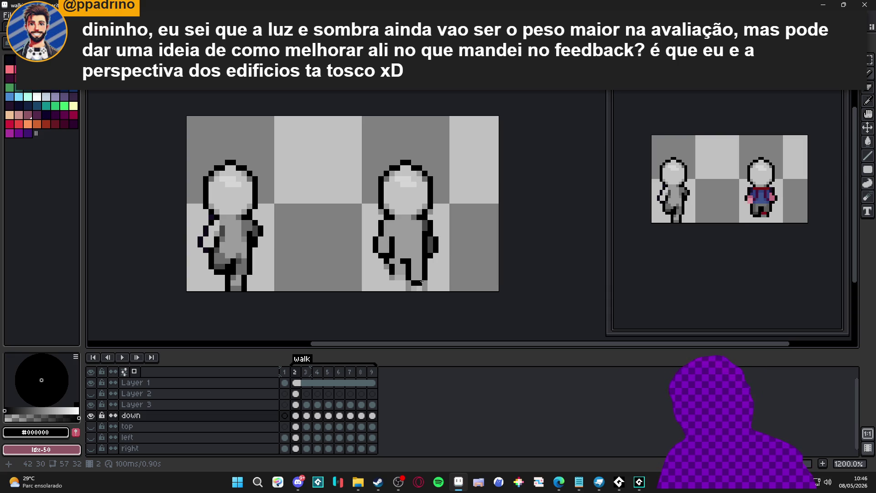
left_click(292, 484)
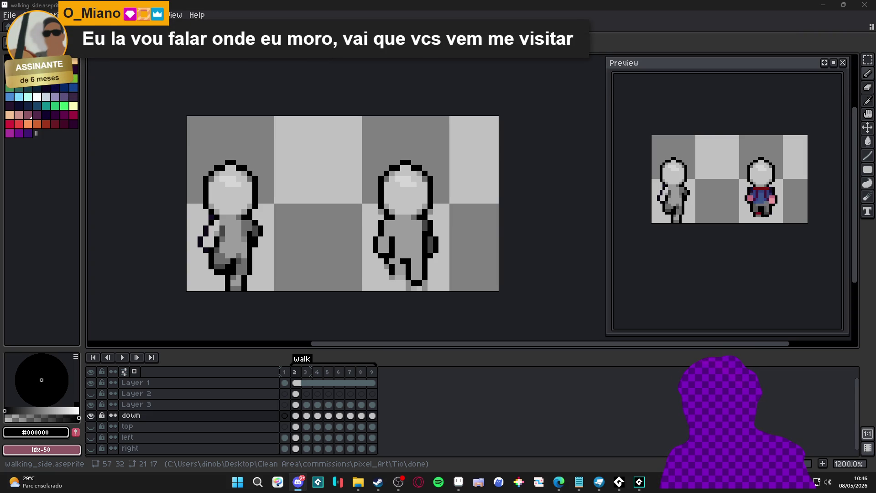
key("alt+f")
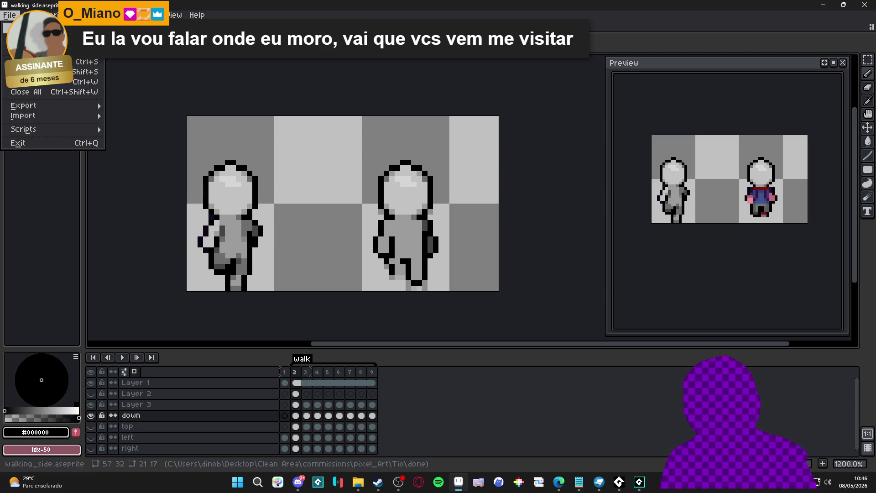
Create a new sprite and paste the pixel-art village scene, moving it into view.
key("Return")
key("Return")
key("ctrl+v")
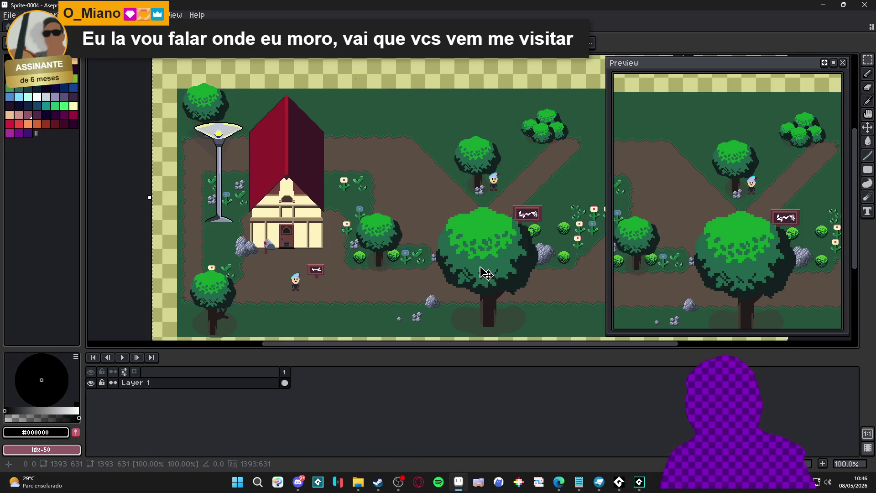
left_click_drag(485, 274, 395, 241)
left_click_drag(468, 282, 448, 274)
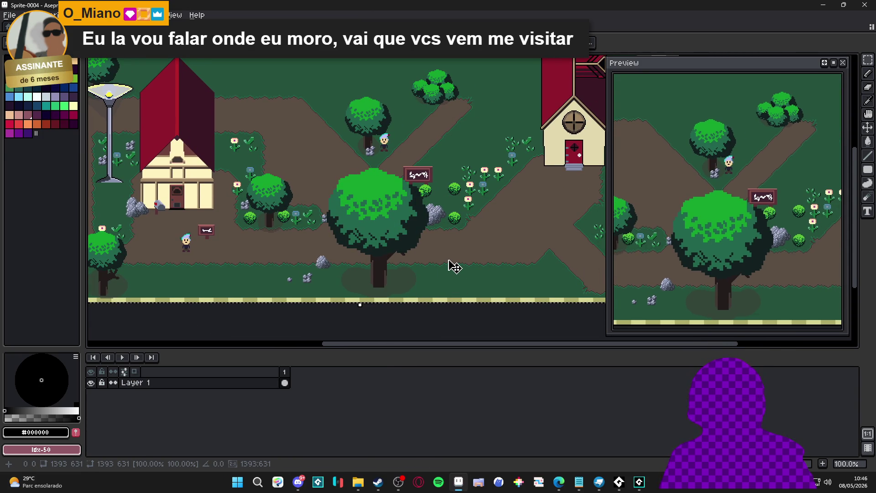
left_click_drag(434, 258, 430, 246)
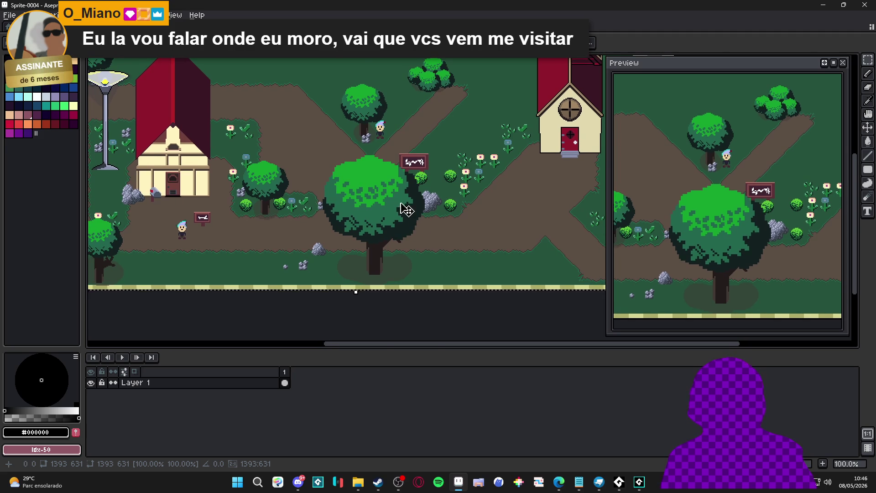
scroll(408, 211, "up", 6)
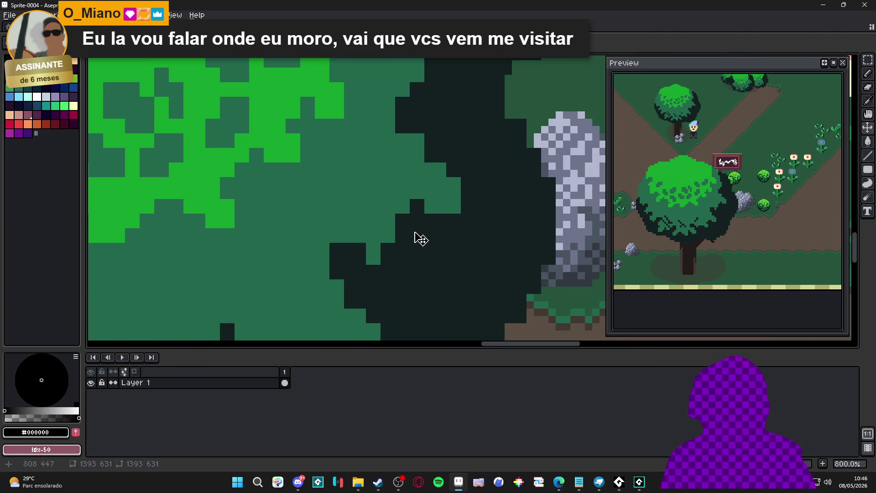
scroll(434, 204, "up", 4)
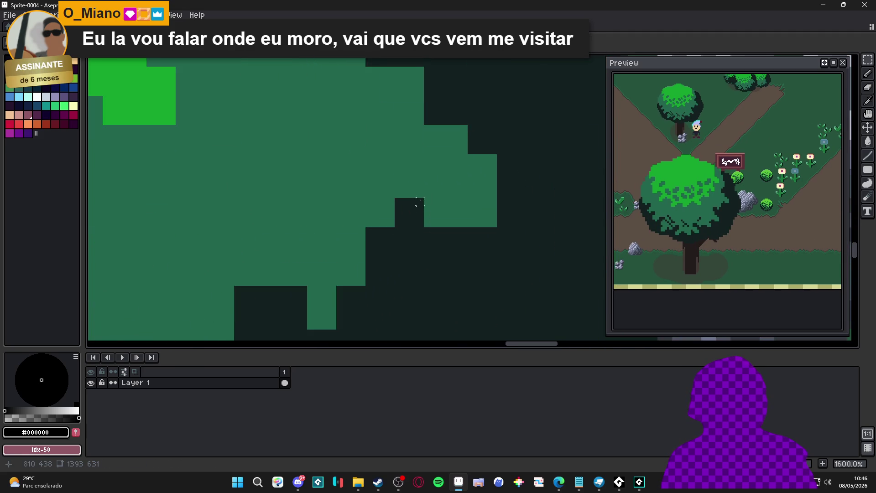
Resize the sprite to 348 px wide with nearest-neighbour scaling.
left_click_drag(396, 203, 435, 241)
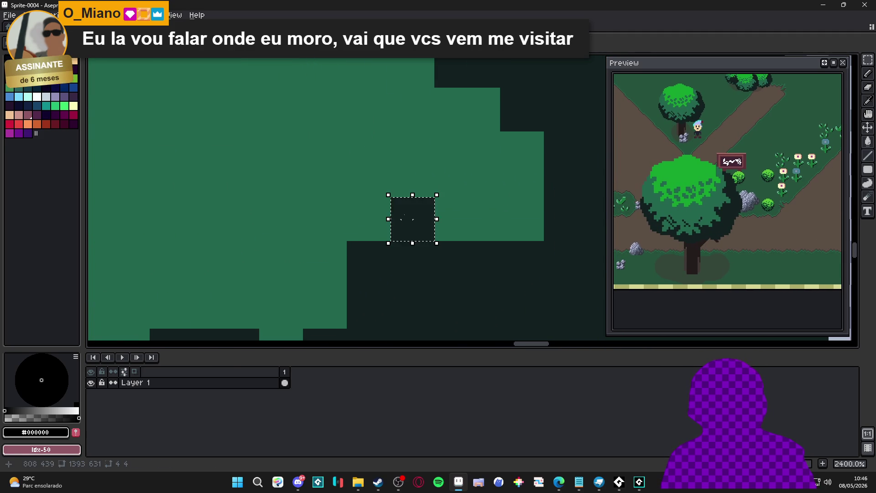
key("ctrl+alt+i")
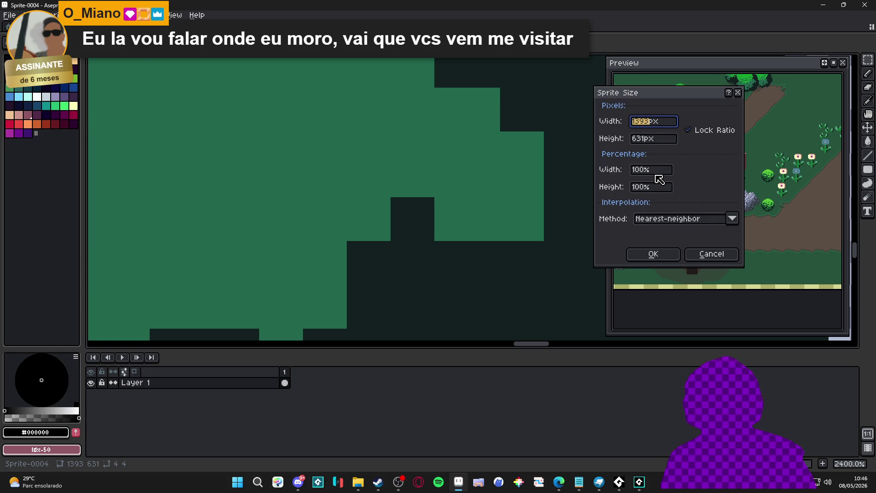
left_click(649, 123)
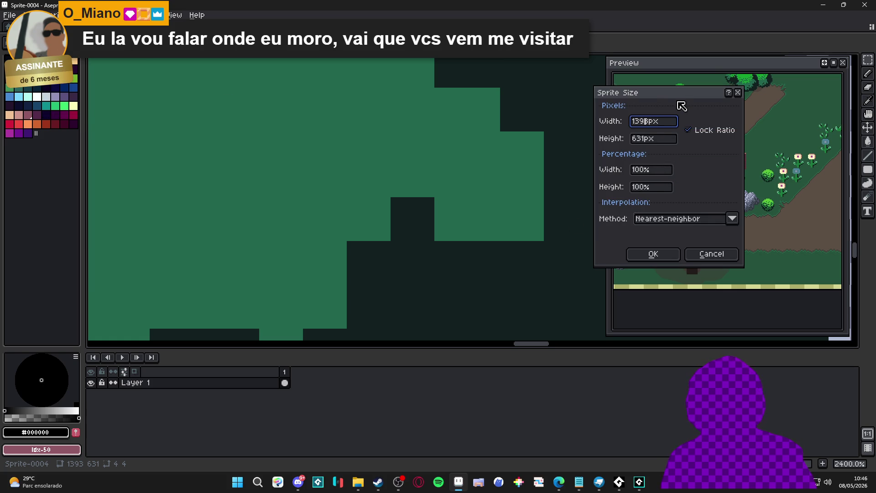
type("/")
key("BackSpace")
key("BackSpace")
key("BackSpace")
type("348")
key("Return")
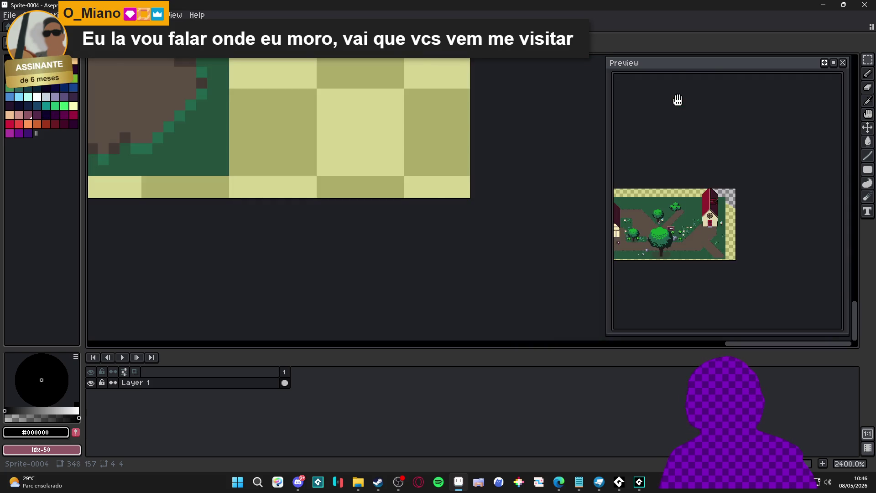
Sample the tree greens #23674c and #24523b and the yellow border #d6d592 from the scene.
scroll(552, 158, "down", 6)
scroll(386, 164, "down", 2)
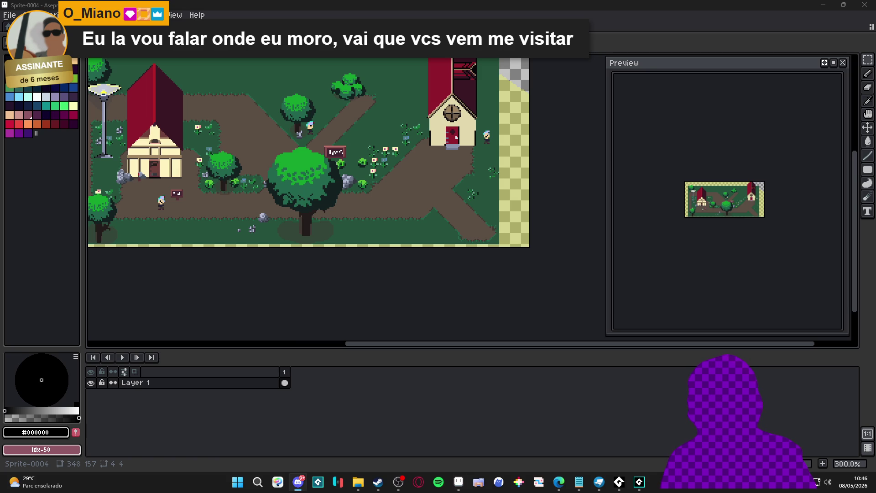
scroll(390, 209, "up", 4)
left_click(389, 198, "alt")
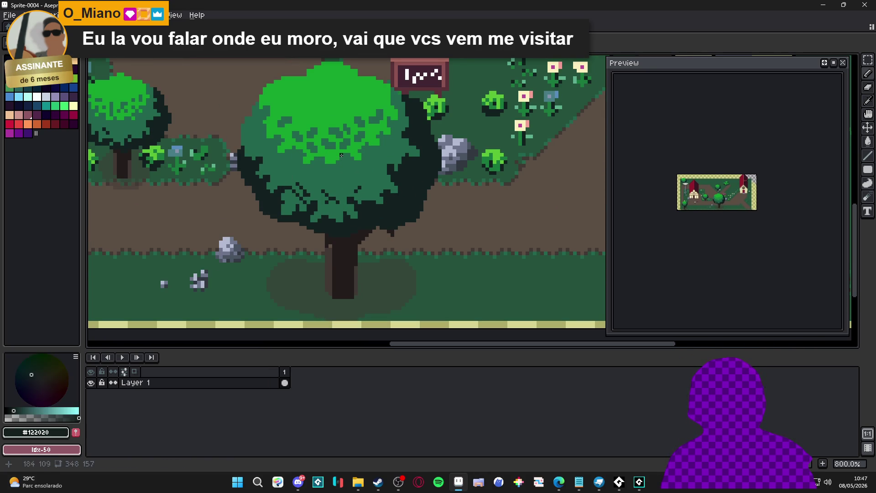
left_click(341, 183, "alt")
left_click(343, 167, "alt")
left_click(437, 237, "alt")
left_click(464, 273, "alt")
left_click(465, 273, "alt")
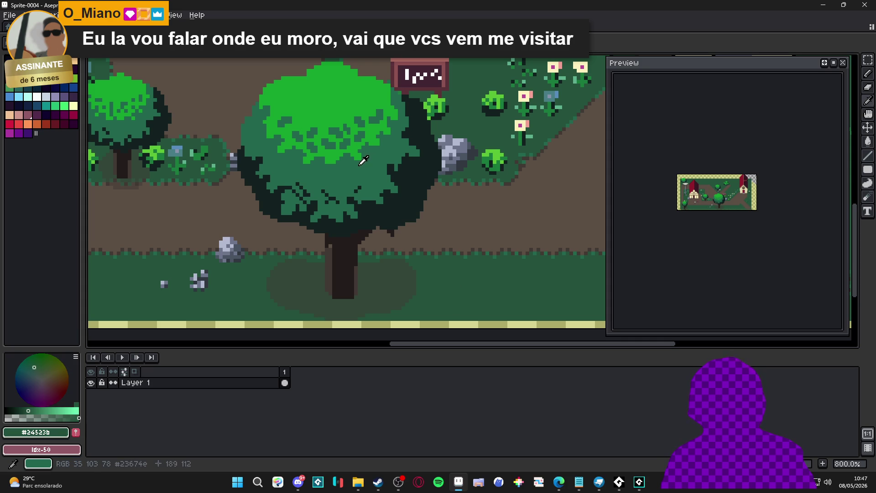
left_click(373, 159, "alt")
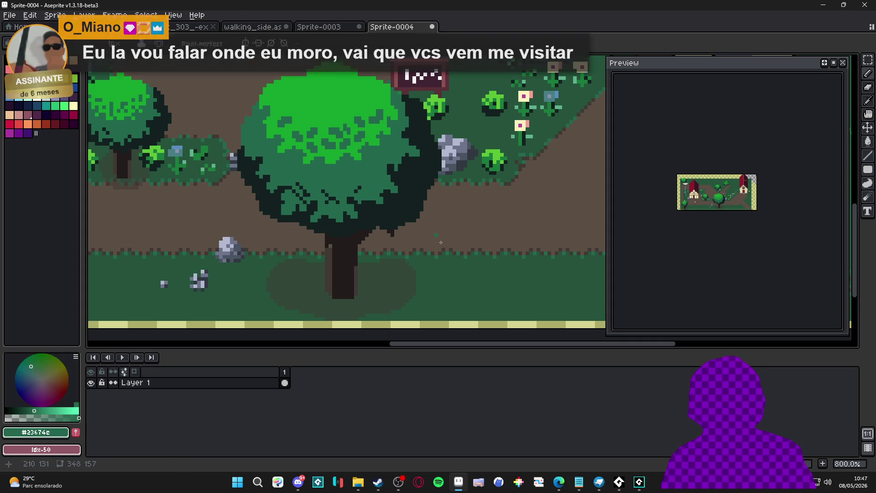
left_click(485, 279, "alt")
left_click(358, 170, "alt")
left_click(514, 322, "alt")
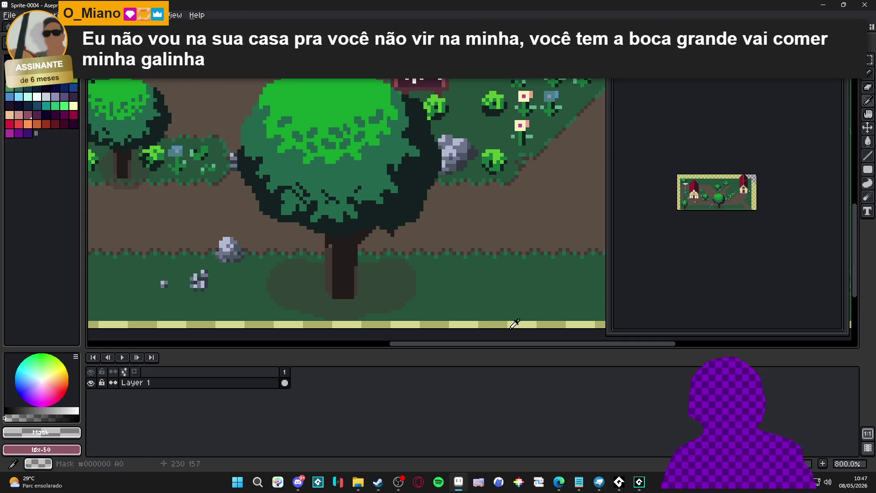
left_click(497, 307, "alt")
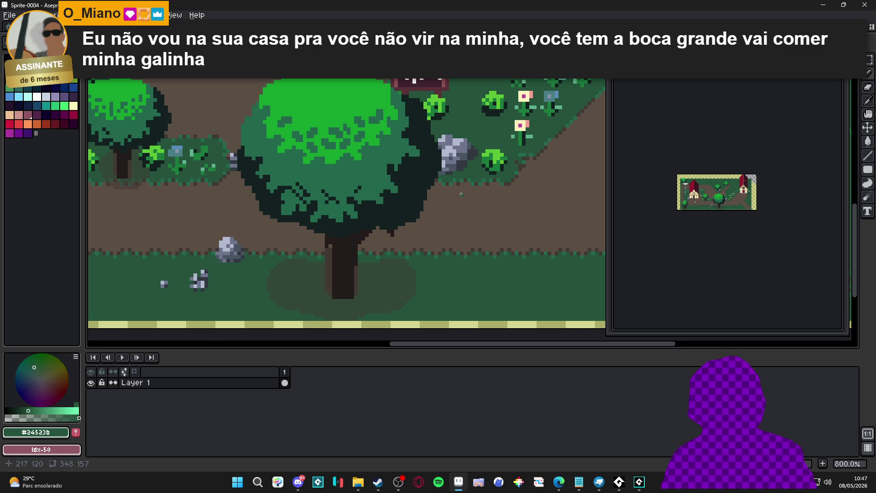
left_click(361, 172, "alt")
Pick the dark outline colour #122020 and fill the big tree's ground shadow with it.
scroll(361, 173, "down", 2)
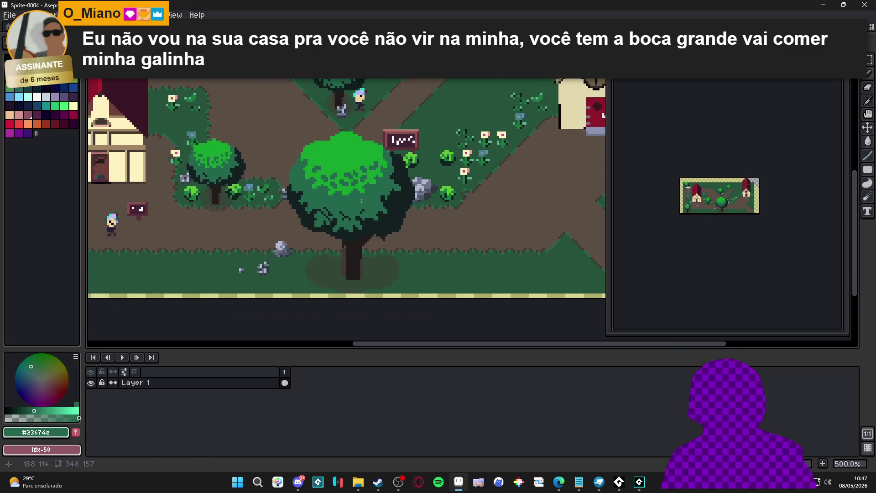
scroll(363, 201, "up", 5)
scroll(389, 225, "down", 1)
left_click(417, 229, "alt")
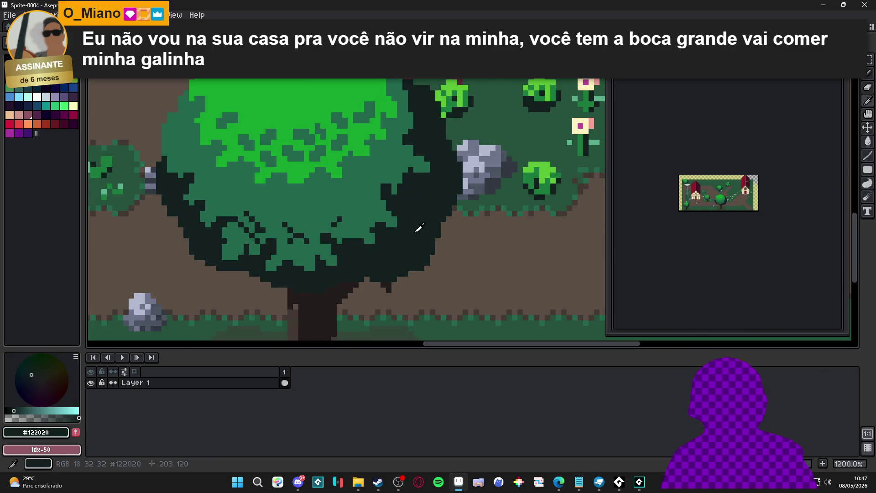
scroll(417, 228, "down", 1)
scroll(418, 204, "up", 1)
scroll(417, 205, "up", 1)
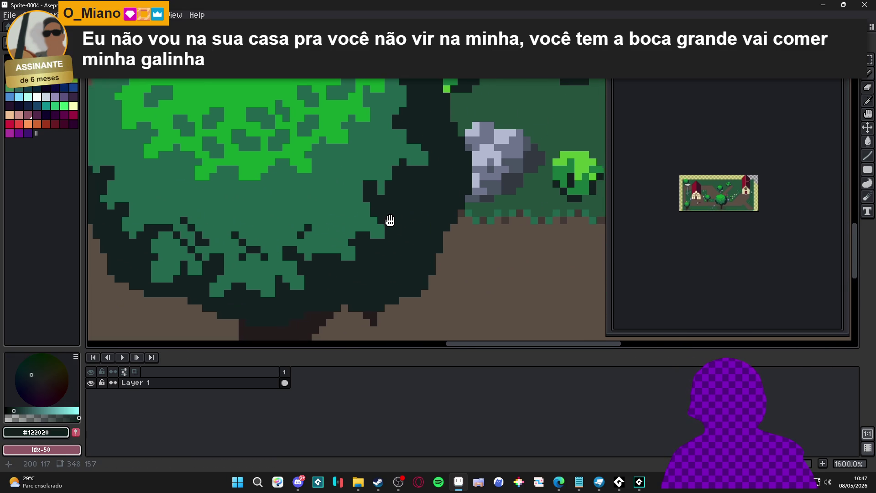
left_click(322, 205)
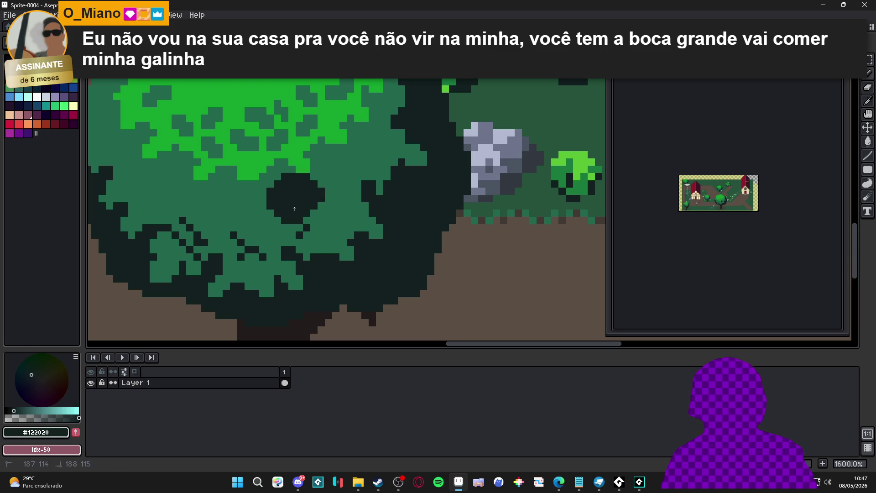
scroll(315, 197, "down", 3)
scroll(331, 198, "up", 1)
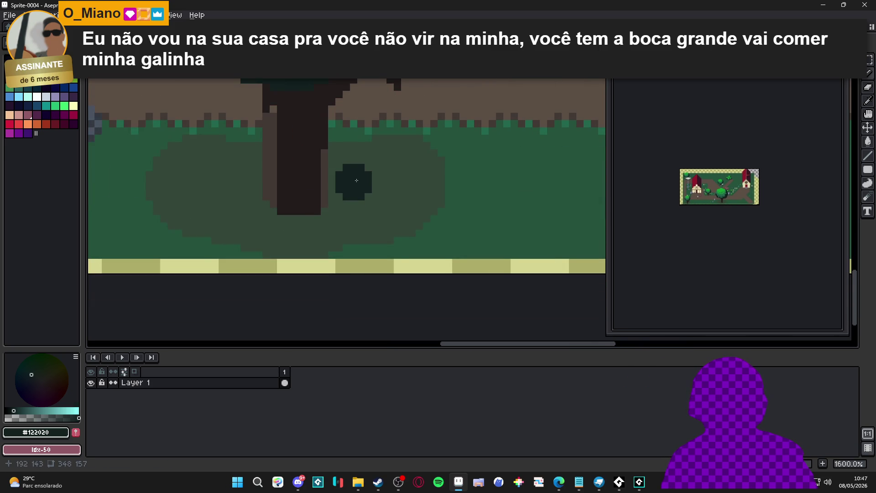
scroll(388, 201, "down", 1)
left_click(377, 207, "alt")
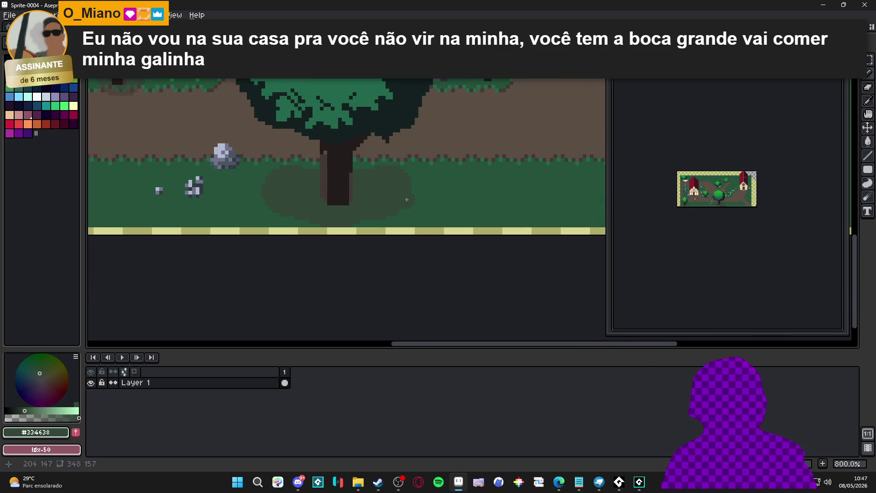
scroll(388, 197, "up", 1)
scroll(386, 237, "down", 1)
left_click(390, 229)
Zoom out to 300% to see the whole village scene.
scroll(390, 229, "down", 1)
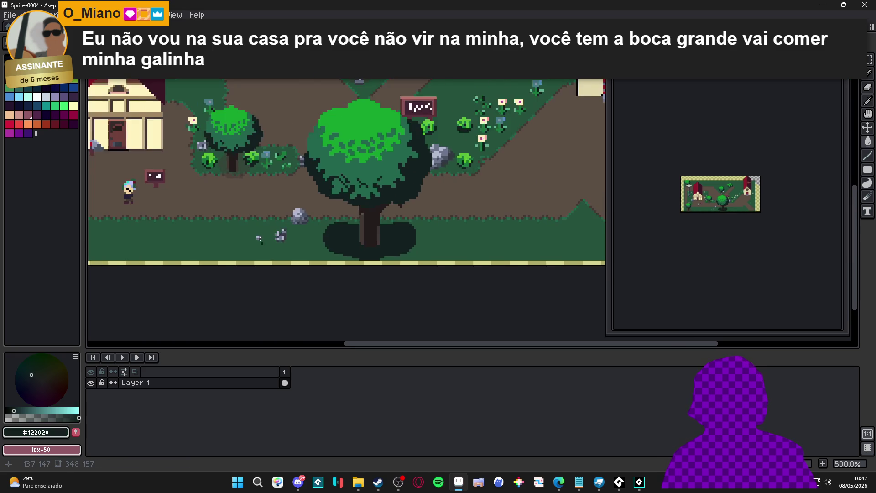
scroll(410, 233, "down", 1)
scroll(347, 243, "up", 1)
left_click_drag(225, 225, 272, 229)
scroll(244, 230, "down", 1)
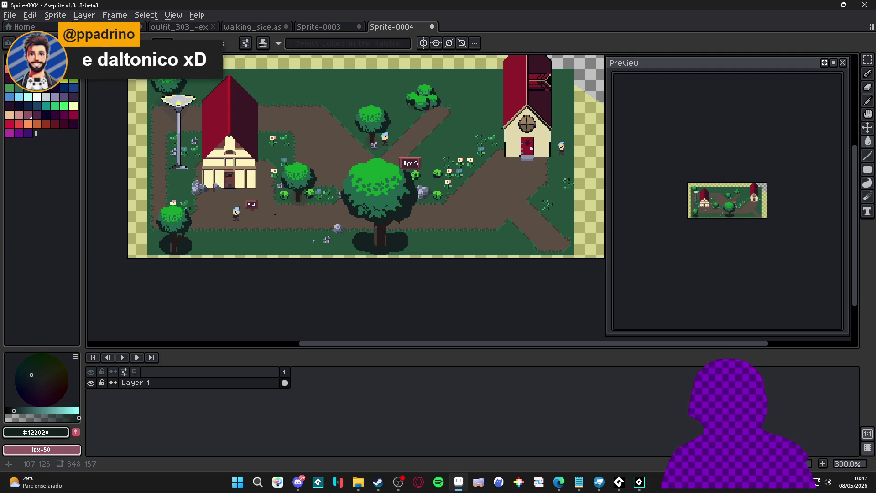
scroll(323, 219, "up", 2)
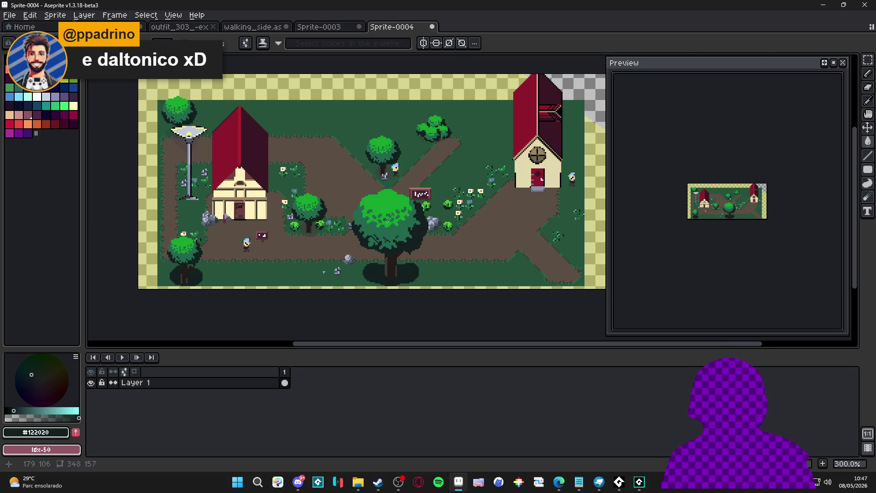
Inspect the village scene, sampling the bright foliage green #14a02c and tree green #23674c.
scroll(379, 214, "up", 2)
scroll(369, 224, "up", 2)
left_click(283, 192, "alt")
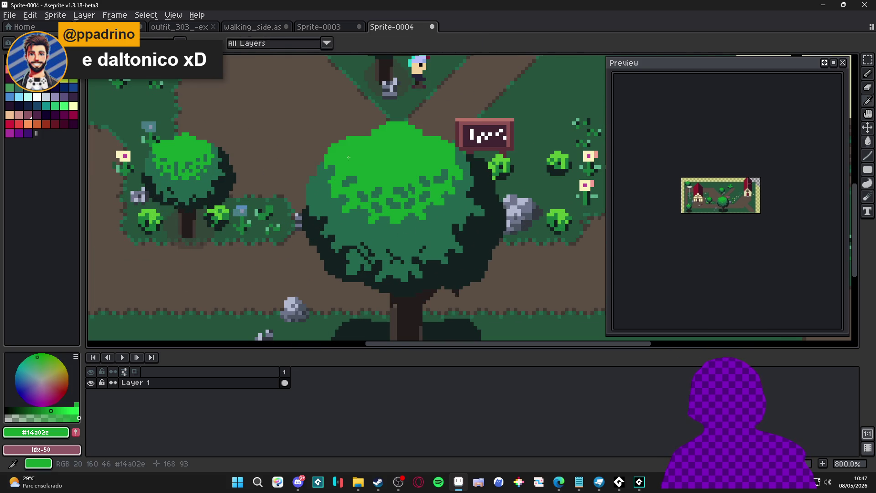
scroll(284, 192, "down", 2)
scroll(284, 192, "down", 2)
scroll(292, 212, "up", 1)
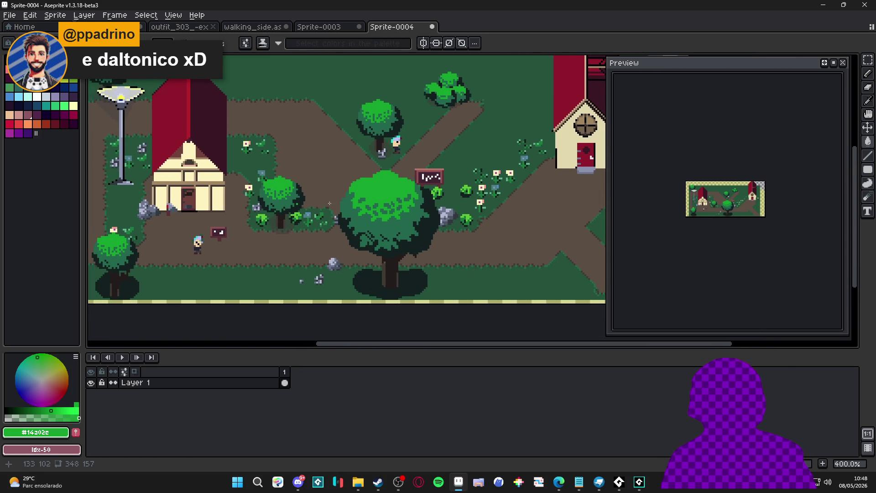
scroll(276, 188, "down", 1)
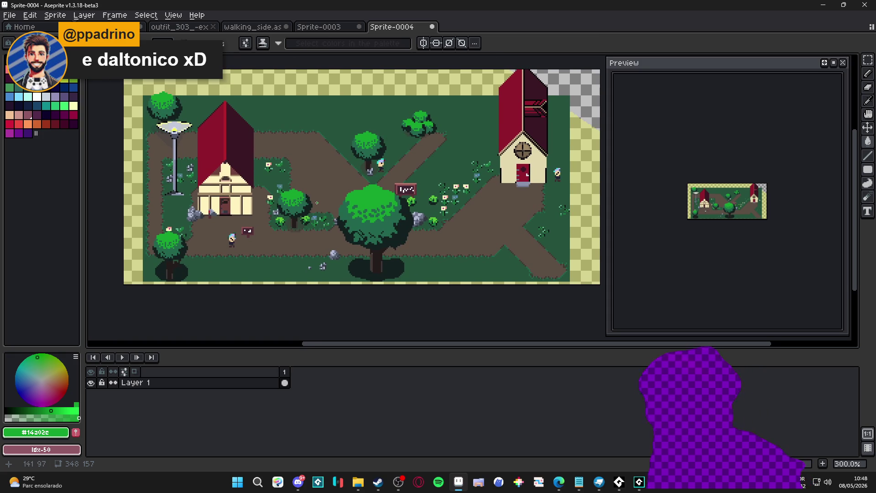
scroll(364, 230, "up", 1)
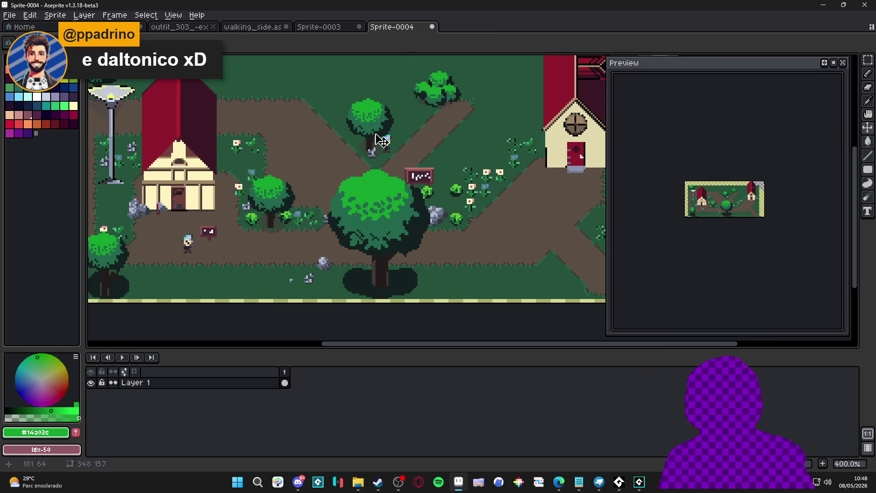
left_click_drag(351, 153, 375, 185)
scroll(415, 249, "up", 1)
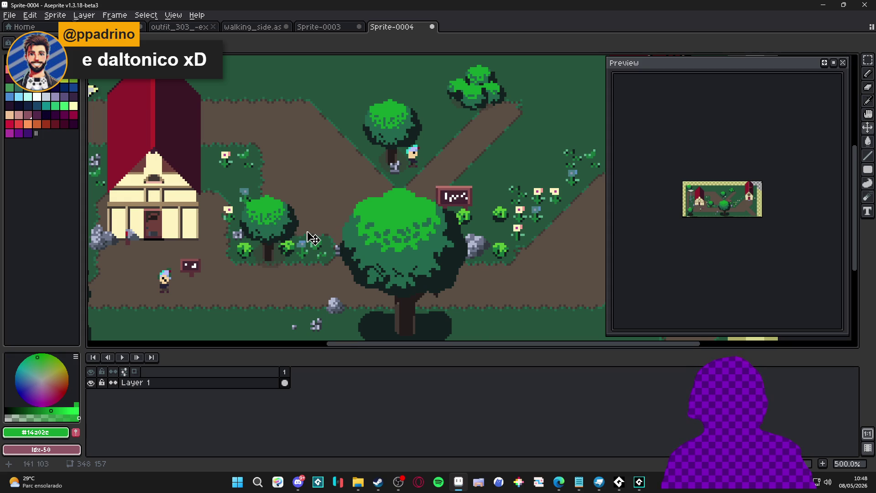
scroll(250, 221, "up", 5)
left_click(250, 228, "alt")
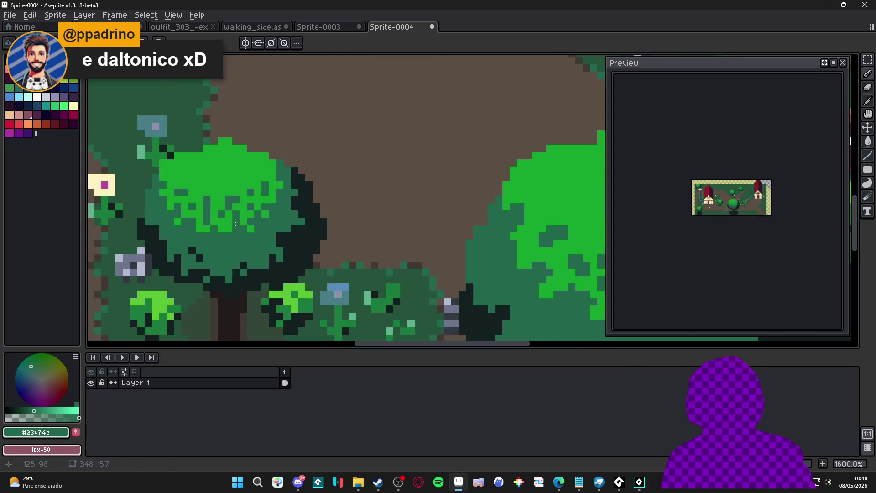
scroll(285, 251, "down", 1)
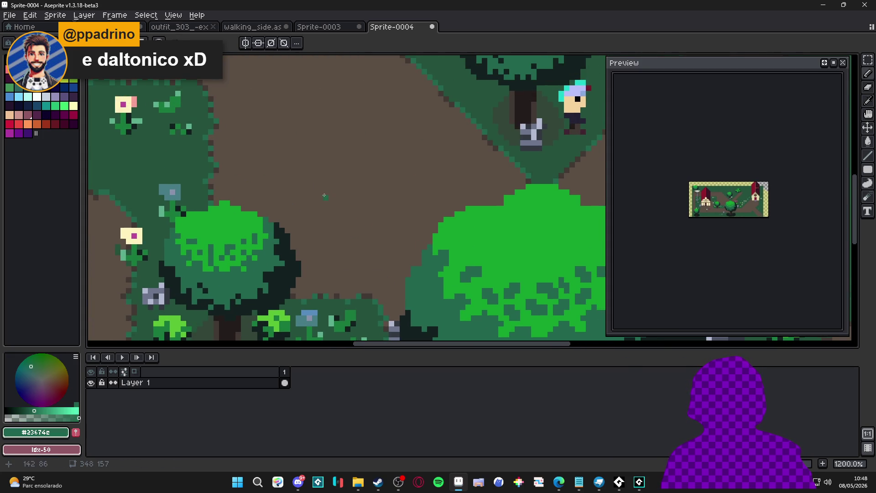
scroll(319, 201, "down", 5)
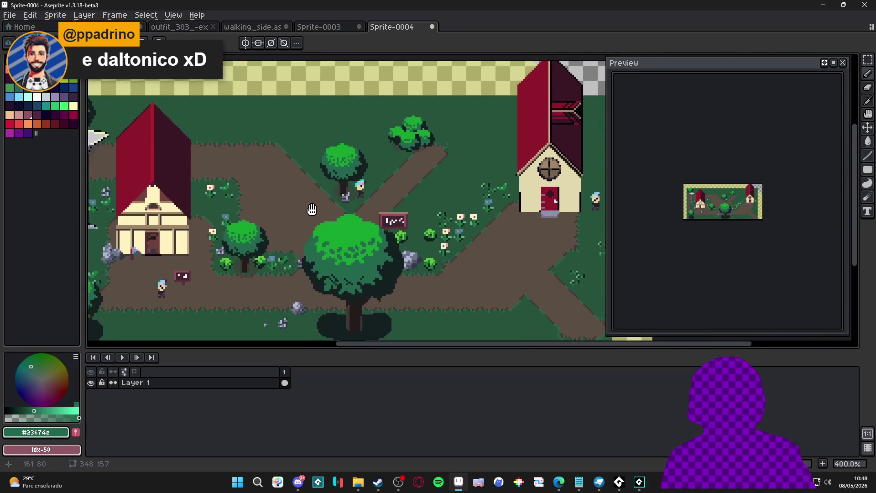
Add a new empty layer above Layer 1.
key("shift+n")
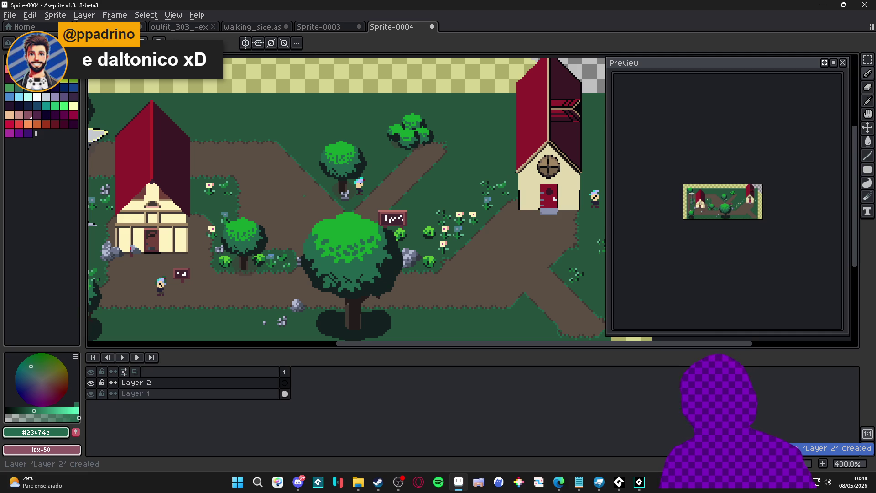
left_click_drag(319, 216, 315, 211)
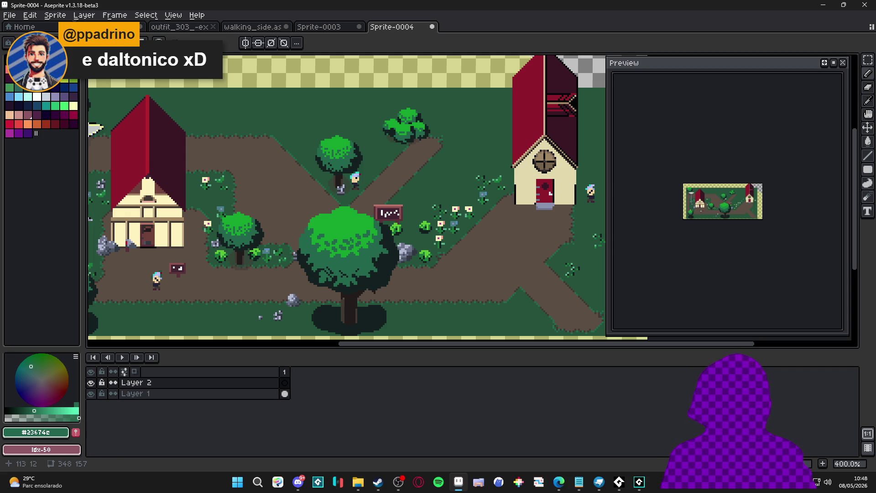
key("alt+f")
Create a new blank 1393x631 sprite.
key("n")
left_click(411, 338)
scroll(358, 238, "up", 9)
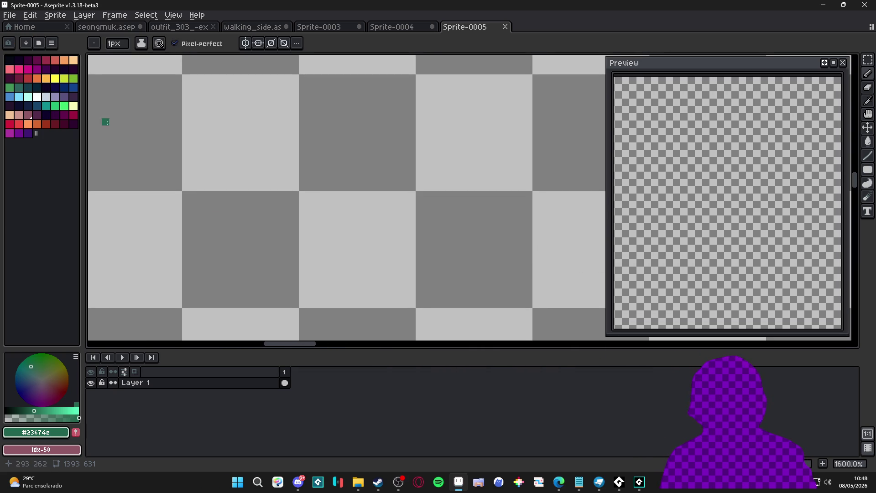
Paint a small teal pixel shape in the middle of the blank canvas.
left_click(64, 106)
left_click(51, 105)
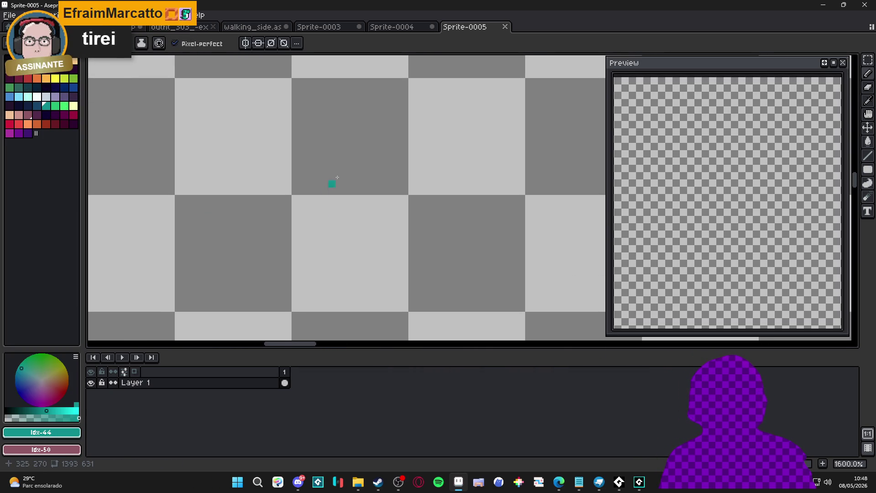
key("b")
left_click(344, 237)
left_click_drag(323, 231, 362, 220)
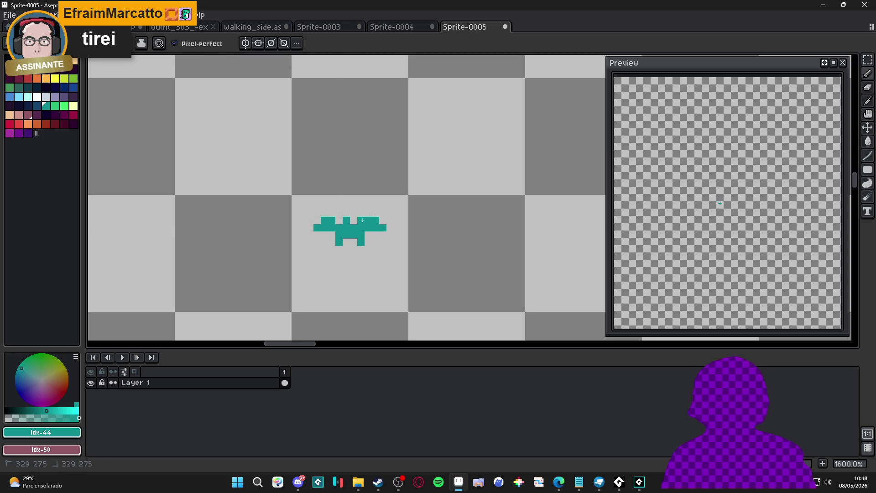
key("plus")
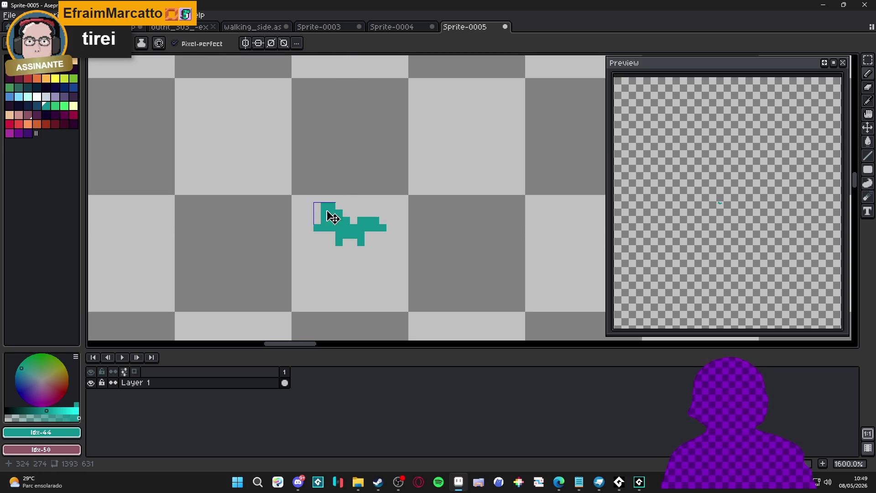
left_click(359, 220)
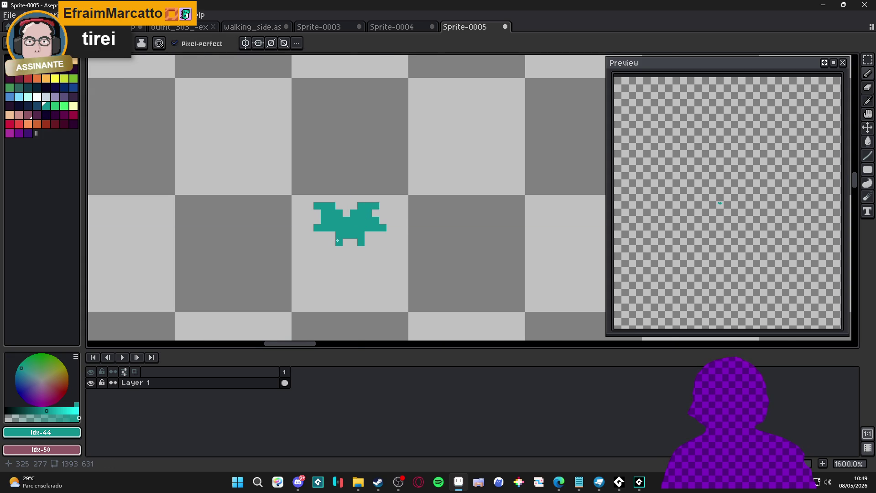
scroll(360, 263, "down", 1)
scroll(295, 292, "up", 1)
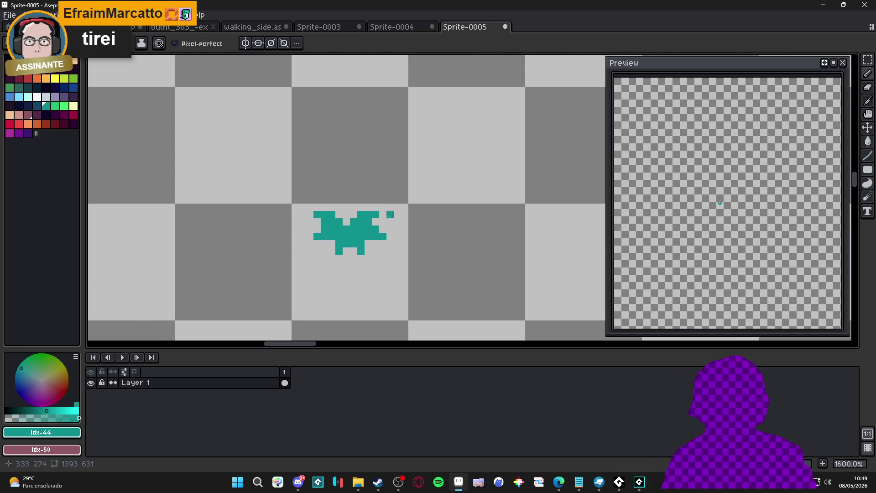
scroll(393, 221, "down", 1)
scroll(401, 214, "up", 2)
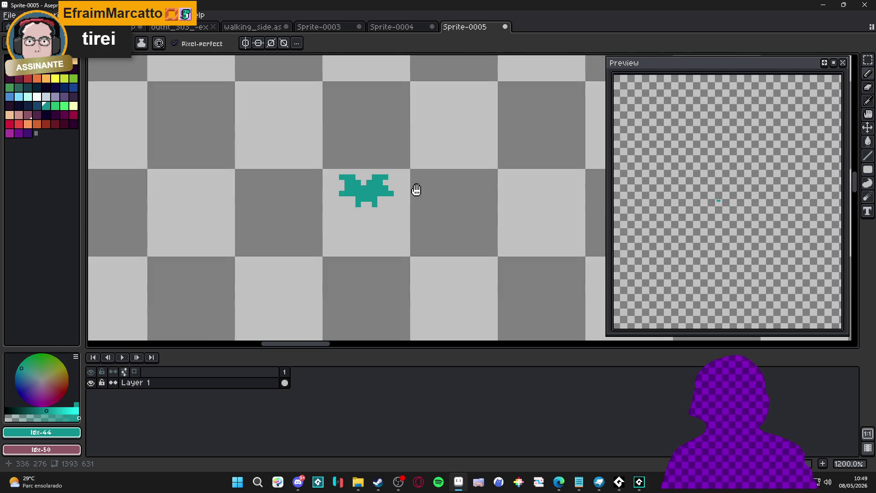
Magic Wand-select the teal cluster, make it a custom brush, and add Layer 2.
key("w")
left_click(367, 188)
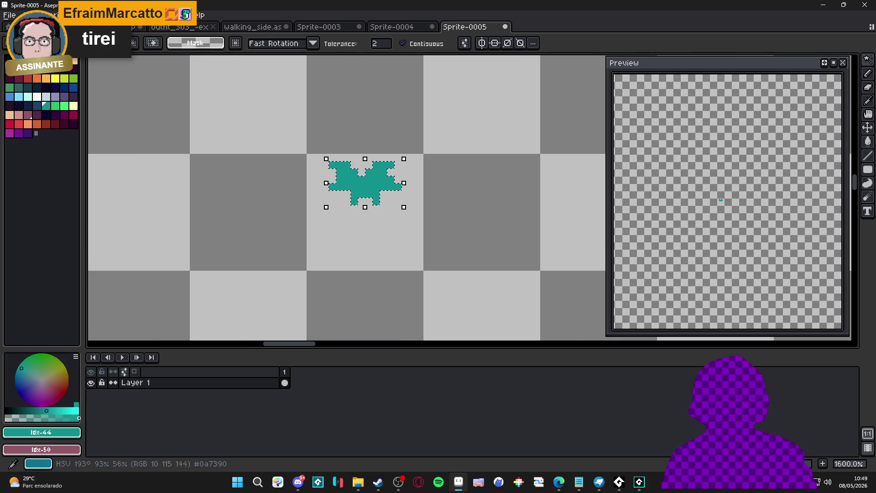
scroll(378, 194, "right", 3)
key("ctrl+b")
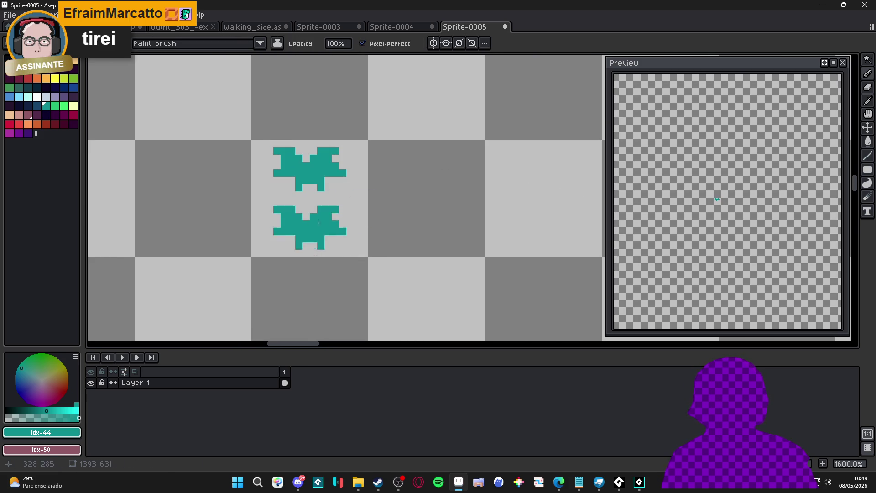
scroll(405, 213, "down", 3)
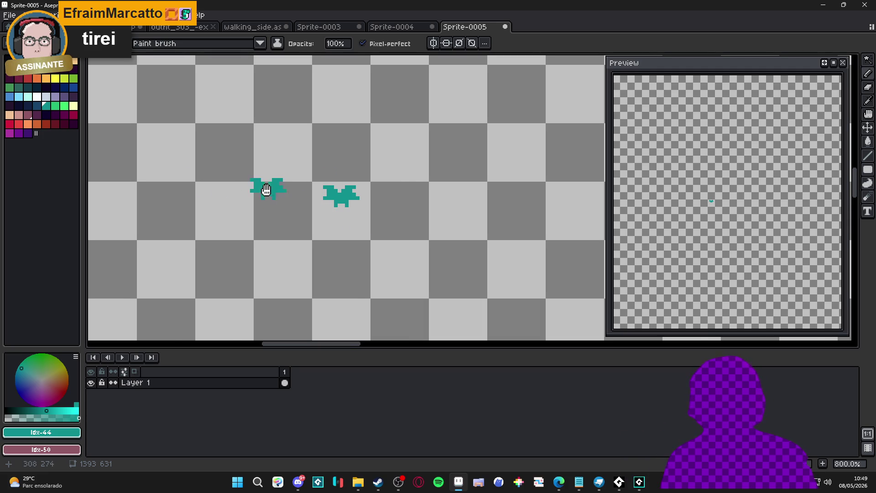
scroll(319, 185, "right", 1)
scroll(319, 185, "up", 2)
scroll(320, 186, "left", 1)
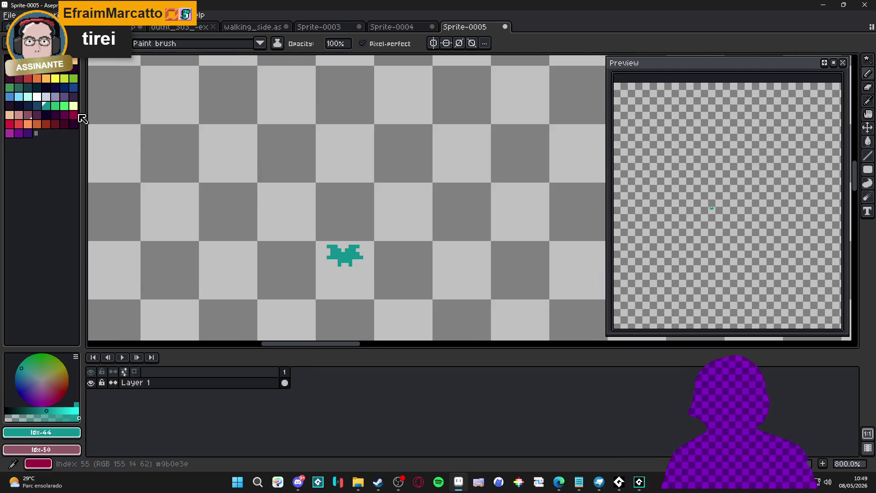
key("shift+n")
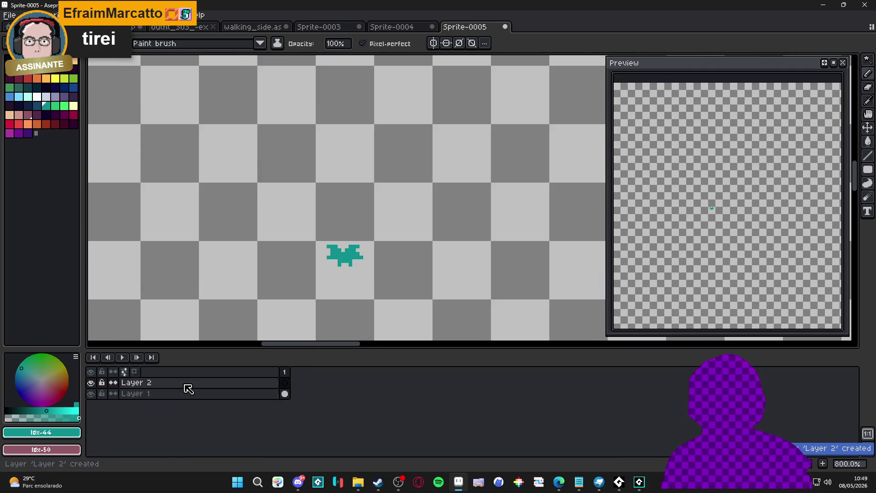
Move Layer 2 below Layer 1.
double_click(185, 387)
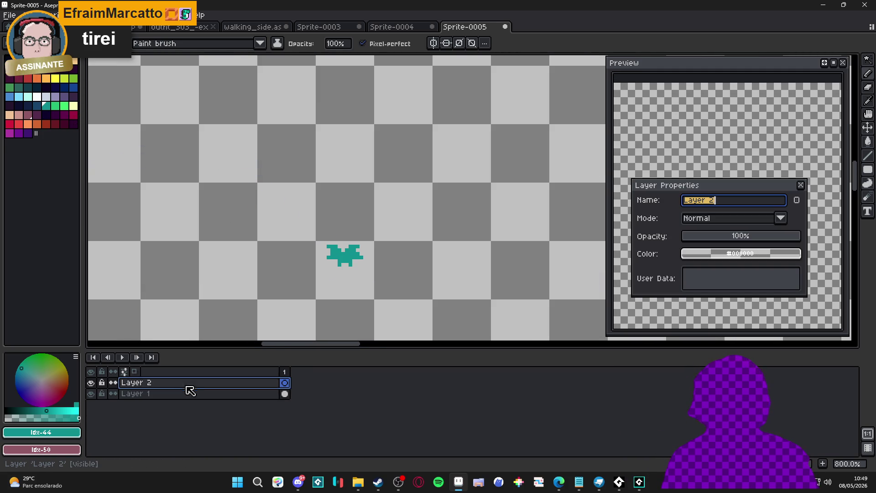
left_click(802, 187)
left_click_drag(204, 384, 231, 397)
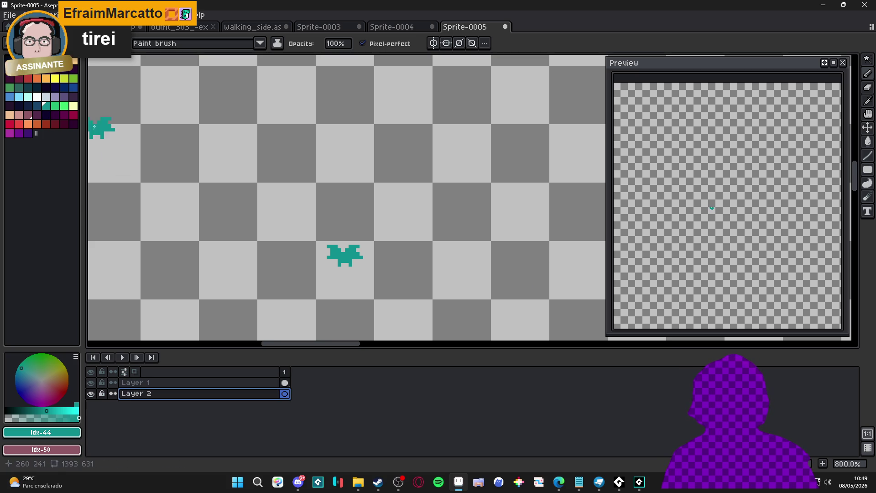
Paint Bucket-fill Layer 2 with a dusky pink background.
left_click(18, 115)
key("g")
left_click(329, 270)
key("ctrl+z")
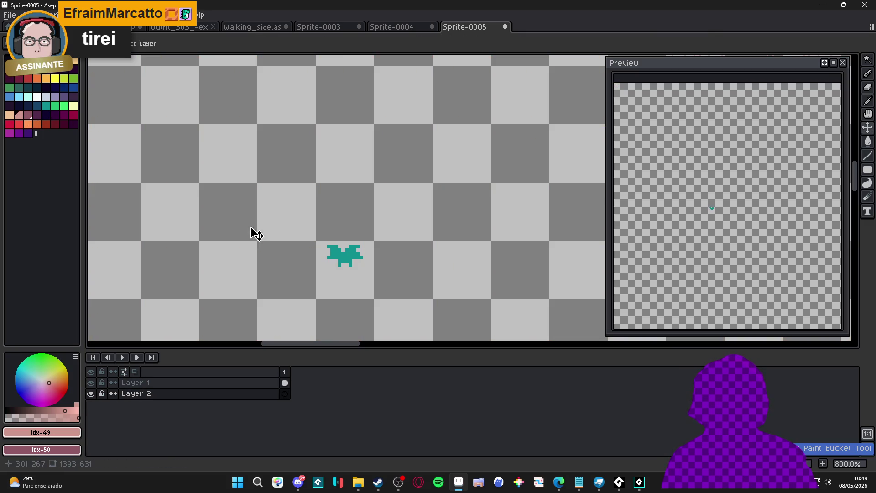
left_click(254, 243)
left_click(28, 115)
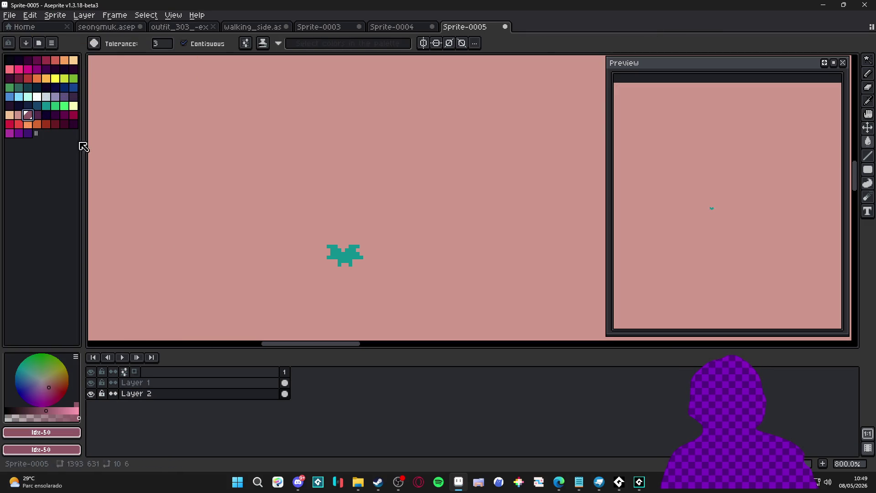
left_click(194, 196)
Reselect the teal cluster on Layer 1 as a brush and stamp it in lime green.
key("v")
left_click(354, 260)
scroll(352, 260, "up", 3)
key("w")
left_click(352, 256)
key("ctrl+b")
left_click(9, 87)
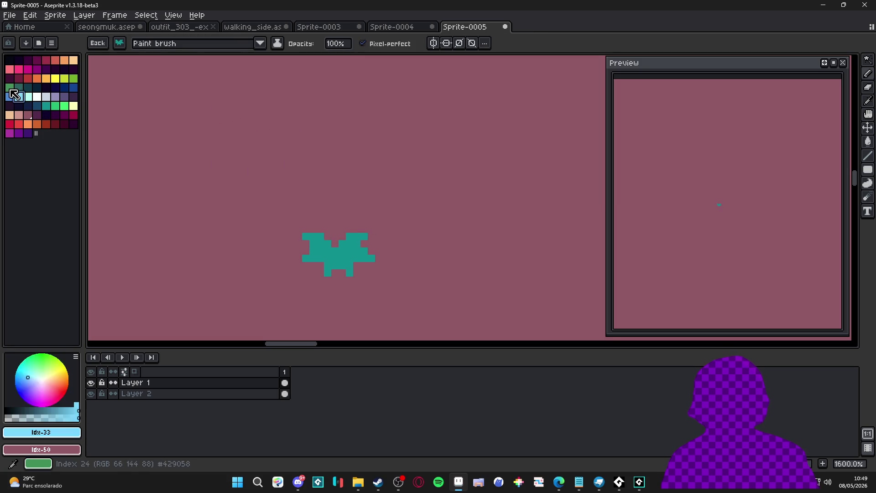
left_click(73, 78)
left_click(340, 254)
Stamp lime leaf clusters around the shape's left, lower-left, right and bottom sides.
scroll(342, 254, "down", 1)
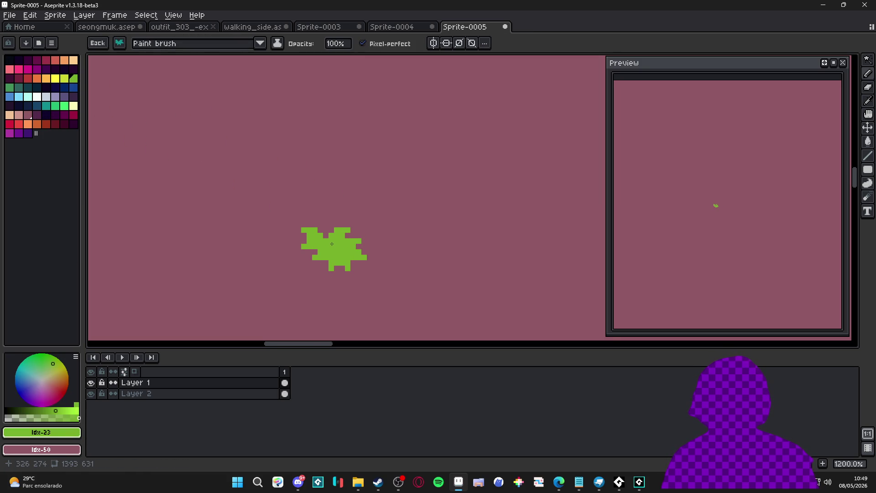
left_click(332, 244)
left_click(293, 282)
scroll(283, 242, "down", 3)
left_click(272, 209)
left_click(348, 176)
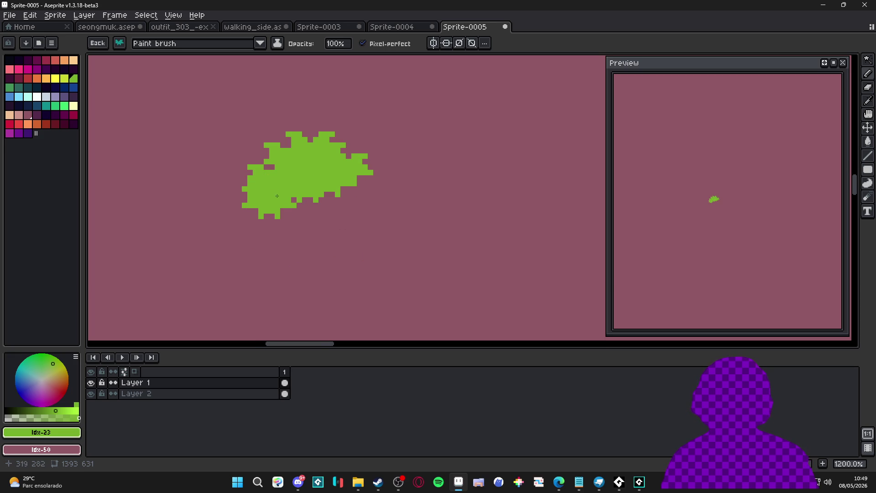
left_click(370, 185)
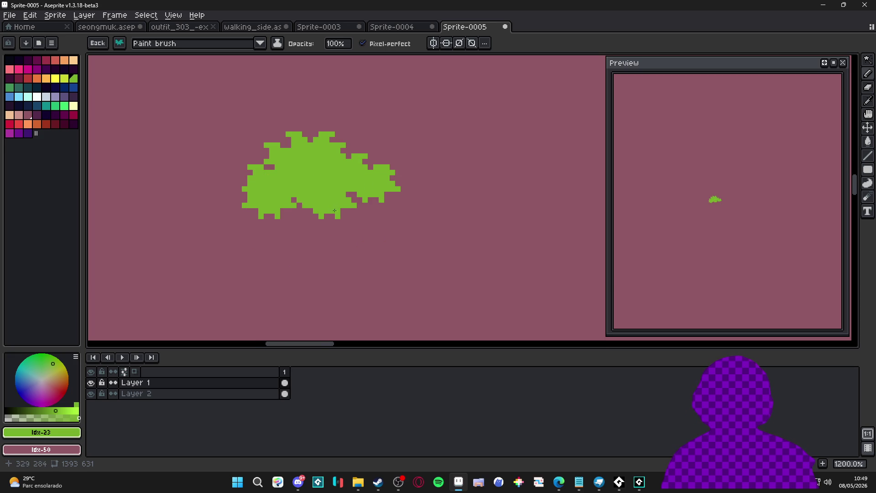
left_click(311, 213)
mouse_move(357, 208)
left_mouse_down()
mouse_move(329, 215)
mouse_move(342, 224)
mouse_move(278, 229)
mouse_move(239, 212)
mouse_move(258, 251)
mouse_move(392, 228)
mouse_move(386, 242)
mouse_move(301, 251)
mouse_move(274, 274)
mouse_move(311, 285)
mouse_move(330, 266)
mouse_move(384, 285)
mouse_move(400, 267)
mouse_move(265, 285)
mouse_move(250, 274)
mouse_move(241, 291)
left_mouse_up()
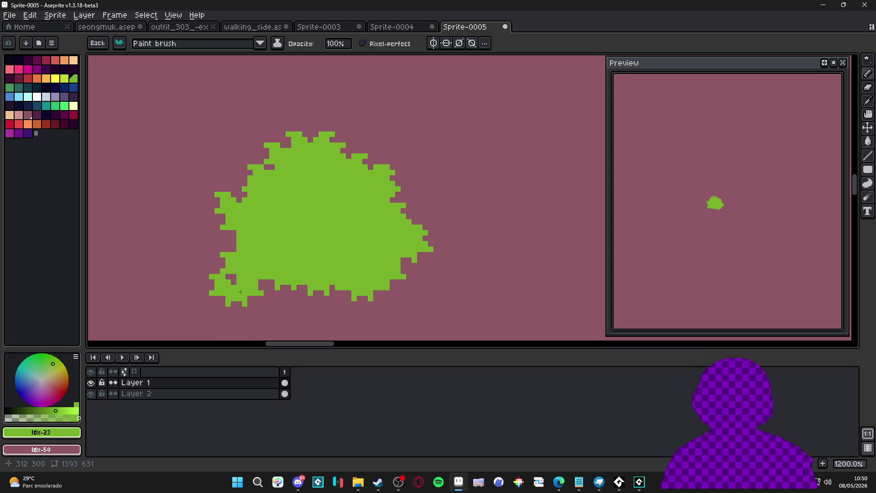
Brush lime strokes extending the bush further left and filling out its upper left.
left_click_drag(235, 253, 213, 237)
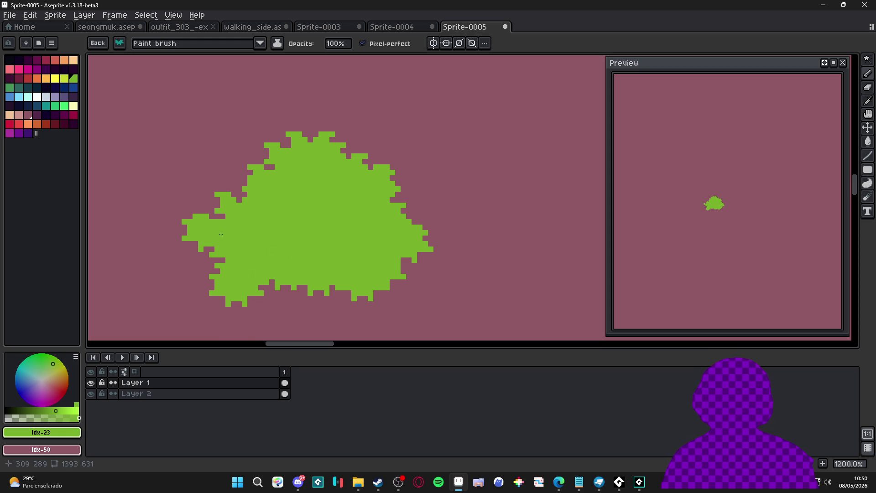
mouse_move(267, 179)
left_mouse_down()
mouse_move(292, 302)
mouse_move(241, 305)
mouse_move(273, 294)
mouse_move(315, 315)
mouse_move(299, 300)
left_mouse_up()
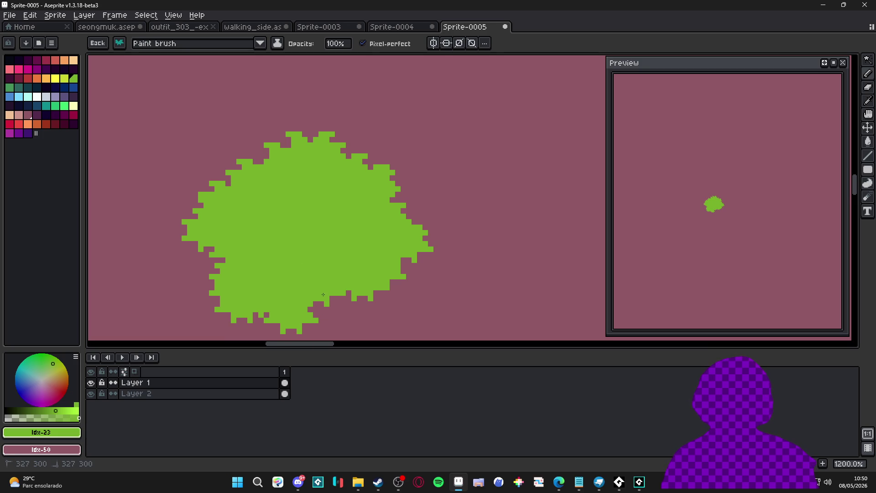
scroll(323, 295, "down", 2)
scroll(240, 282, "up", 2)
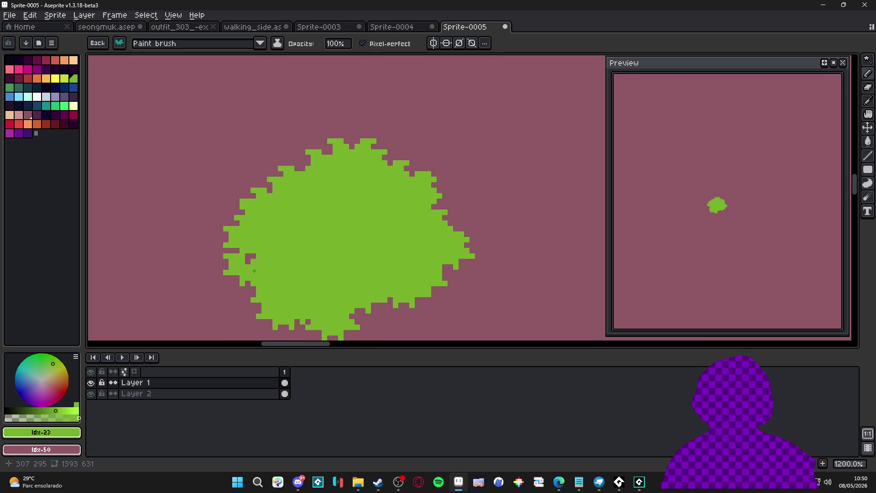
left_click_drag(254, 267, 228, 281)
key("ctrl+z")
mouse_move(263, 206)
left_mouse_down()
mouse_move(252, 217)
mouse_move(274, 182)
mouse_move(299, 194)
left_mouse_up()
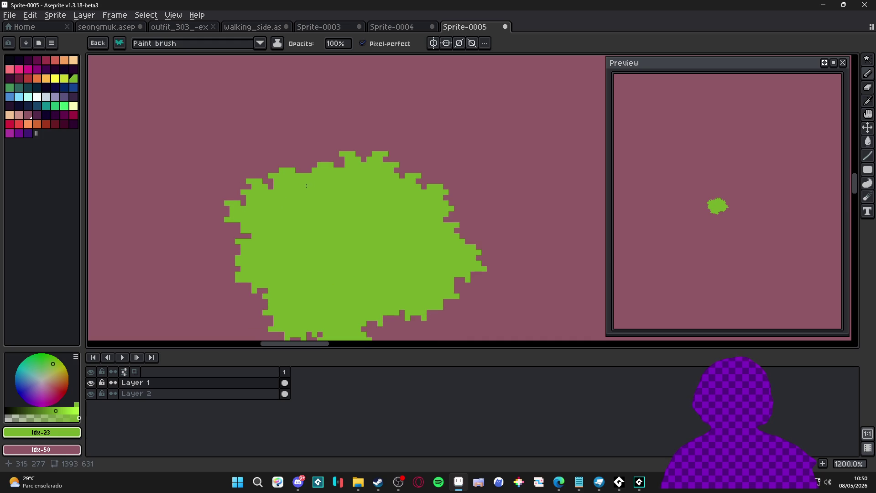
scroll(306, 182, "down", 3)
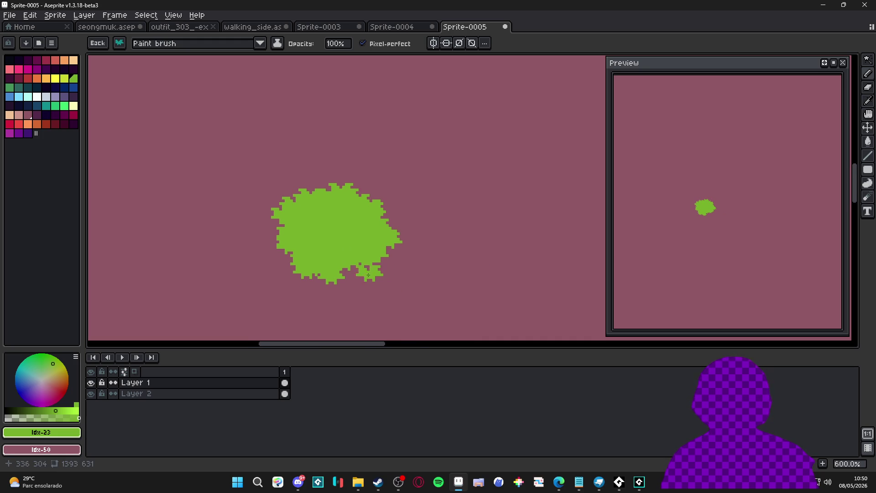
scroll(716, 221, "up", 3)
left_click_drag(716, 221, 718, 237)
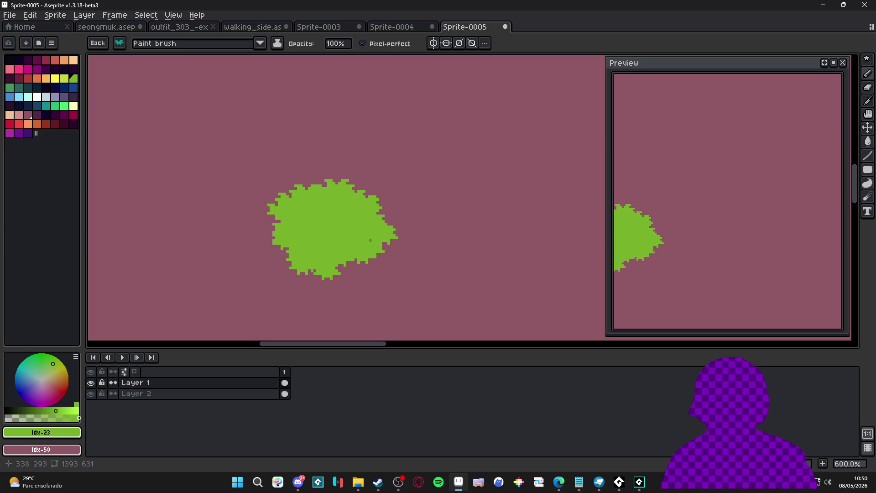
scroll(368, 257, "up", 1)
key("w")
left_click(393, 274)
key("b")
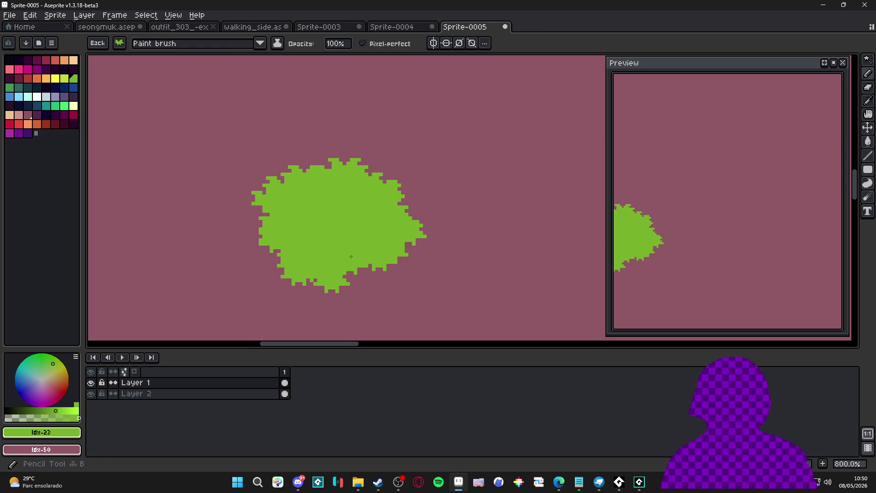
Shade the bush's lower half in darker green, then refine the boundary with light green.
left_click(10, 87)
mouse_move(277, 256)
left_mouse_down()
mouse_move(289, 269)
mouse_move(294, 256)
mouse_move(283, 242)
mouse_move(270, 250)
mouse_move(263, 235)
mouse_move(292, 222)
mouse_move(264, 214)
mouse_move(272, 228)
mouse_move(292, 206)
mouse_move(320, 278)
mouse_move(365, 260)
mouse_move(344, 252)
mouse_move(383, 237)
mouse_move(365, 222)
mouse_move(393, 238)
mouse_move(418, 230)
mouse_move(392, 208)
mouse_move(372, 222)
left_mouse_up()
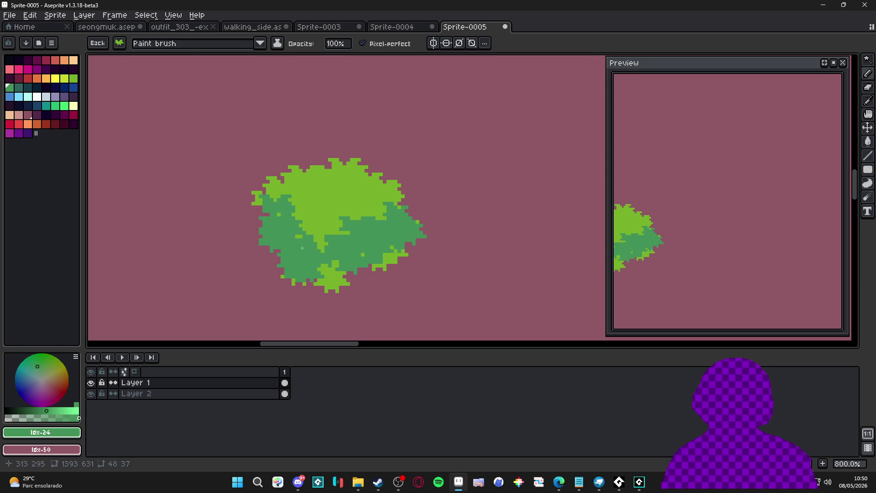
mouse_move(287, 225)
left_mouse_down()
mouse_move(320, 240)
mouse_move(326, 232)
left_mouse_up()
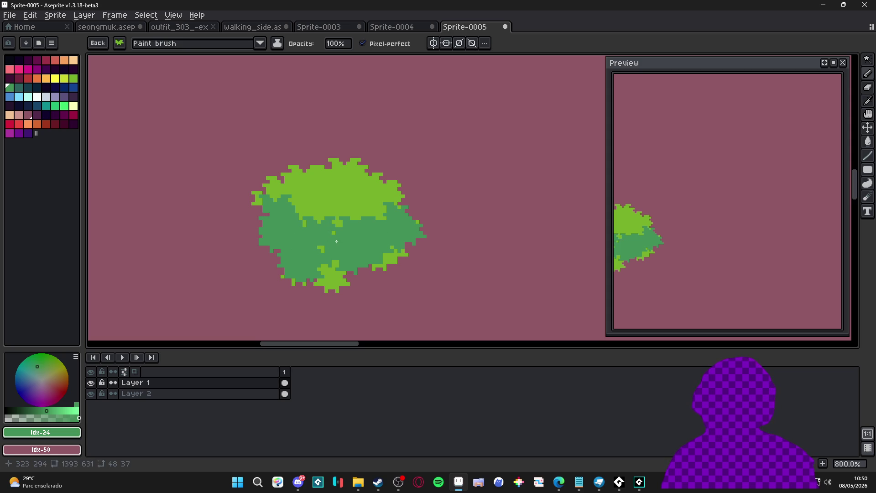
left_click(343, 207, "alt")
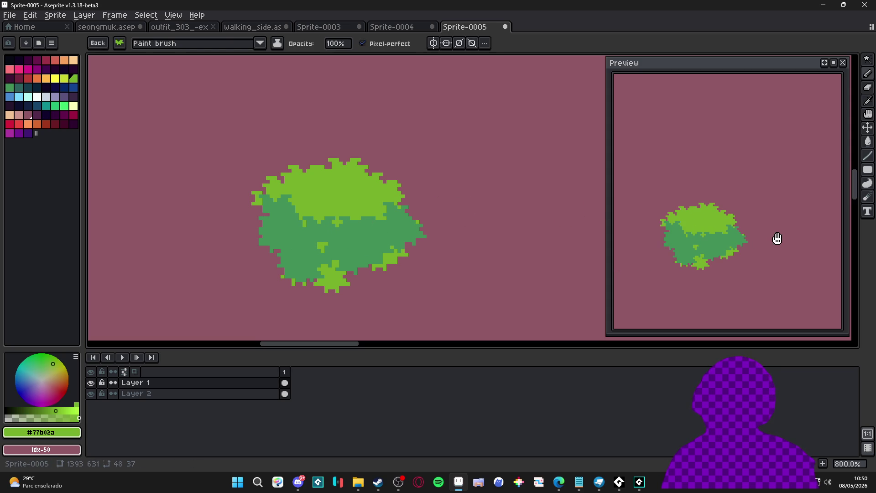
mouse_move(355, 226)
left_mouse_down()
mouse_move(370, 222)
mouse_move(297, 225)
mouse_move(298, 206)
left_mouse_up()
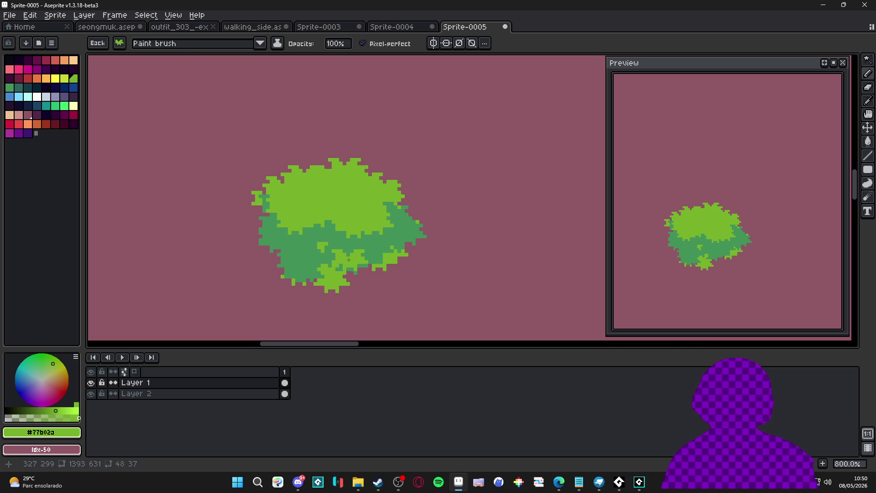
left_click(326, 251)
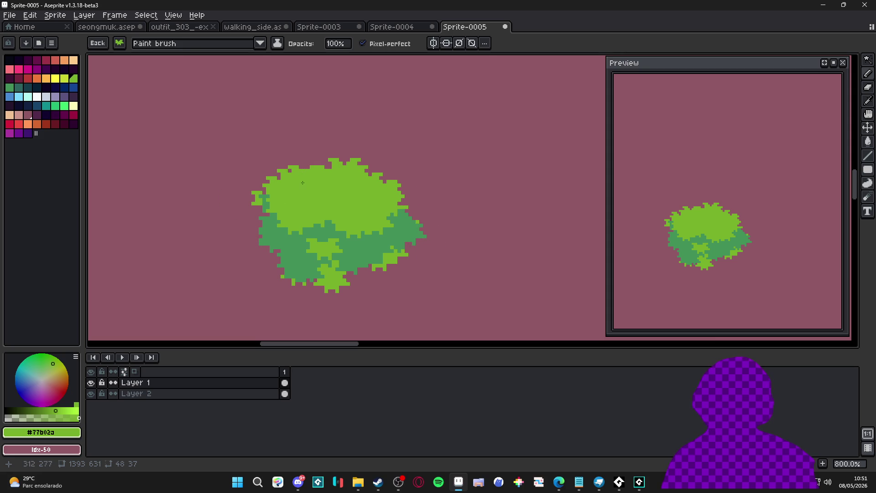
left_click(292, 254, "alt")
key("ctrl")
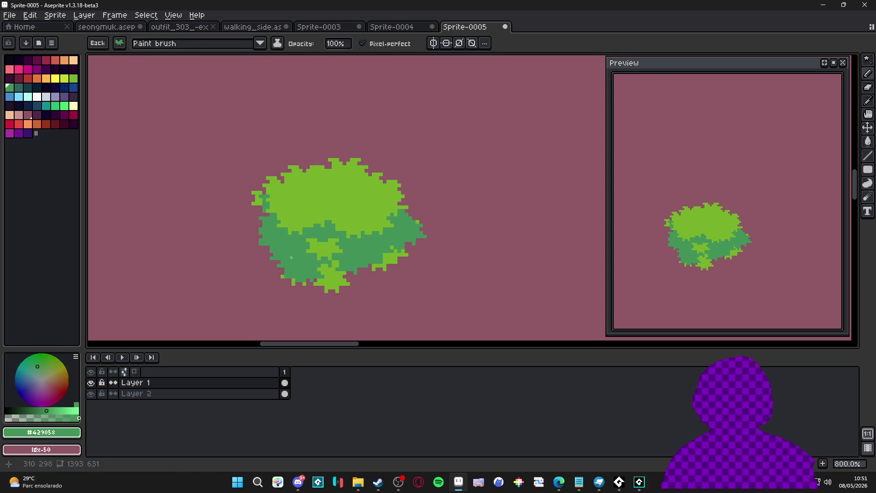
Paint dark teal shadow patches along the bush's left, right and lower-left edges.
left_click(22, 95)
left_click_drag(266, 251, 278, 251)
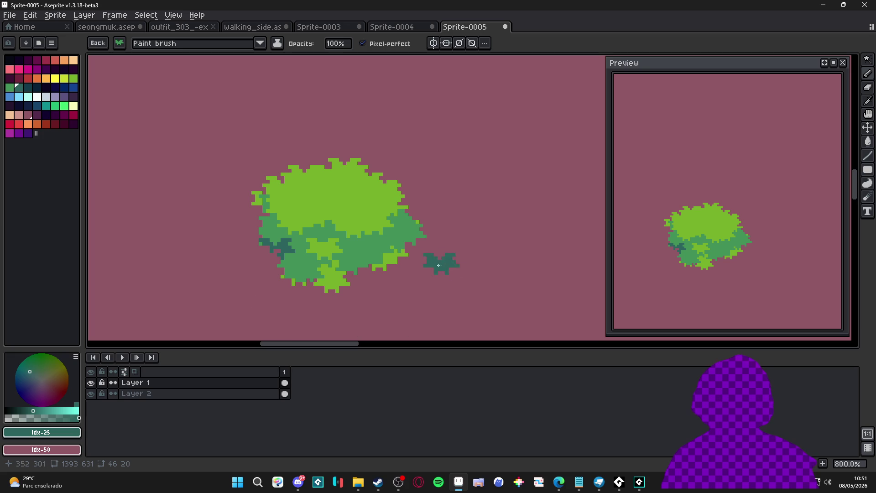
left_click(410, 241)
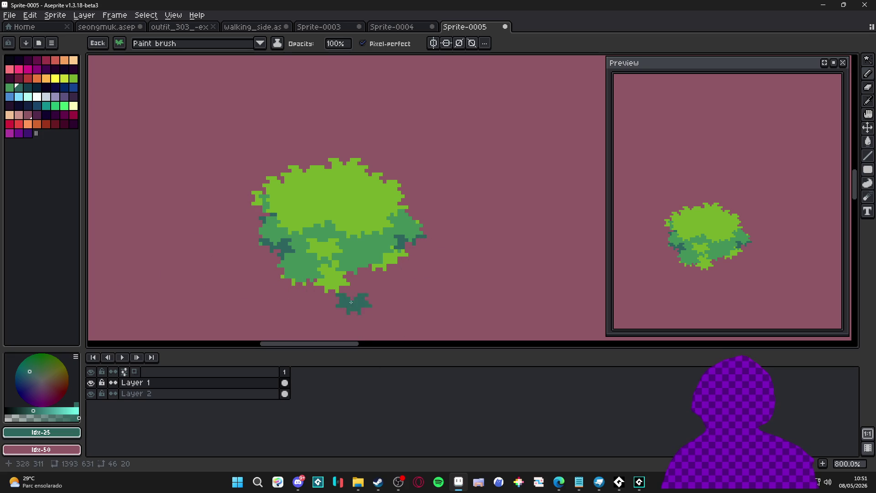
left_click(285, 261)
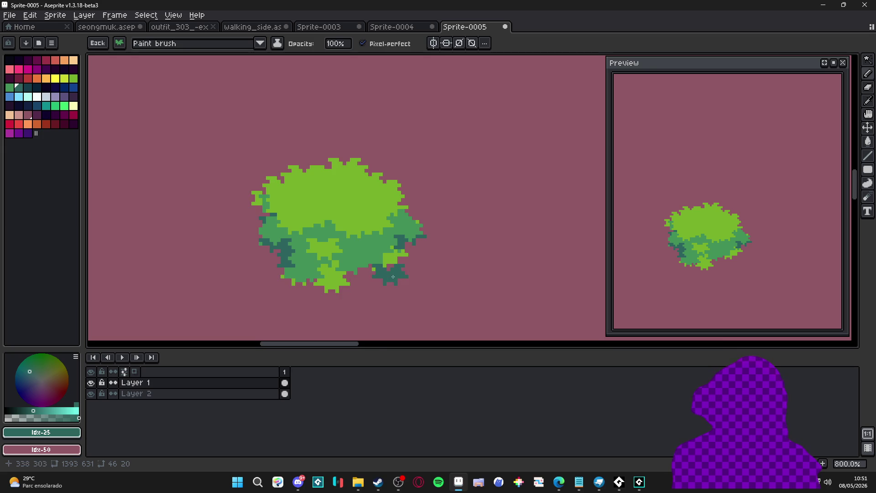
Choose dark teal swatch Idx-26 as the outline colour with the 1px pencil.
scroll(338, 203, "down", 1)
key("v")
key("b")
scroll(295, 237, "up", 1)
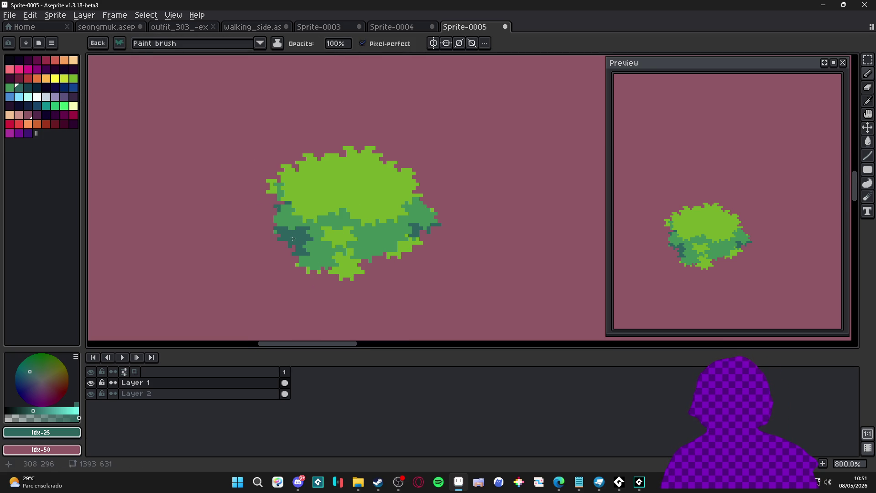
left_click(28, 87)
key("Escape")
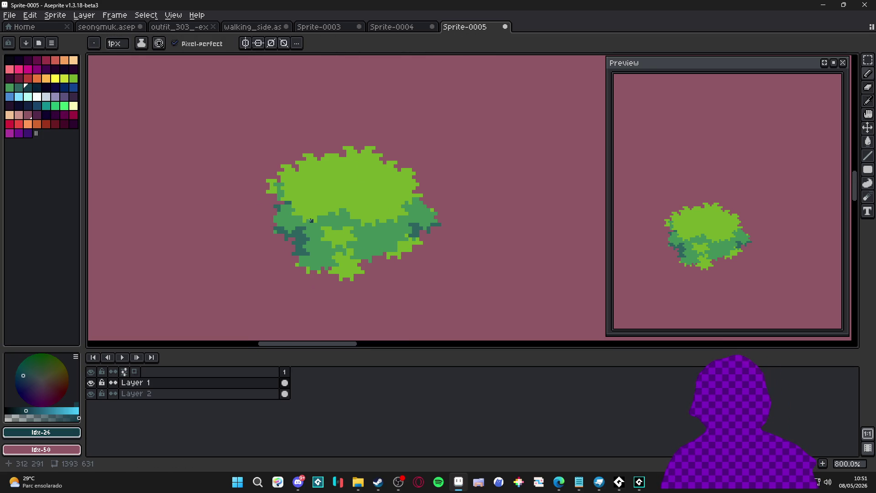
Marquee the bush and apply the Outline effect with all eight directions on, then deselect.
key("m")
mouse_move(215, 105)
left_mouse_down()
mouse_move(461, 297)
mouse_move(478, 300)
left_mouse_up()
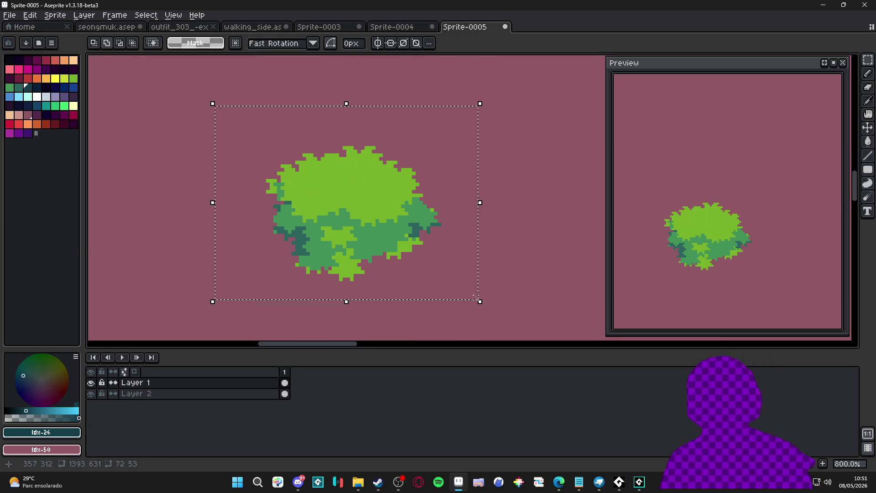
key("shift+o")
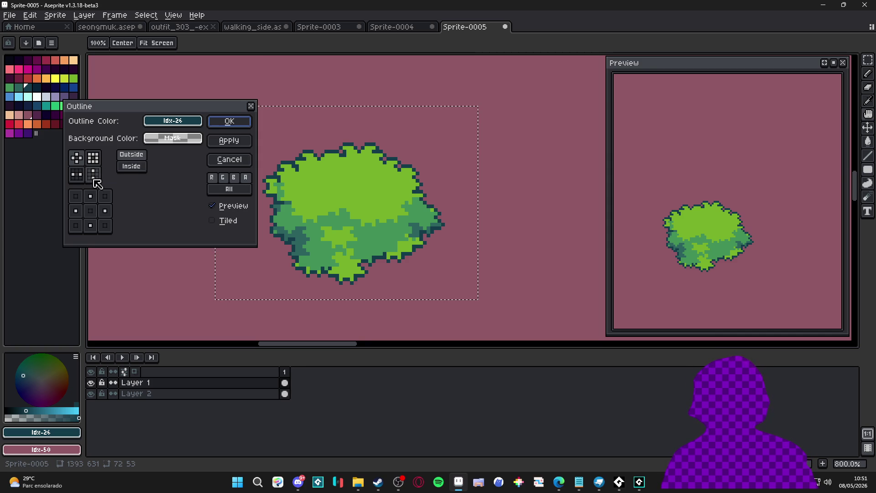
left_click(76, 226)
left_click(105, 226)
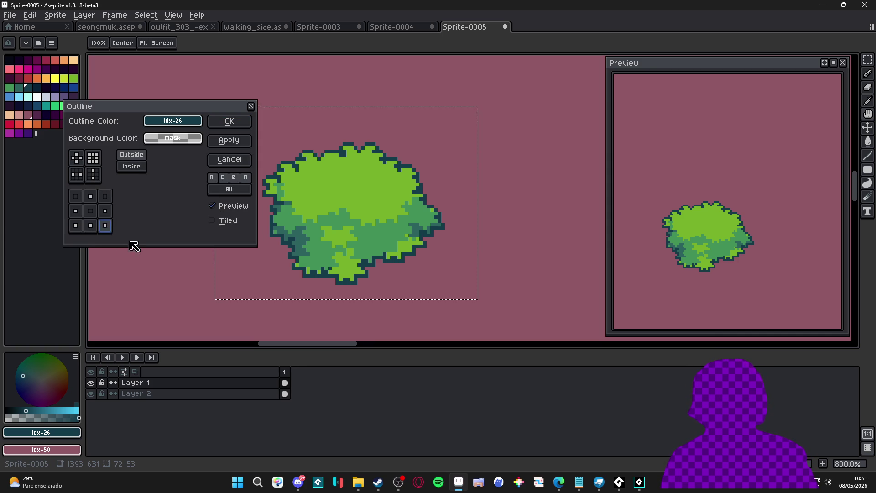
left_click(93, 158)
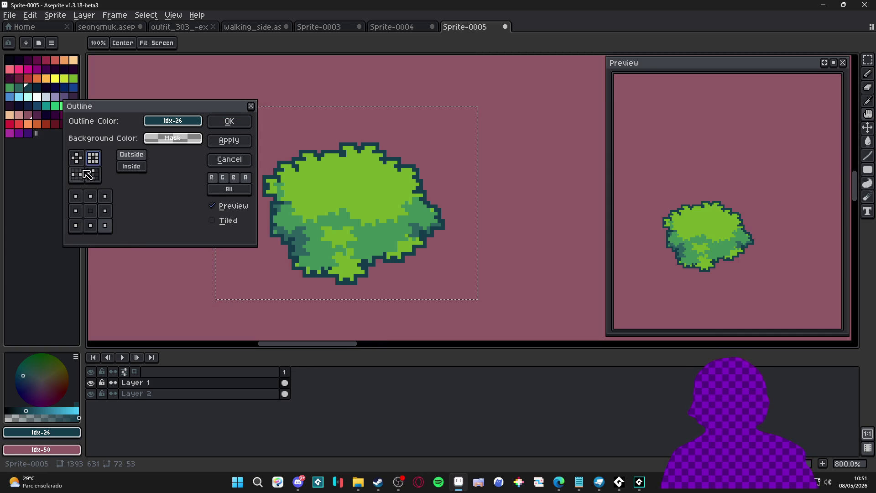
left_click(229, 121)
scroll(372, 186, "down", 1)
key("ctrl+d")
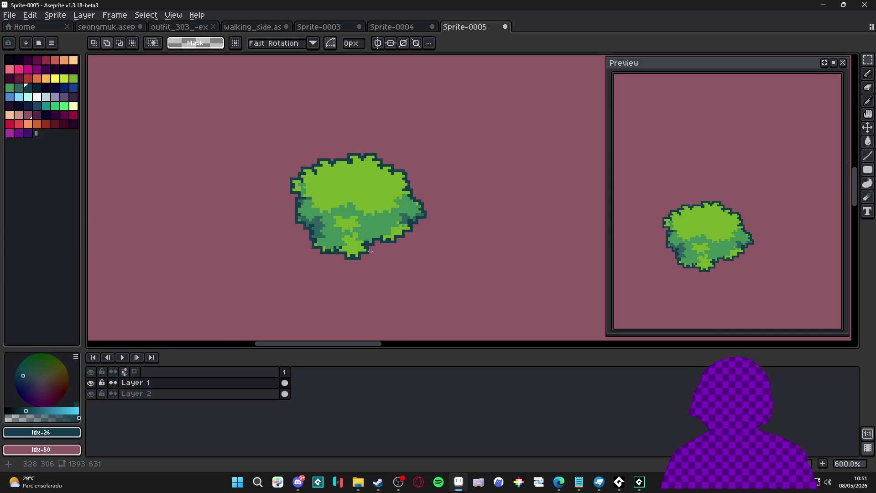
scroll(375, 253, "up", 1)
Fill gaps in the bush's dark teal outline with the 1px pencil.
key("b")
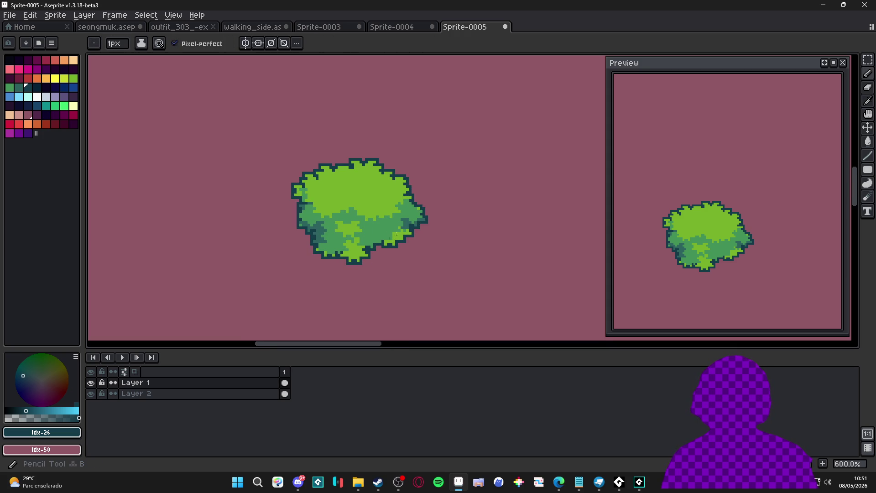
scroll(411, 204, "up", 6)
mouse_move(380, 193)
left_mouse_down()
mouse_move(384, 201)
mouse_move(370, 215)
mouse_move(367, 208)
mouse_move(359, 226)
left_mouse_up()
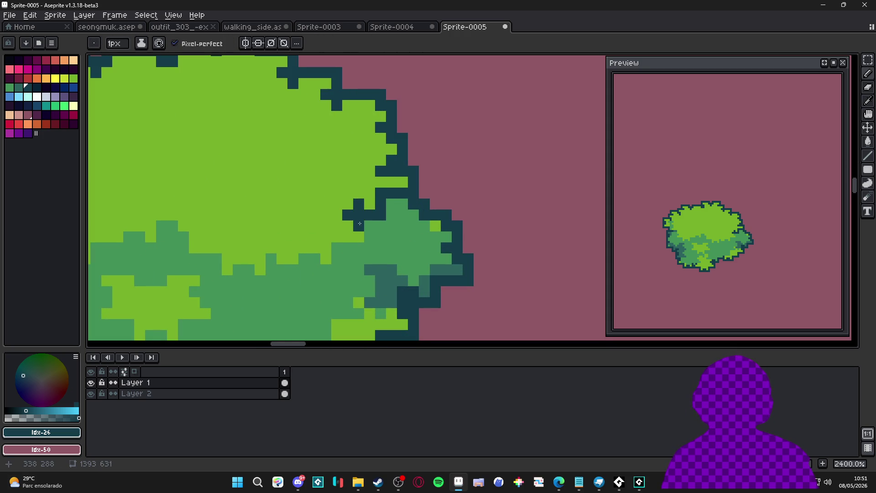
scroll(359, 226, "down", 3)
scroll(320, 228, "left", 2)
scroll(275, 268, "up", 1)
scroll(271, 259, "up", 1)
left_click_drag(249, 256, 279, 268)
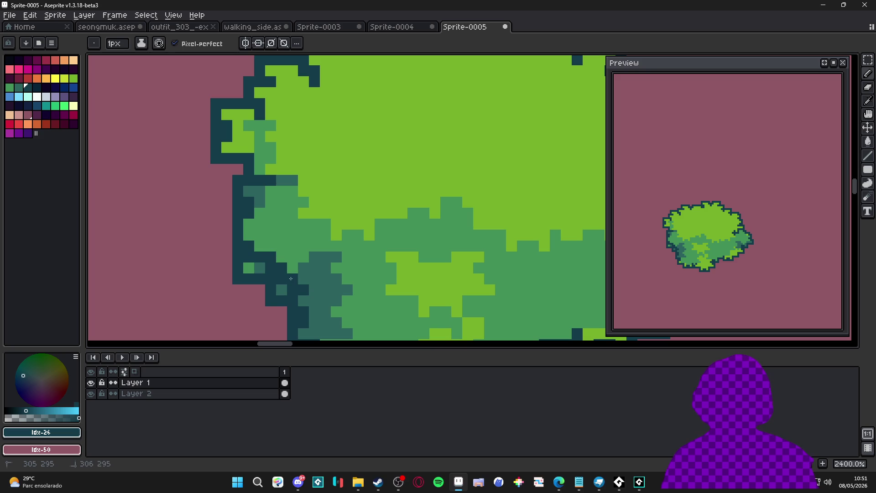
scroll(292, 276, "down", 2)
scroll(311, 277, "up", 1)
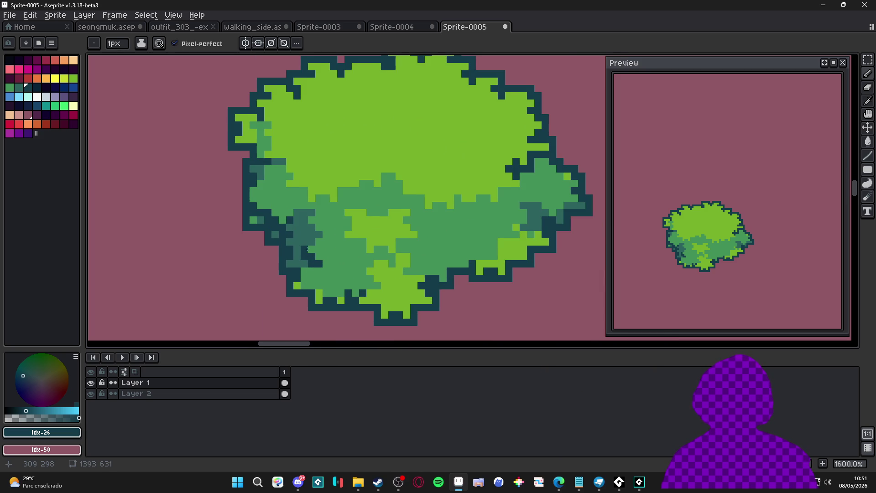
scroll(470, 264, "right", 1)
scroll(506, 239, "up", 1)
left_click_drag(522, 205, 506, 197)
scroll(511, 200, "down", 5)
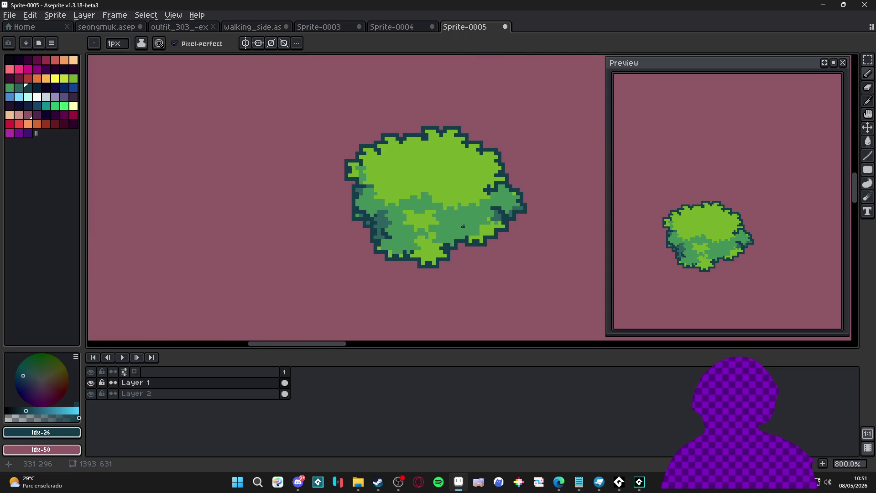
mouse_move(374, 229)
left_mouse_down()
mouse_move(348, 206)
mouse_move(357, 234)
left_mouse_up()
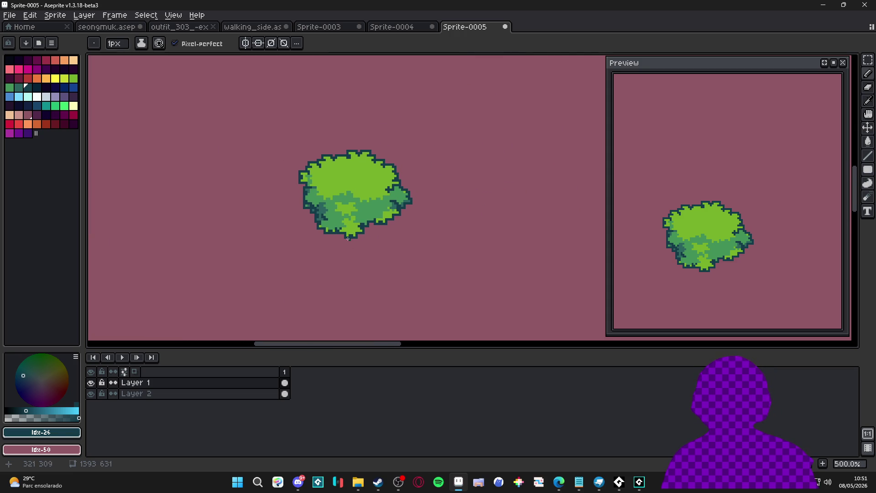
Sample mid-green #429058 from the bush and dab a few pixels near its top.
scroll(414, 181, "up", 1)
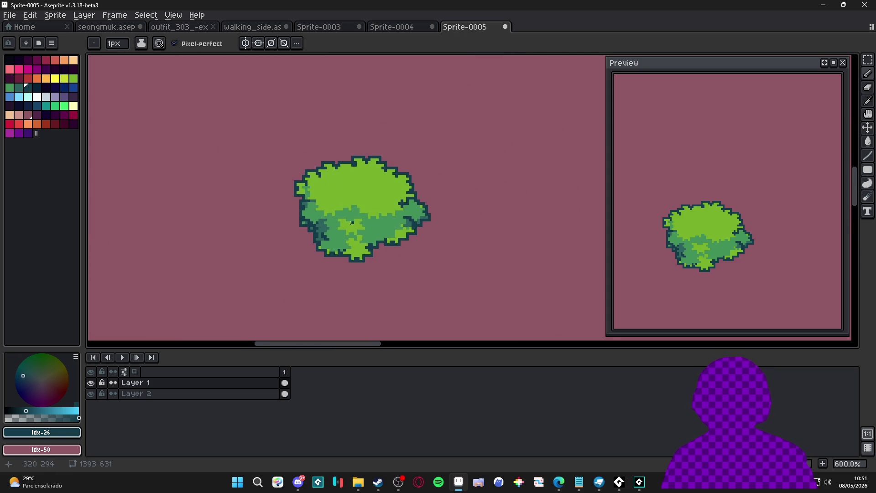
scroll(338, 218, "up", 1)
scroll(347, 233, "down", 1)
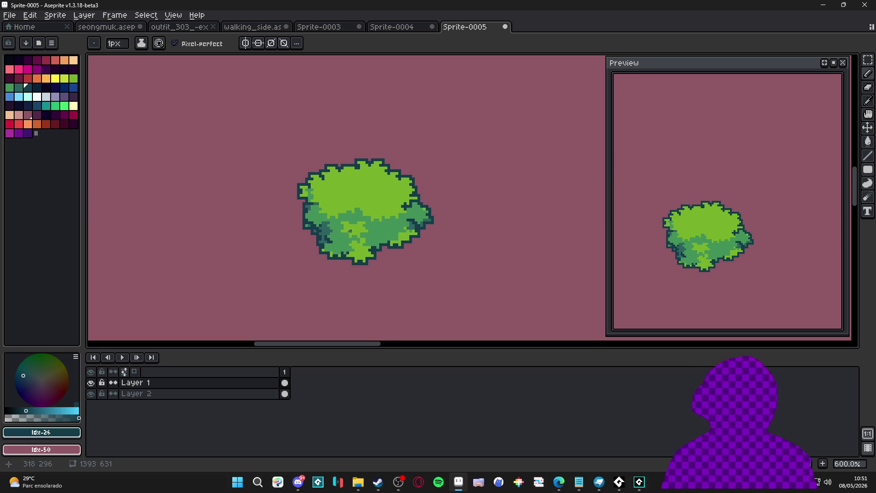
scroll(328, 212, "up", 4)
left_click(328, 212, "alt")
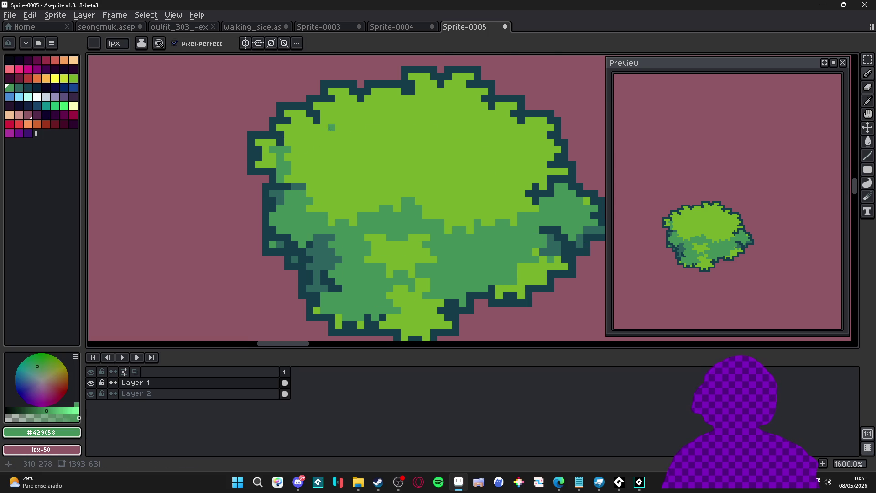
scroll(333, 107, "up", 2)
left_click(333, 106)
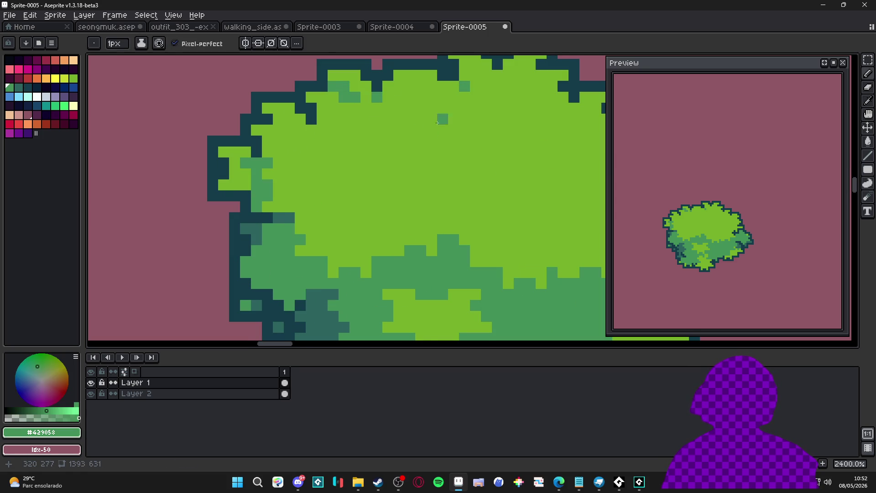
scroll(448, 110, "up", 1)
left_click(483, 72)
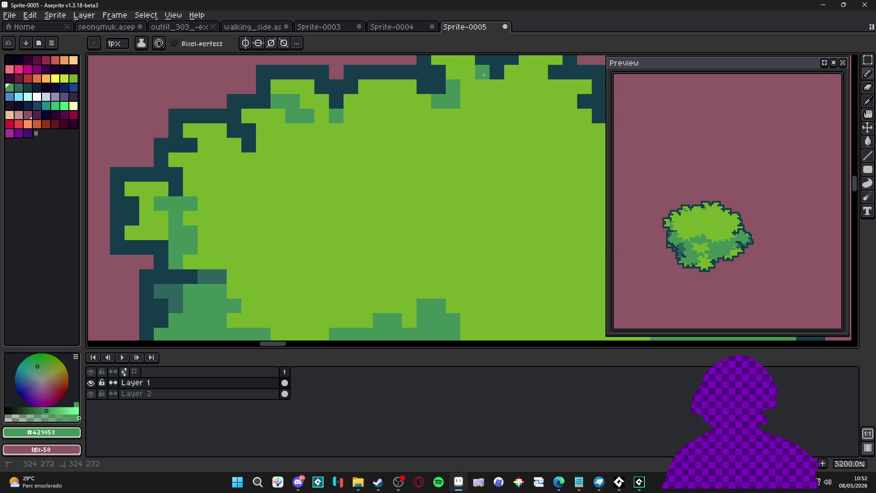
scroll(309, 180, "down", 1)
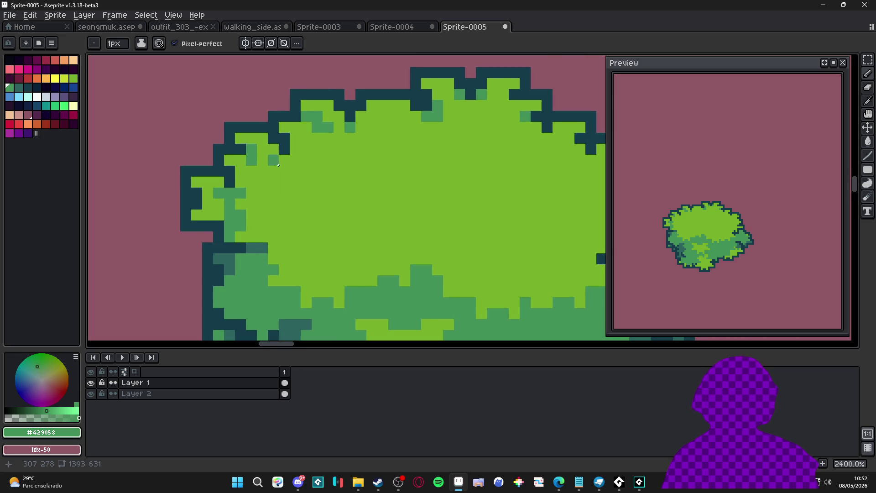
scroll(278, 165, "down", 6)
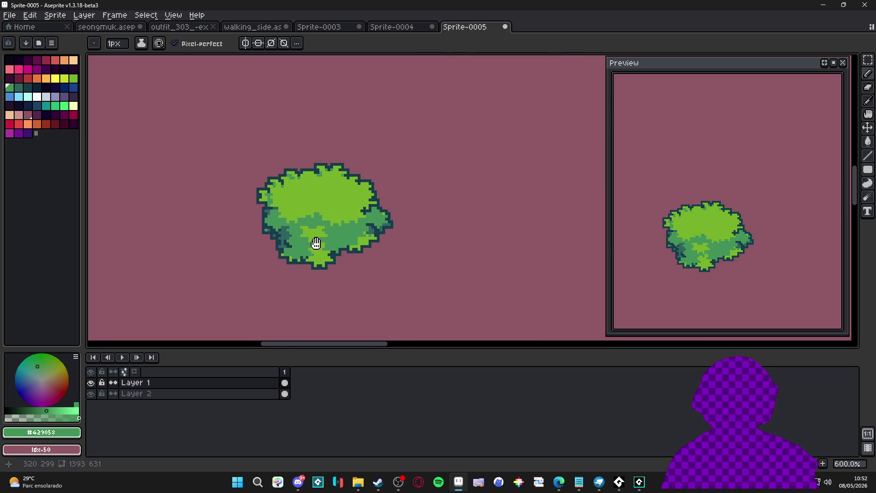
Switch to the Sprite-0004 town map.
left_click_drag(316, 243, 328, 245)
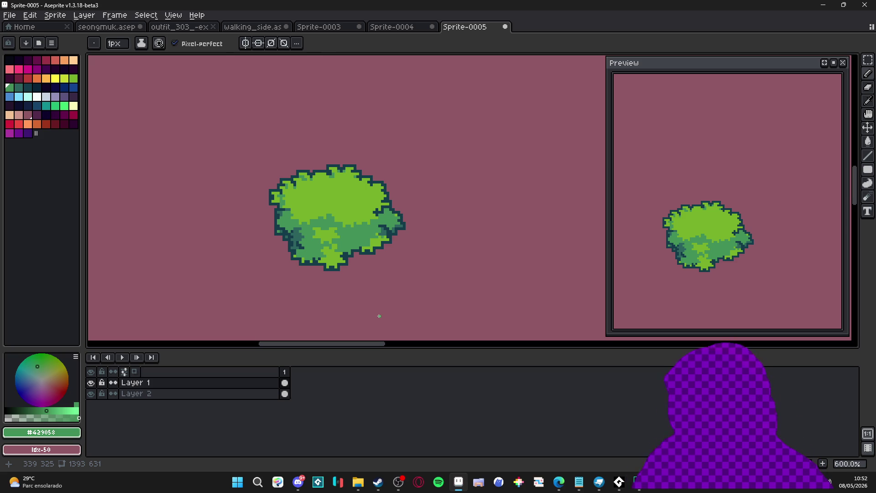
scroll(380, 302, "down", 2)
left_click(392, 27)
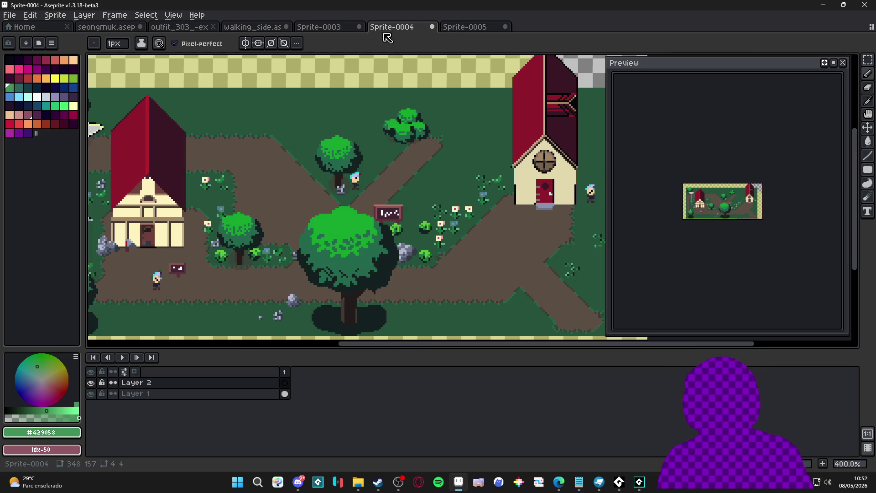
Sample the tree's bright, dark and shadow greens and repaint a light bush pixel darker green.
scroll(234, 225, "up", 2)
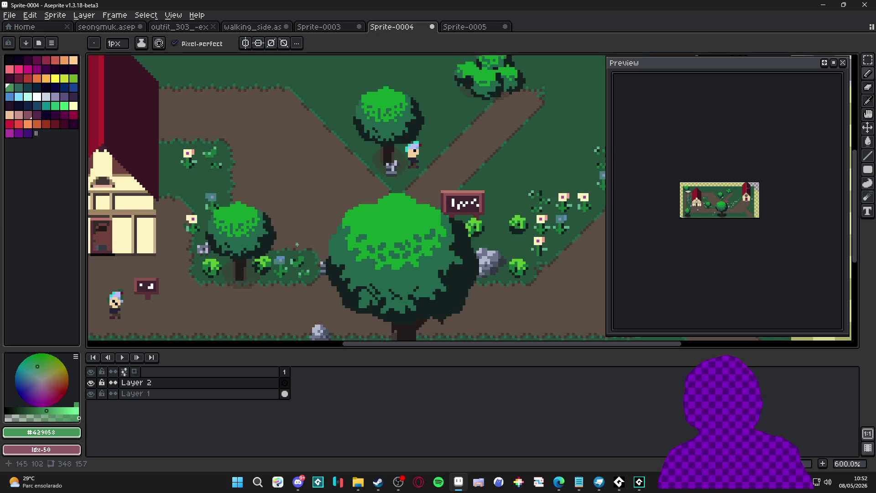
scroll(245, 231, "up", 4)
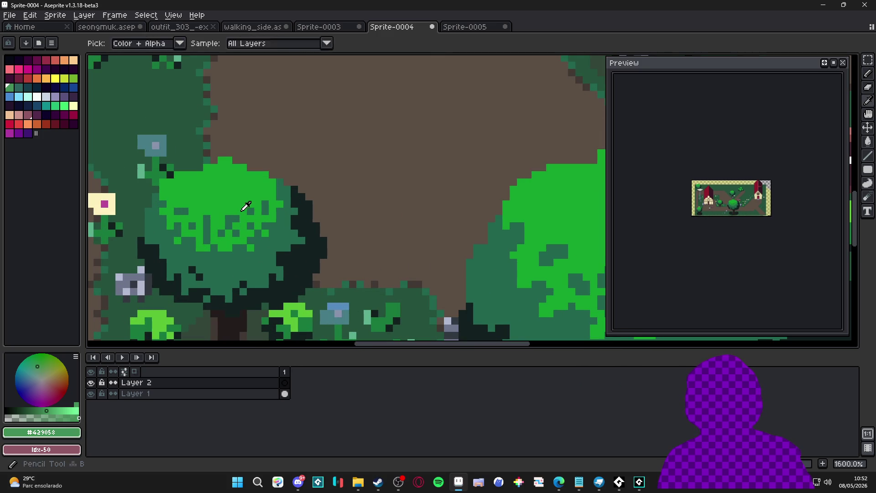
left_click(237, 225, "alt")
key("plus")
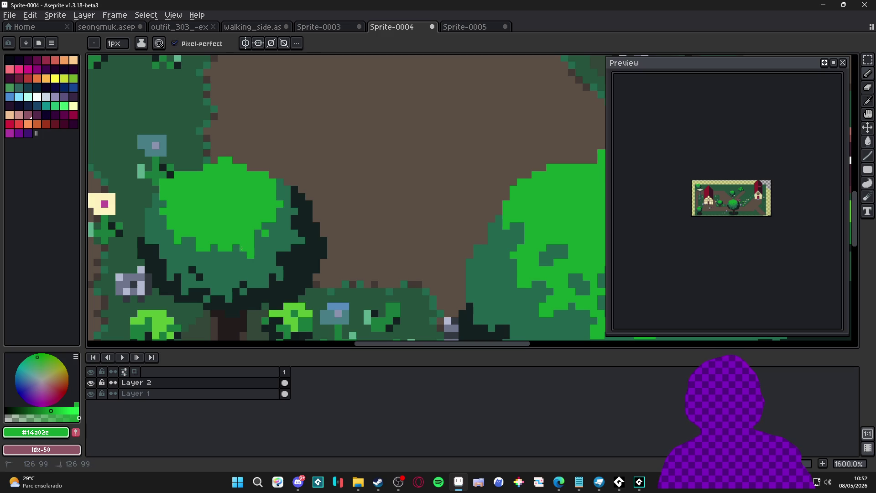
left_click(243, 287, "alt")
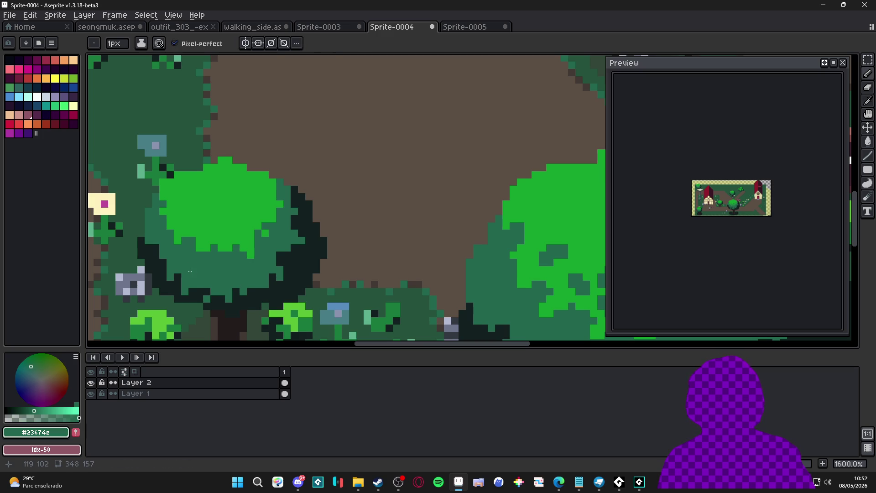
left_click(316, 241, "alt")
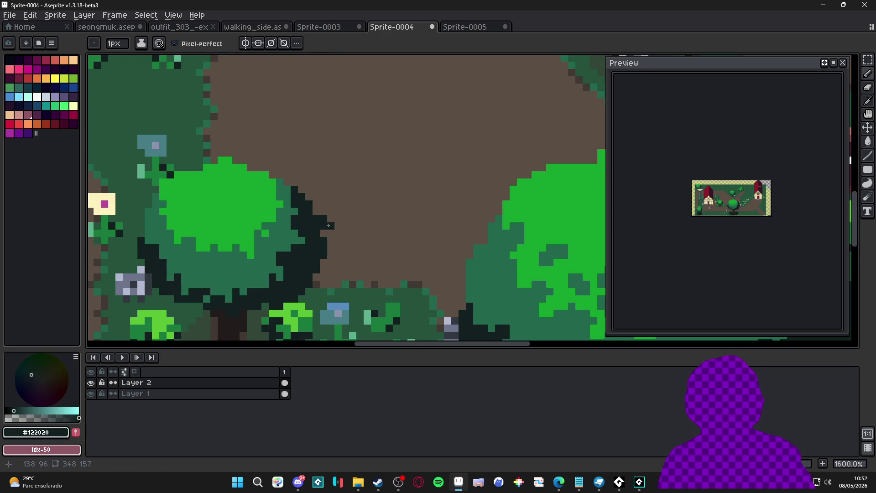
scroll(327, 225, "down", 5)
scroll(306, 257, "up", 1)
scroll(306, 257, "up", 4)
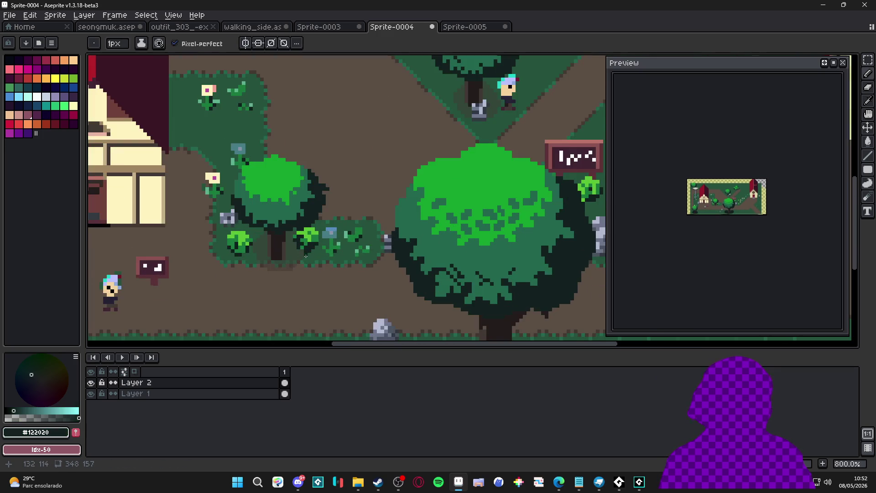
scroll(404, 220, "up", 1)
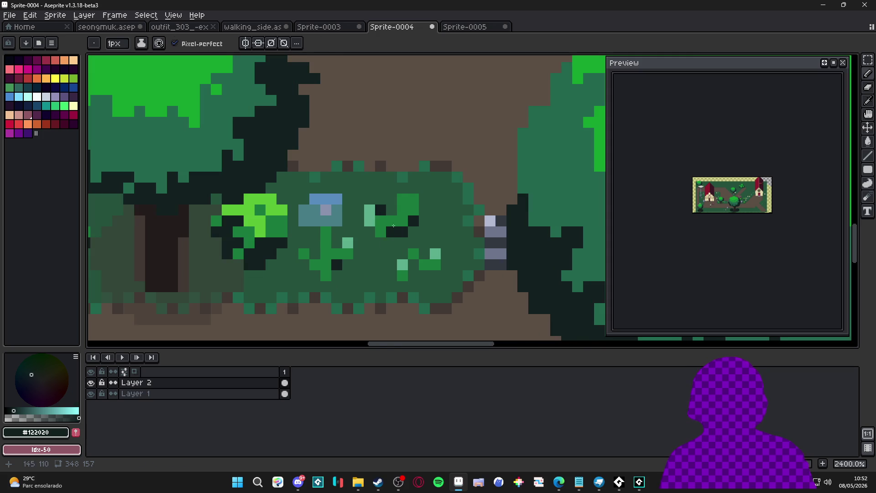
left_click(379, 224, "alt")
left_click(373, 219)
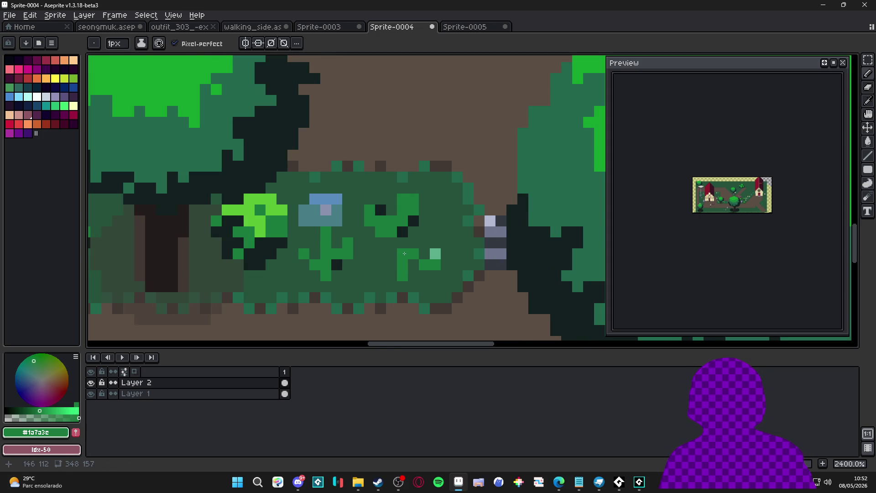
Recolour the magenta flower pixels light grey-blue and the light rock pixels medium grey.
scroll(402, 242, "down", 6)
scroll(269, 215, "up", 4)
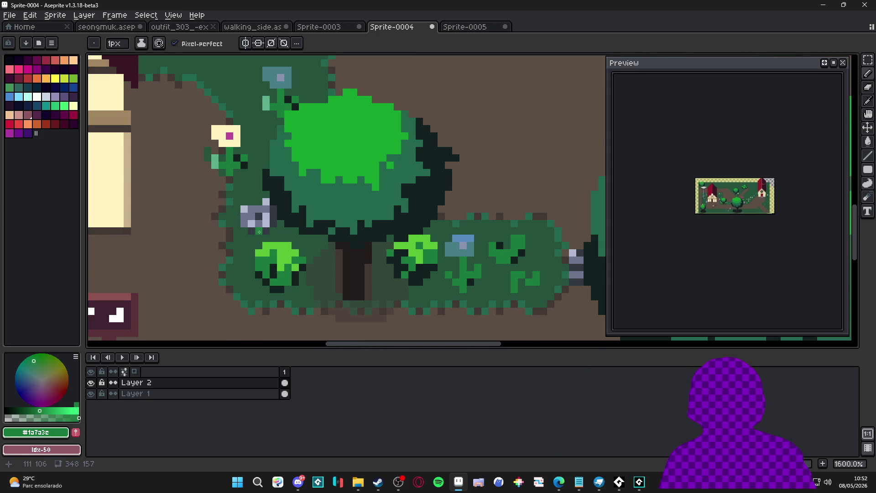
left_click(262, 213, "alt")
left_click(246, 210, "alt")
left_click(230, 136)
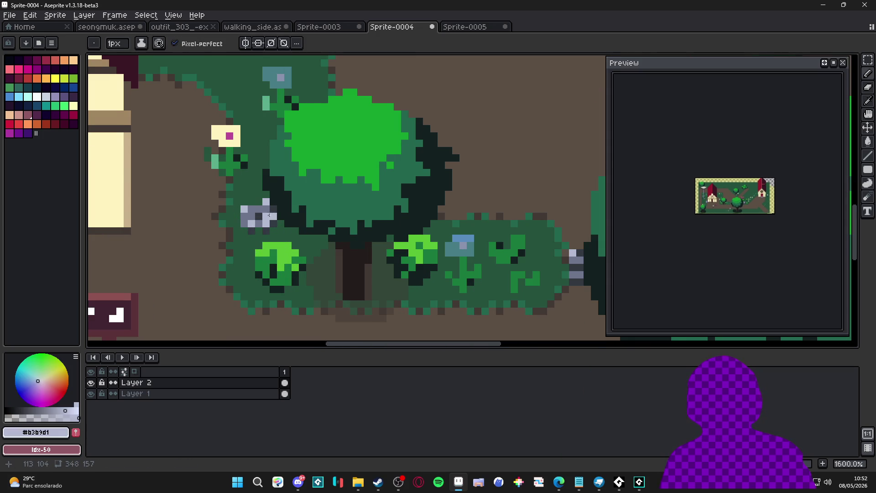
left_click(272, 215, "alt")
scroll(274, 214, "up", 3)
left_click(233, 186)
left_click(299, 230)
left_click(299, 208)
left_click(298, 164)
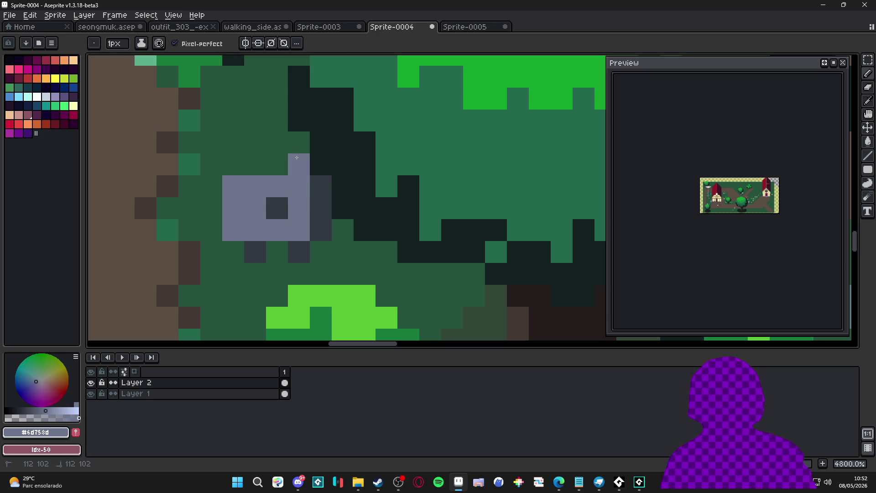
Zoom out and switch to the Sprite-0005 bush document.
scroll(296, 158, "down", 6)
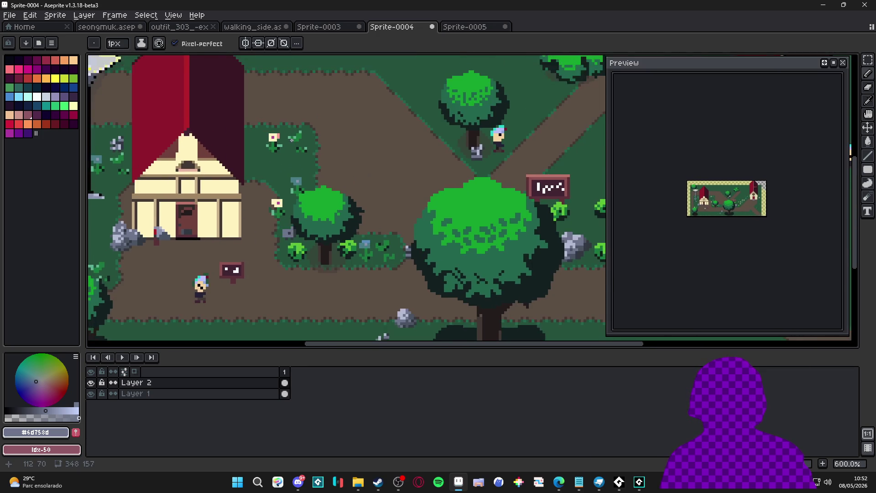
scroll(292, 143, "up", 3)
scroll(309, 261, "down", 4)
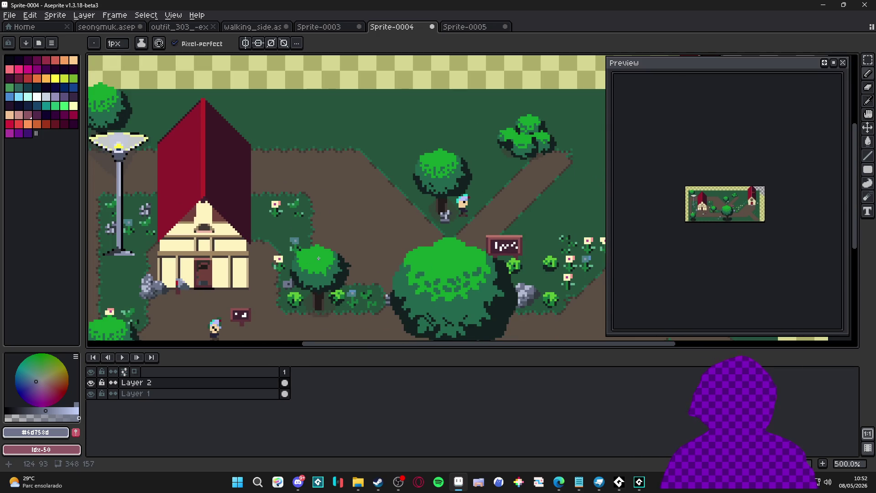
left_click(456, 33)
left_click(429, 29)
left_click(475, 32)
scroll(429, 192, "down", 1)
scroll(347, 219, "up", 2)
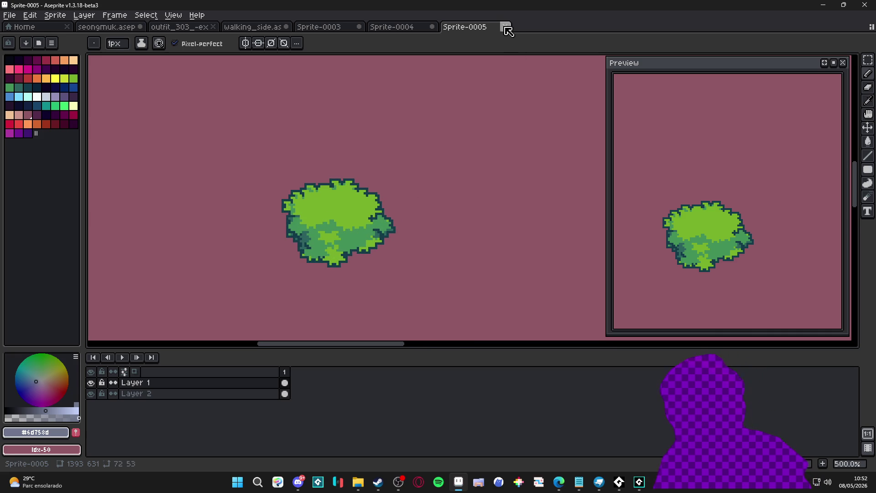
Close Sprite-0005 and Sprite-0004, discarding their unsaved changes.
left_click(506, 27)
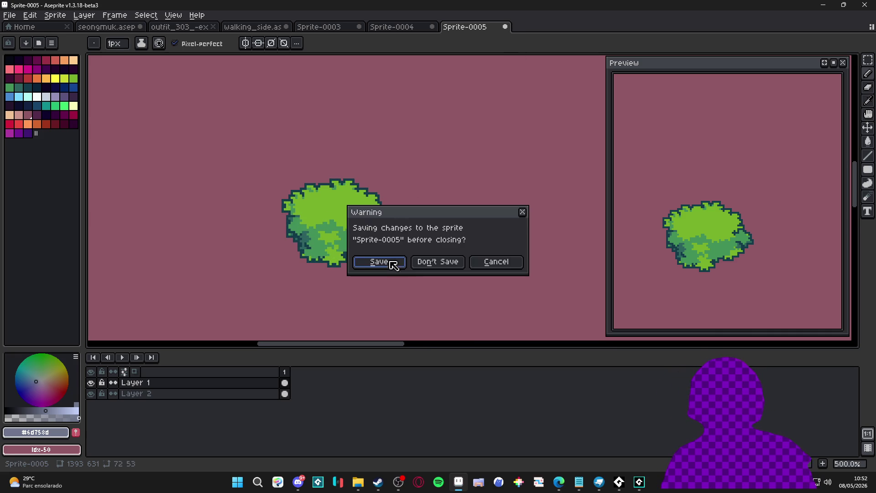
left_click(447, 263)
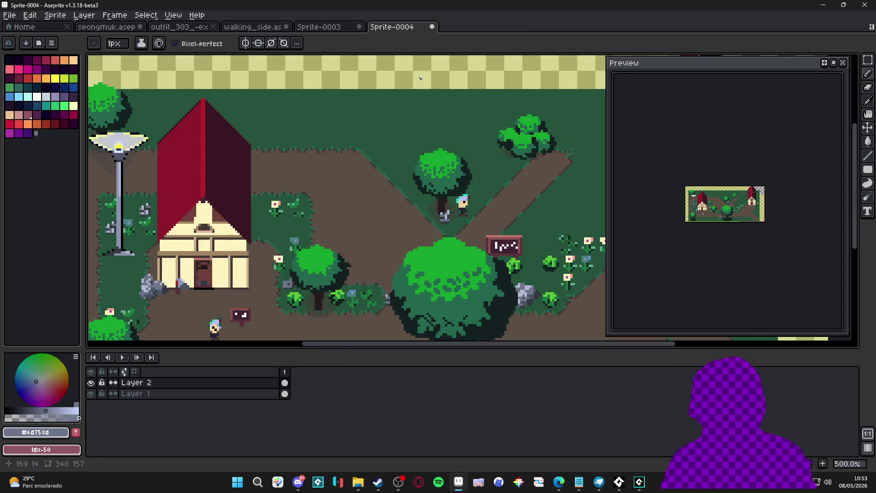
left_click(431, 29)
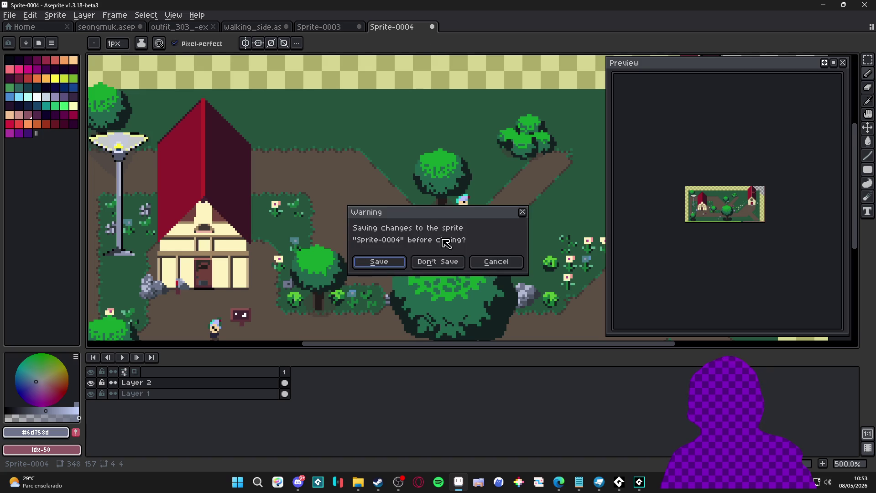
left_click(447, 264)
Glance at the outfit_303 sprite sheet, then return to walking_side.
left_click(262, 30)
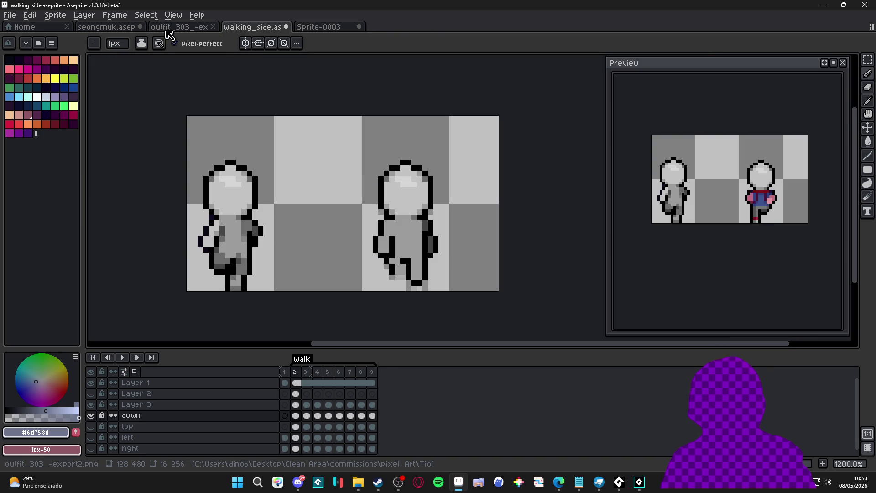
left_click(165, 28)
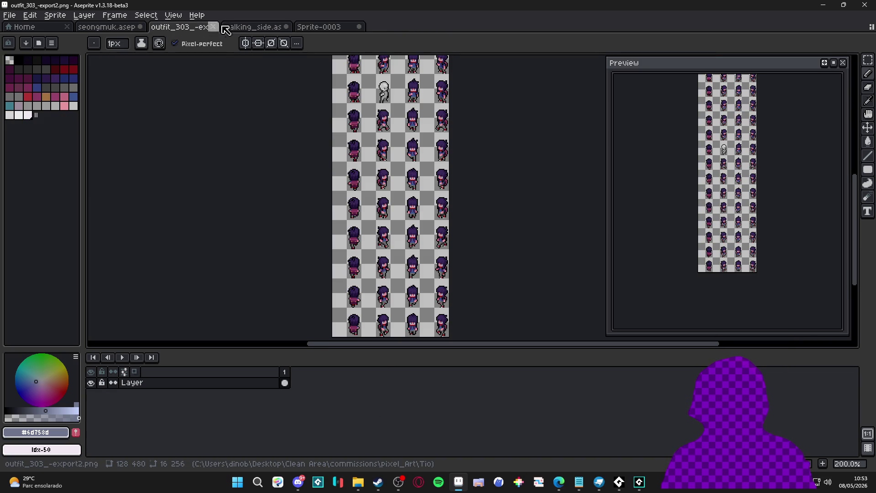
left_click(233, 29)
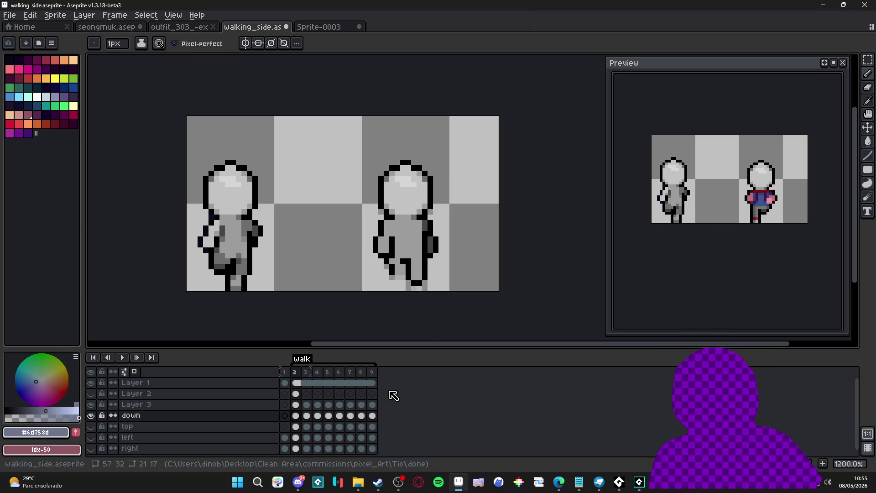
On walk frame 2, eyedrop the greys and shade the right figure's leg medium grey.
left_click(306, 372)
left_click(296, 372)
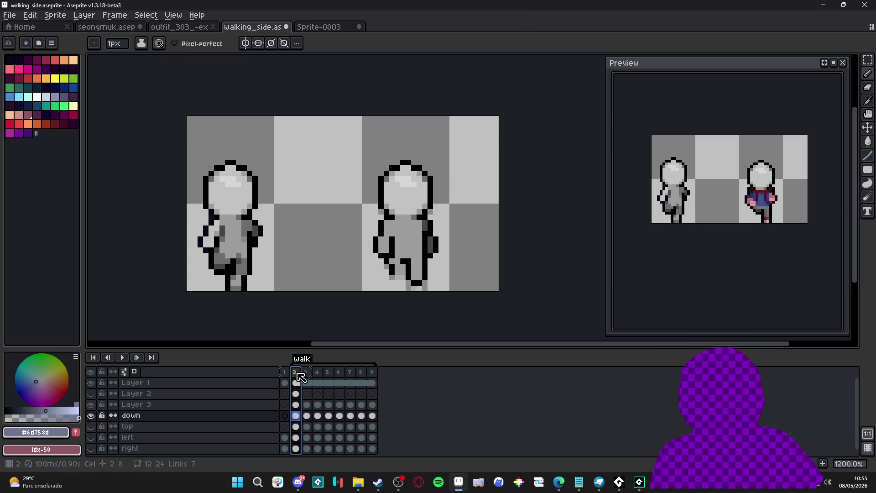
scroll(426, 254, "up", 1)
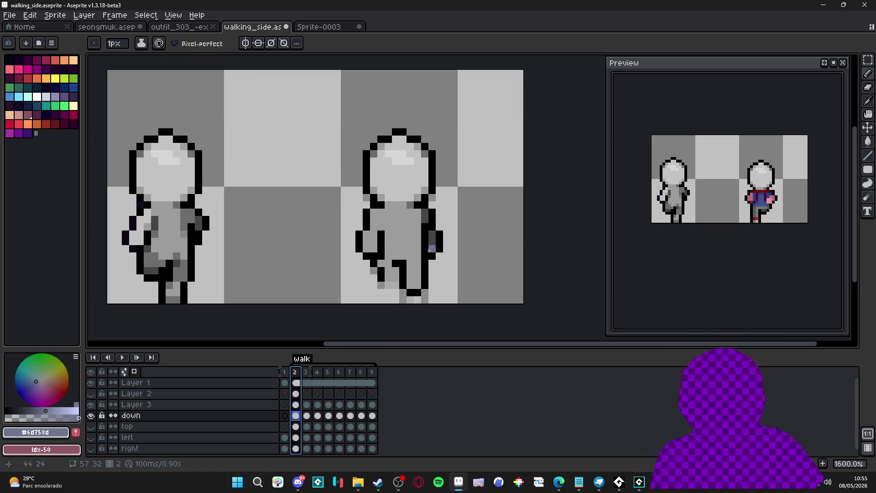
left_click(184, 275, "alt")
left_click(184, 270, "alt")
left_click_drag(396, 278, 389, 271)
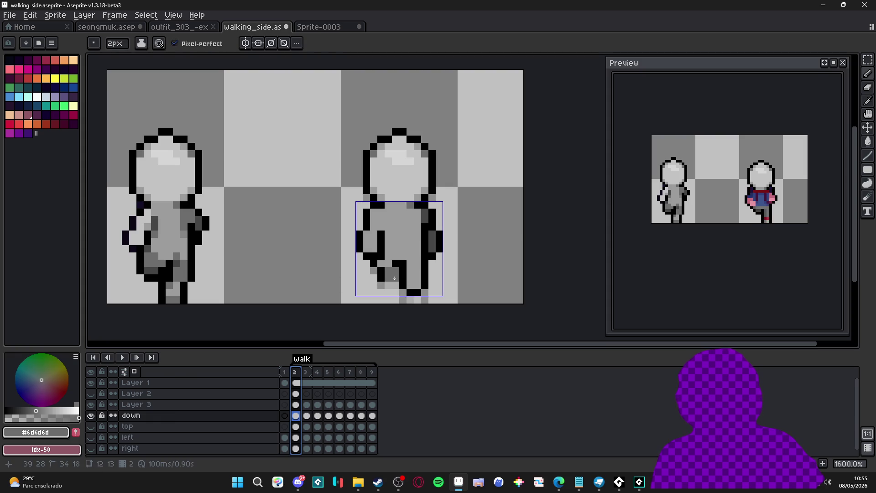
left_click(385, 266)
left_click(382, 263)
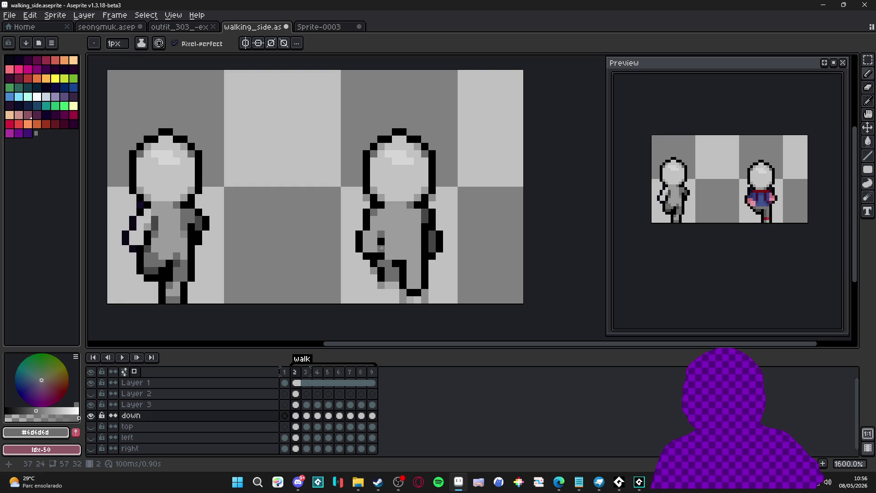
Compare frames 3 and 4, then paint dark grey shading on the right figure's arm in frame 2.
scroll(398, 273, "down", 3)
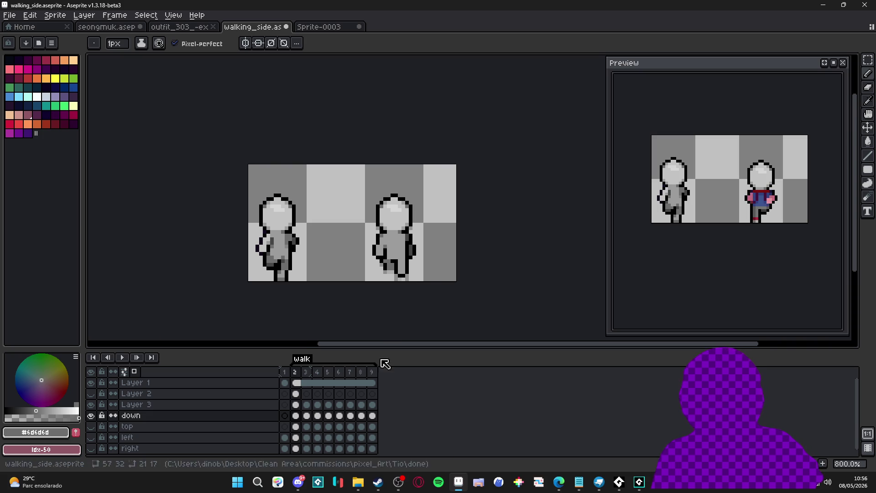
left_click(306, 372)
left_click(295, 372)
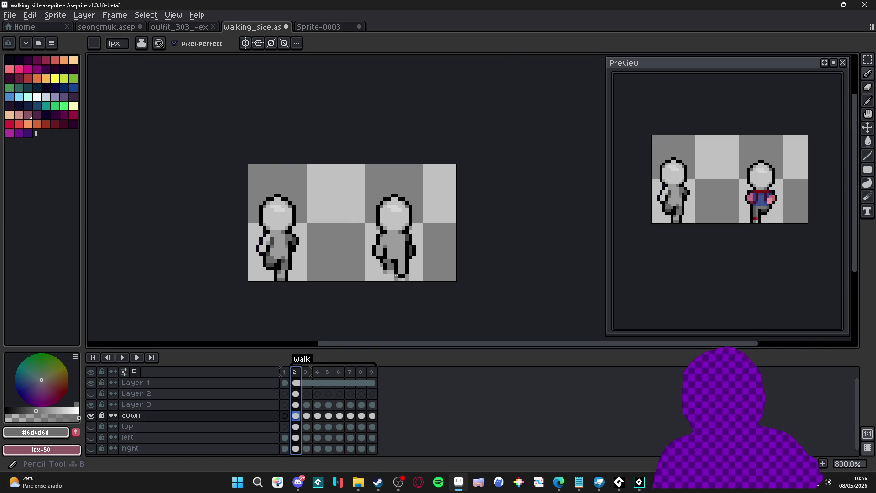
scroll(398, 267, "up", 3)
scroll(418, 287, "down", 3)
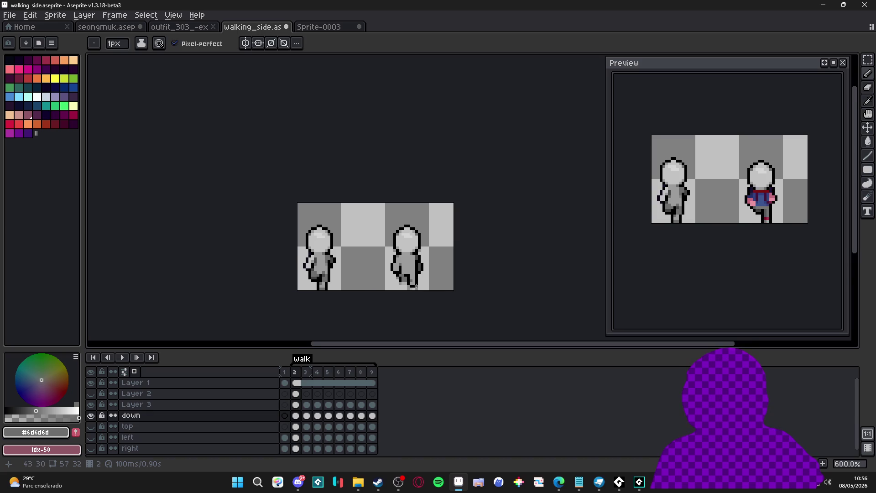
scroll(413, 287, "up", 2)
left_click(306, 372)
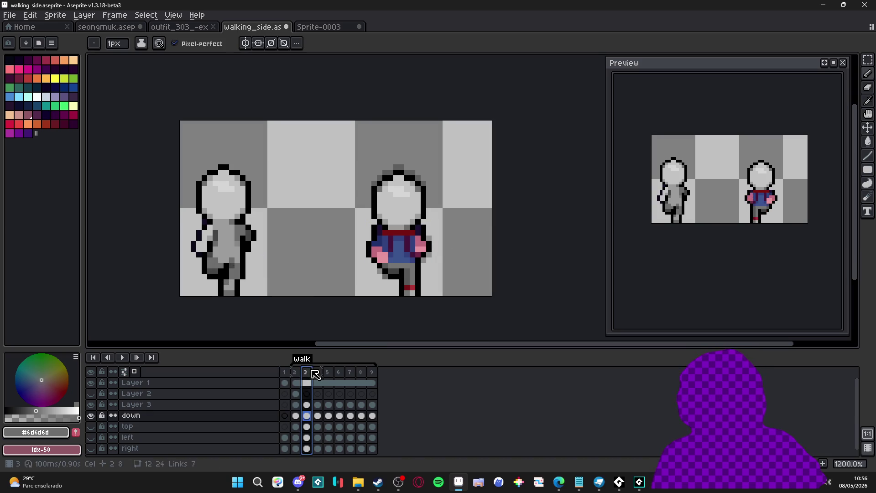
left_click(317, 372)
left_click(296, 372)
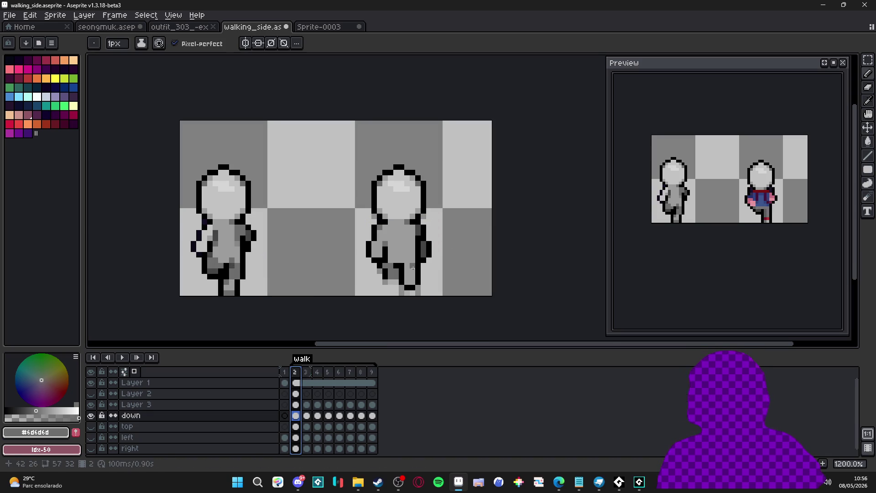
scroll(403, 262, "up", 2)
scroll(407, 258, "down", 2)
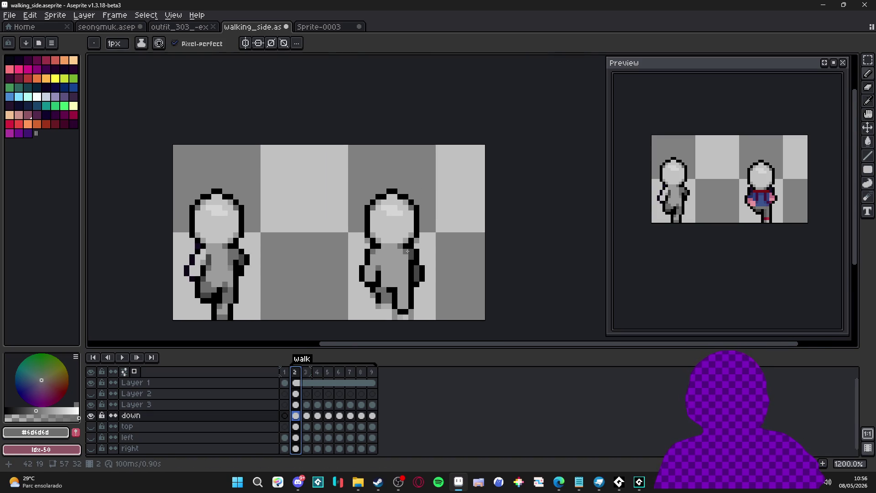
left_click_drag(404, 255, 405, 262)
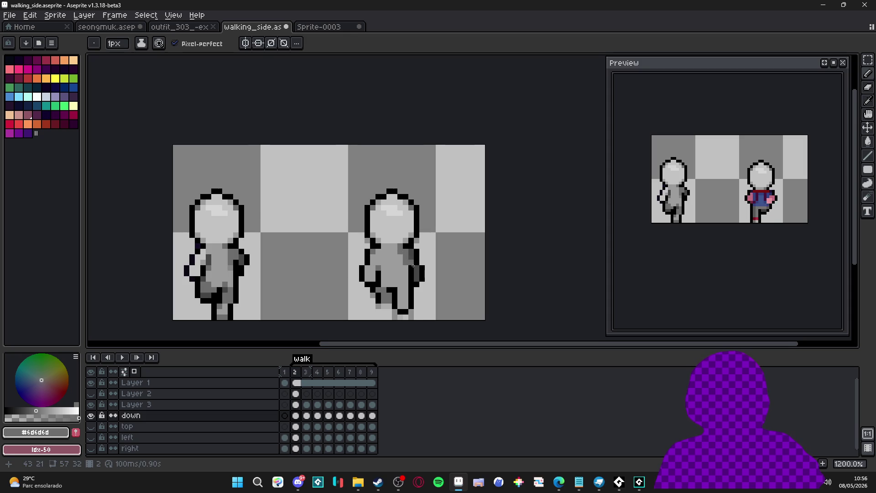
scroll(416, 277, "down", 1)
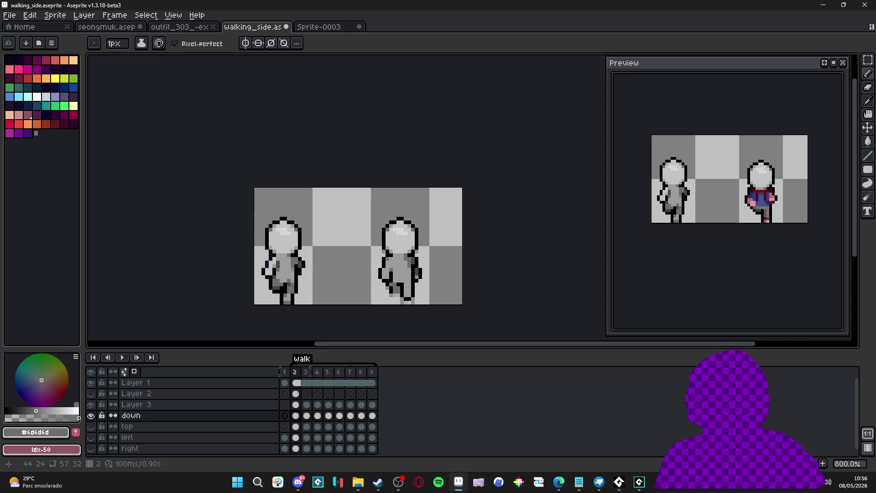
scroll(417, 277, "up", 2)
scroll(400, 290, "down", 2)
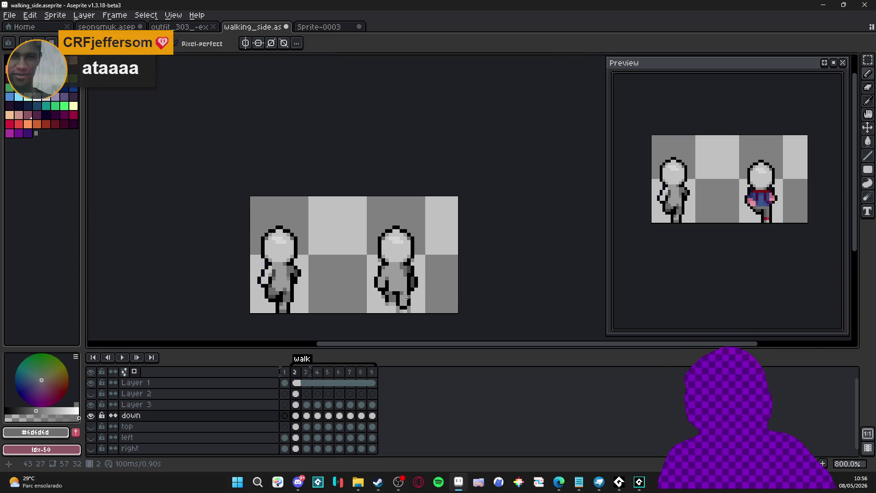
Eyedrop the figure's dark and medium greys and darken a few right-leg pixels.
scroll(390, 288, "up", 2)
scroll(391, 287, "up", 1)
scroll(397, 303, "down", 2)
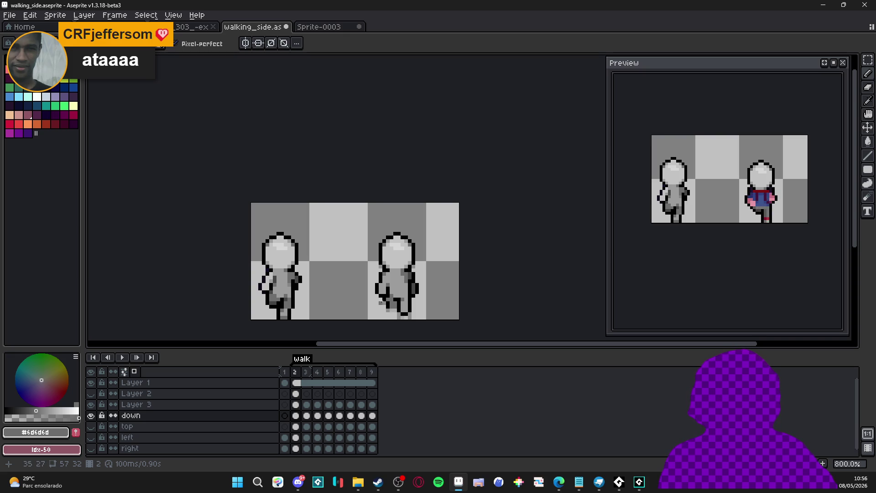
scroll(342, 308, "up", 2)
left_click(456, 294, "alt")
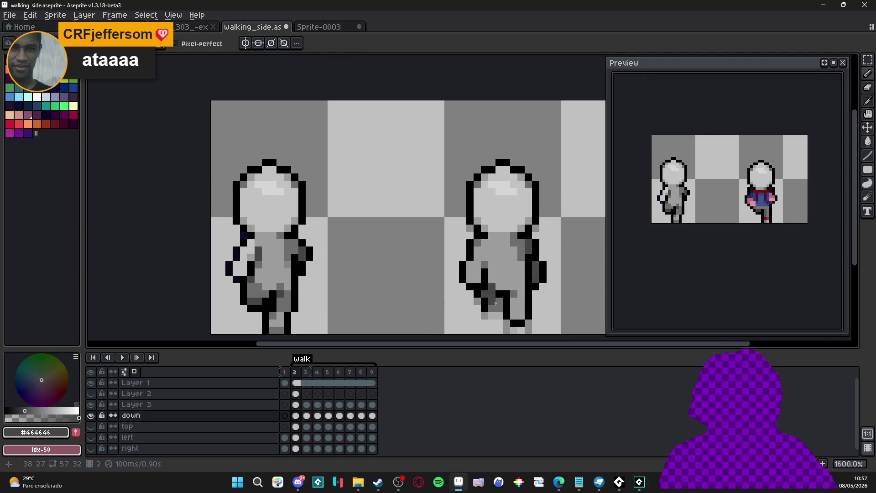
scroll(494, 301, "down", 1)
key("alt")
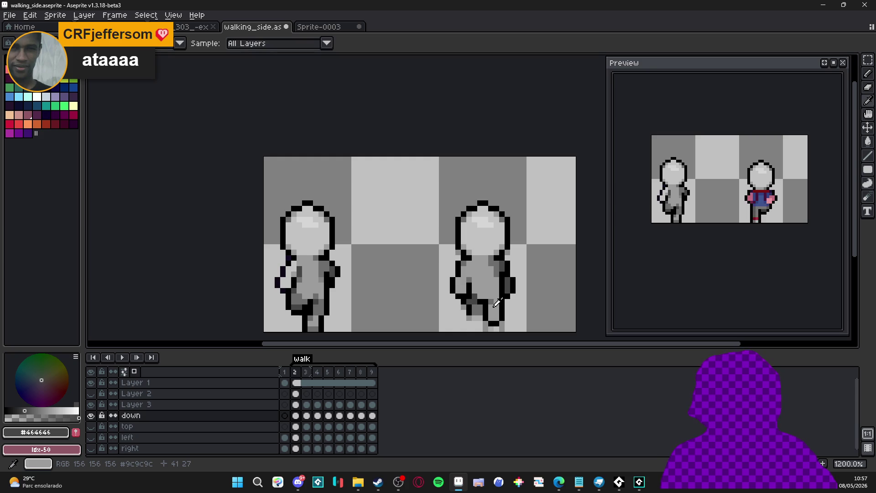
left_click(495, 294, "alt")
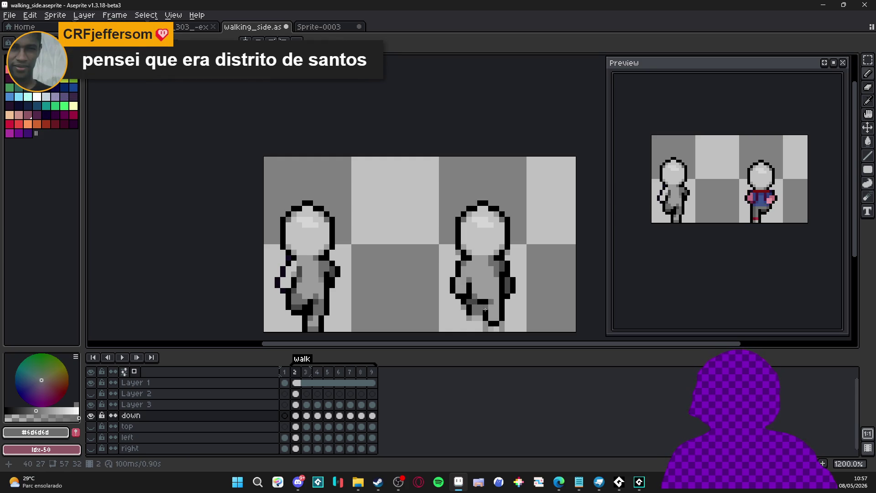
scroll(485, 310, "up", 1)
left_click(478, 309, "alt")
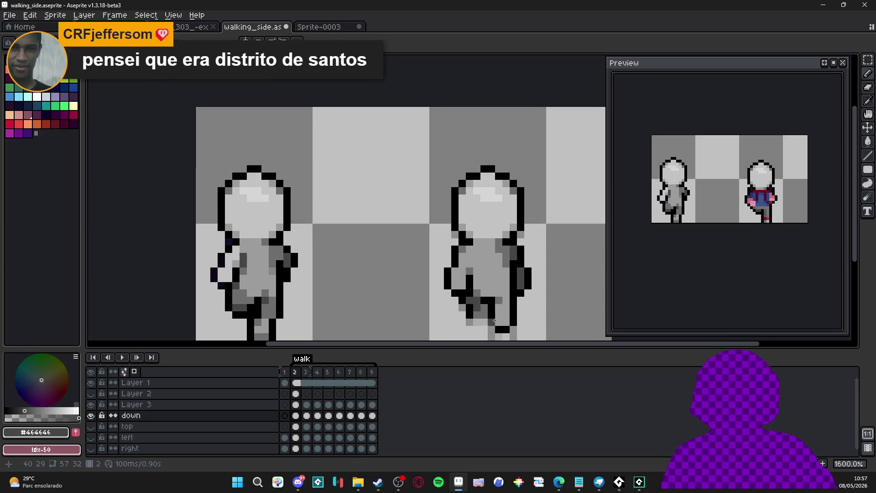
scroll(494, 316, "down", 3)
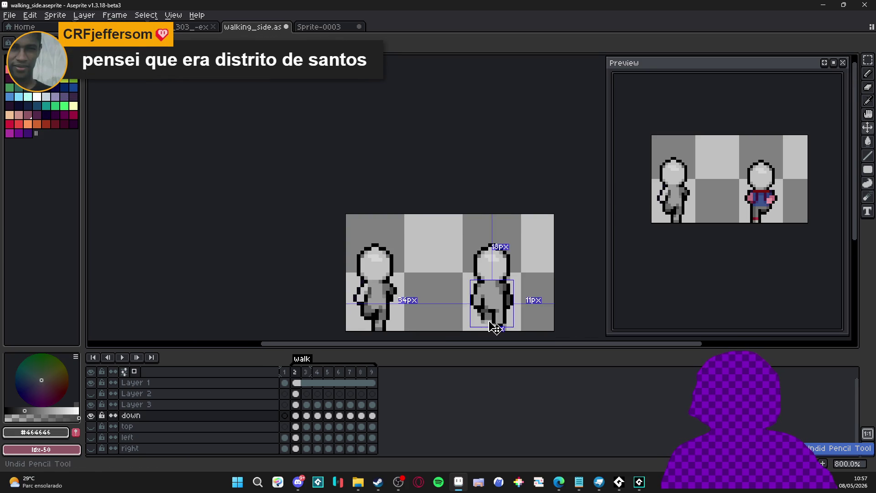
scroll(488, 315, "up", 3)
left_click(486, 312, "alt")
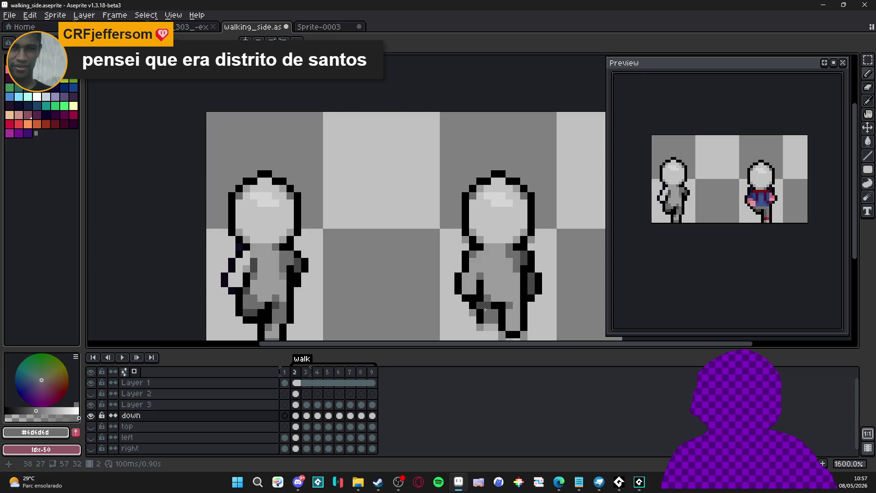
left_click(481, 304, "alt")
left_click(491, 318)
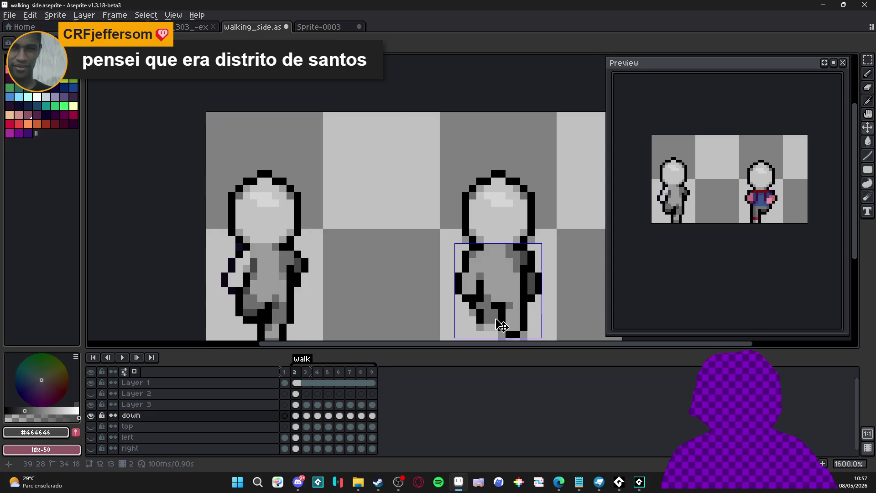
scroll(496, 318, "down", 3)
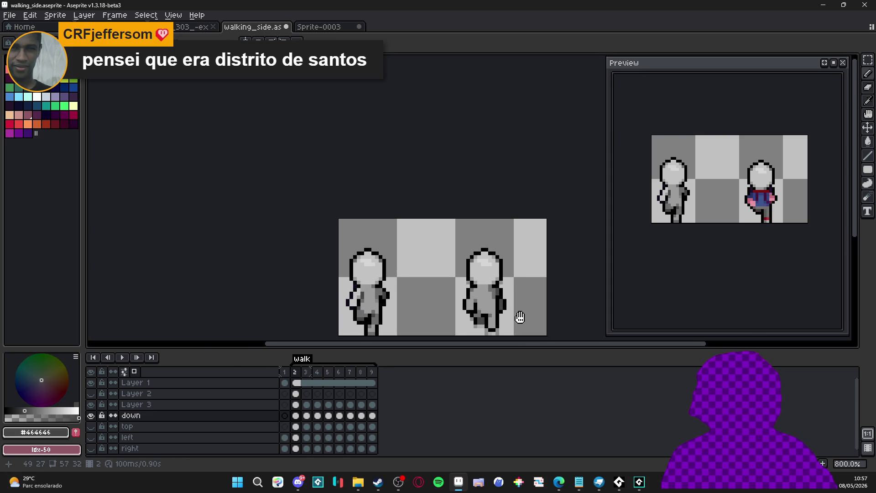
left_click_drag(518, 312, 506, 317)
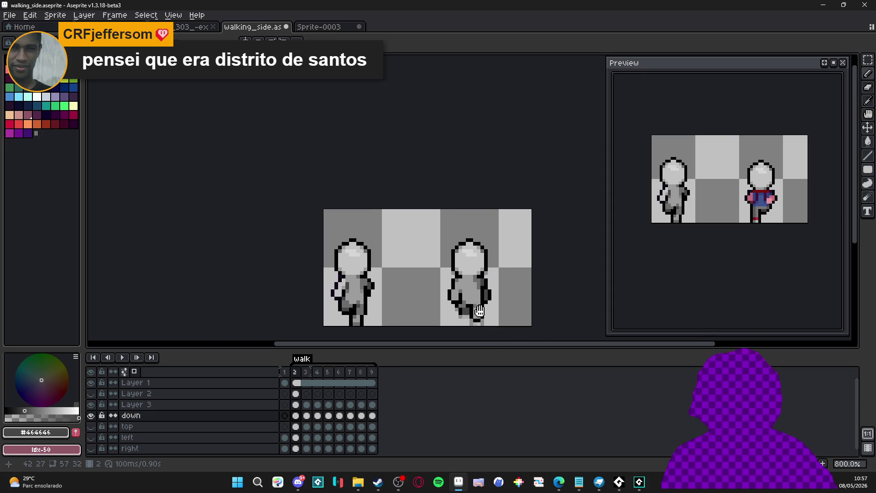
scroll(491, 322, "up", 2)
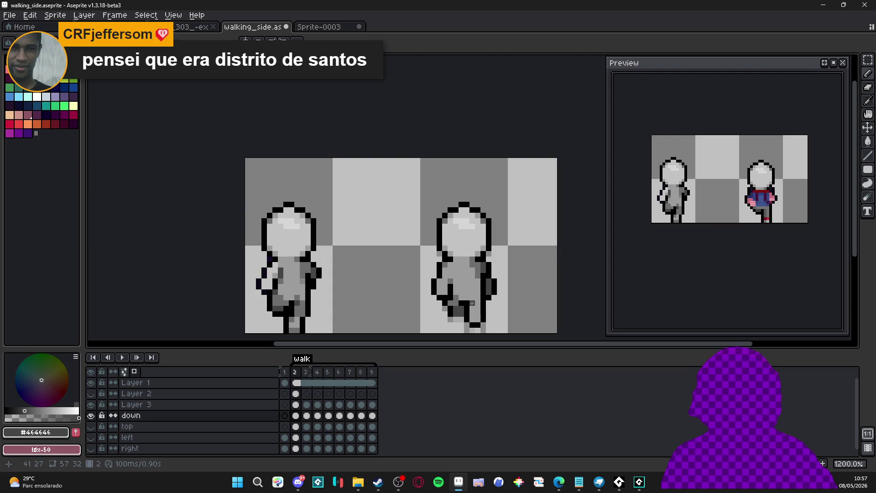
Pick the head's light grey, then compare frame 3's clothed figure with frame 2.
left_click(475, 246, "alt")
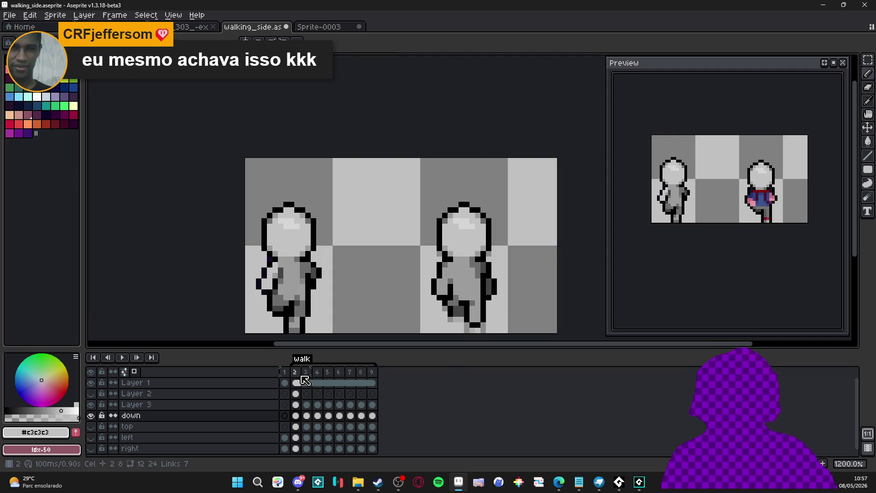
left_click(307, 373)
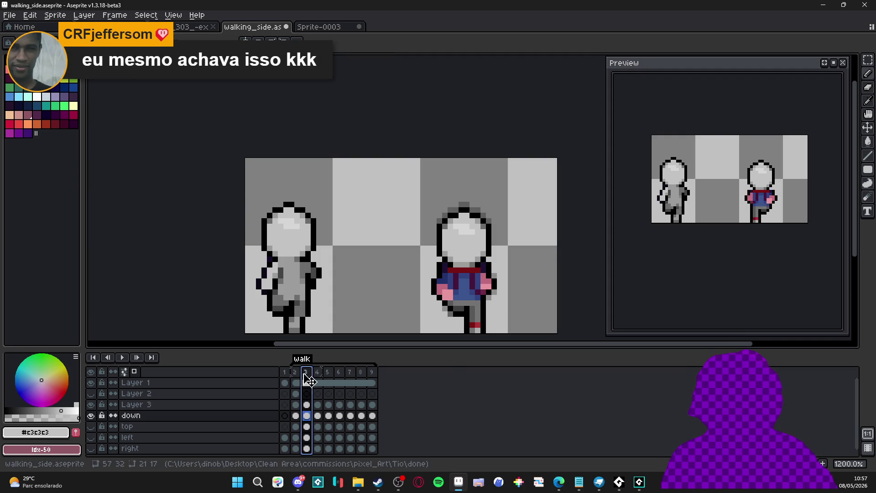
left_click(295, 372)
scroll(447, 227, "up", 1)
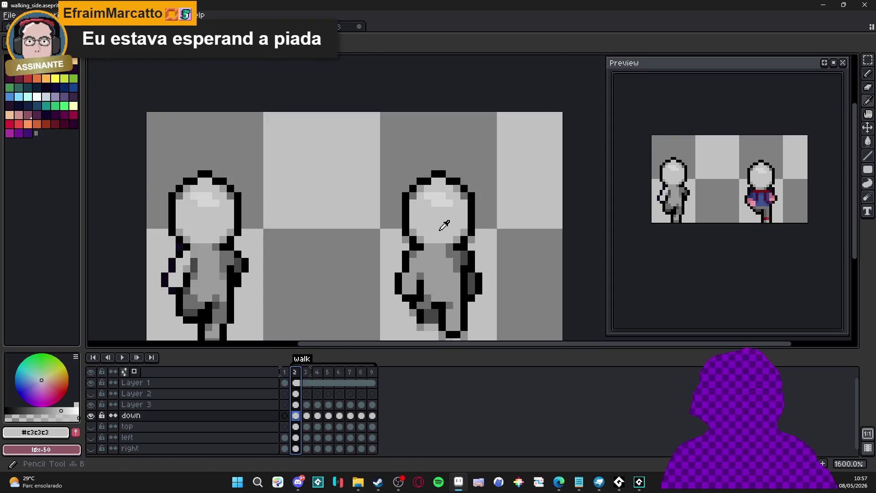
scroll(465, 324, "down", 2)
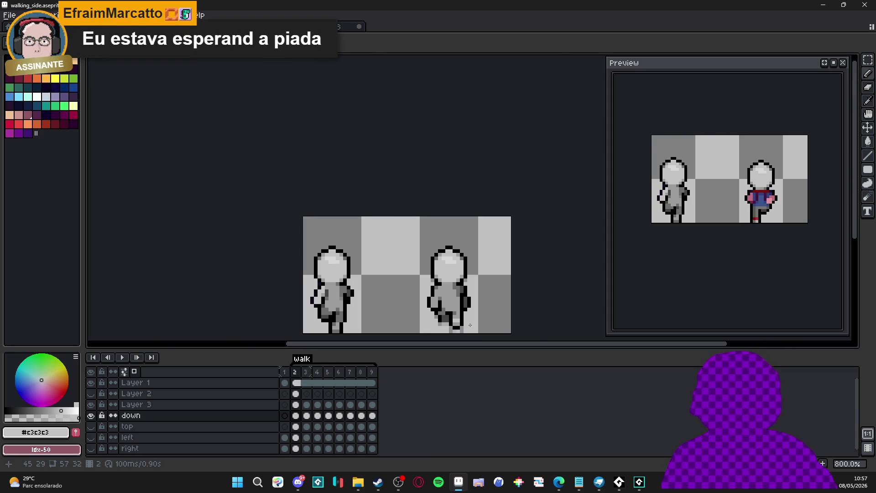
scroll(470, 324, "up", 2)
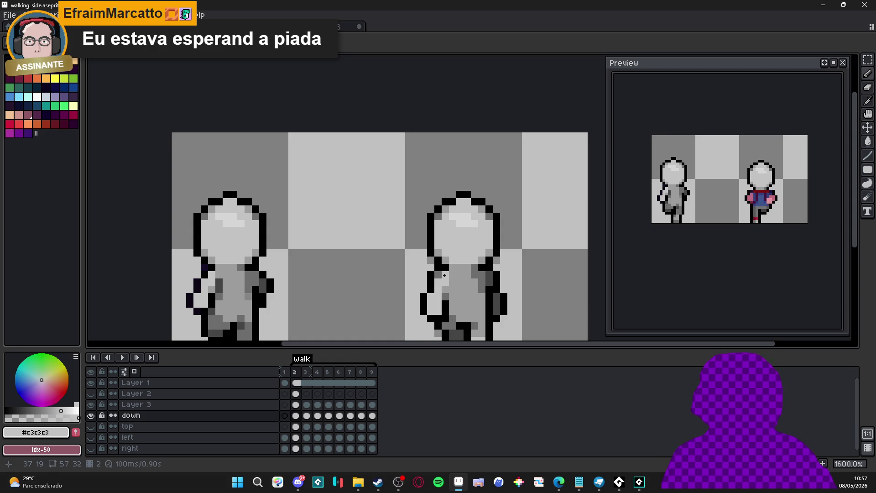
scroll(444, 284, "down", 3)
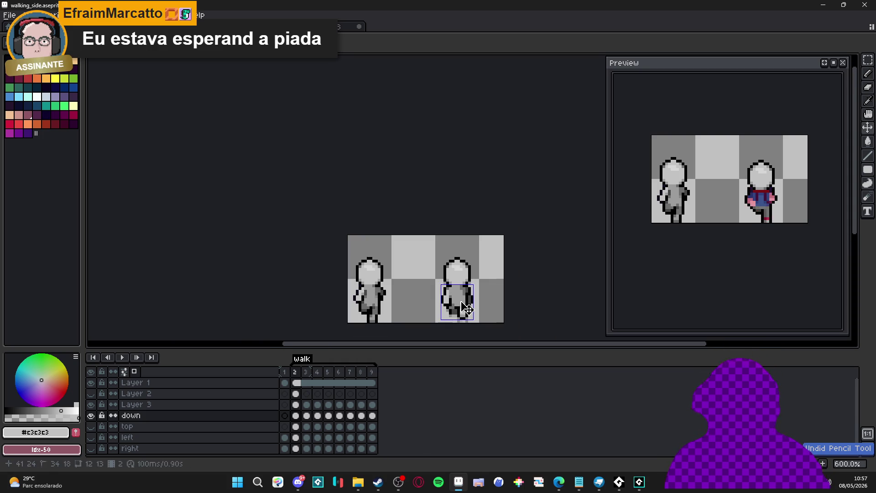
scroll(462, 303, "up", 5)
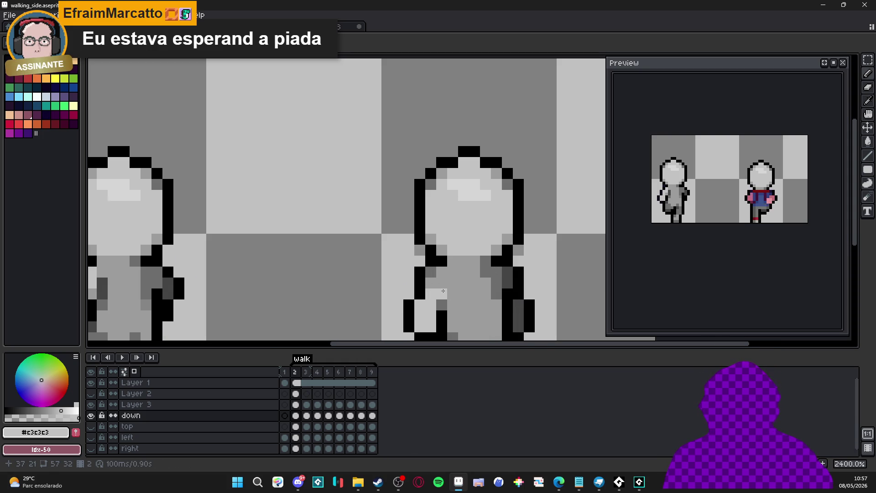
Set the drawing colour to the body's mid grey #9c9c9c and switch to Discord.
left_click(442, 283, "alt")
scroll(456, 301, "down", 4)
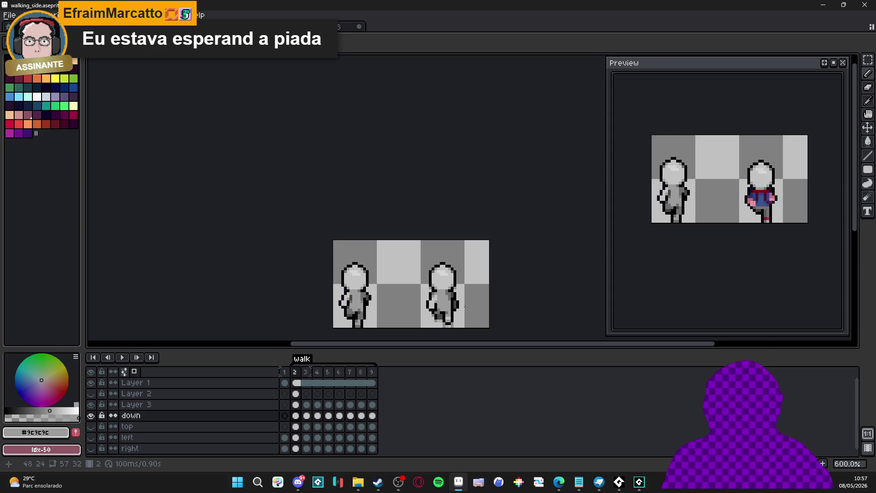
scroll(456, 302, "up", 3)
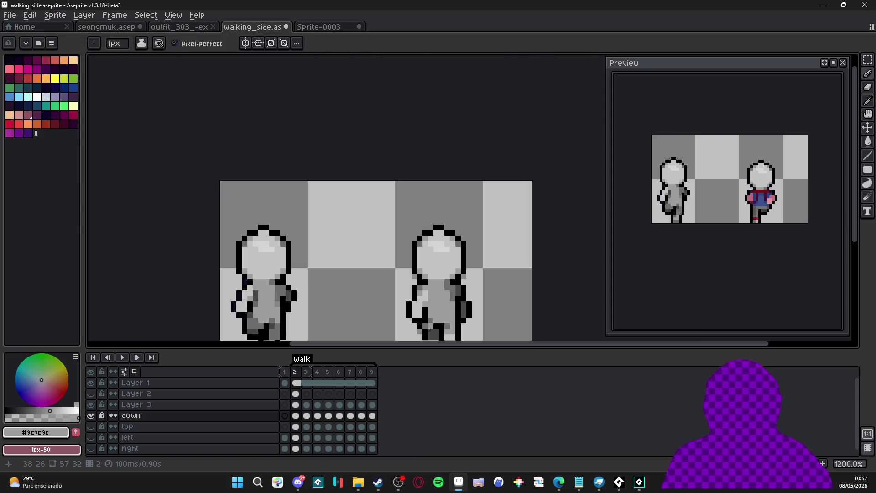
scroll(410, 264, "down", 1)
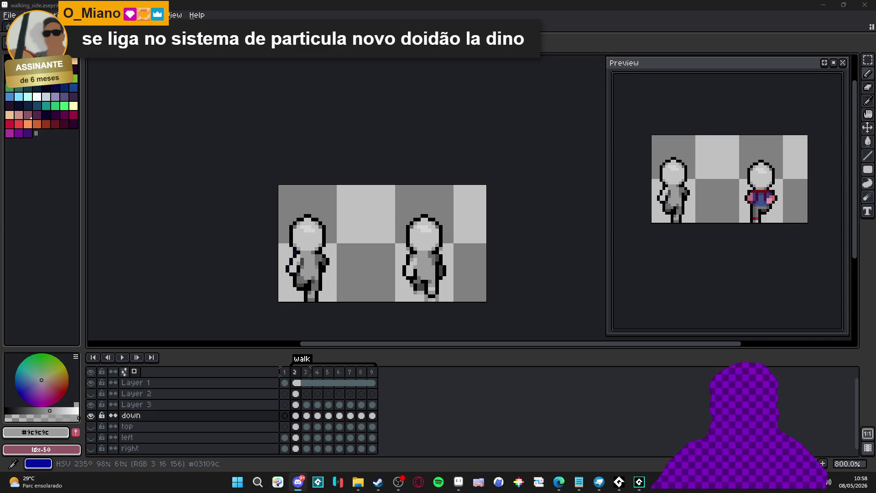
key("alt+Tab")
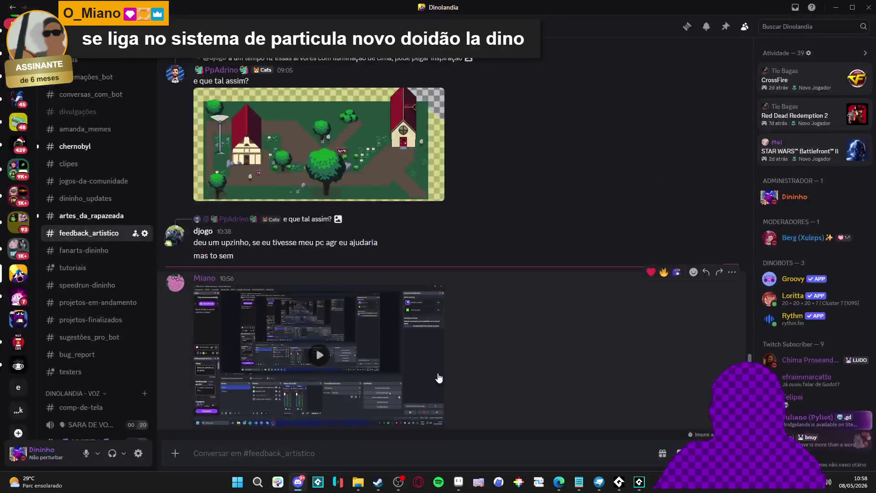
Play the Unity play-test video posted in #feedback_artistico in full screen.
left_click(434, 418)
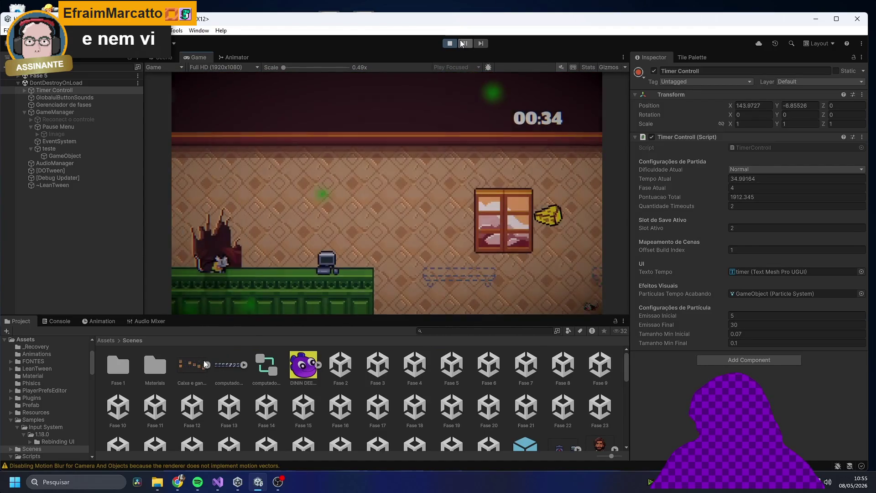
Watch the Unity clip to its end, exit full screen and minimize Discord.
left_click(465, 286)
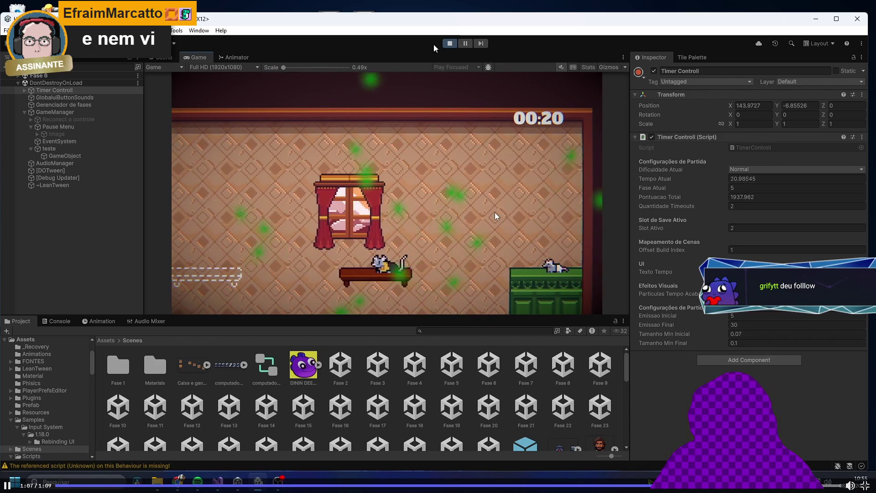
key("space")
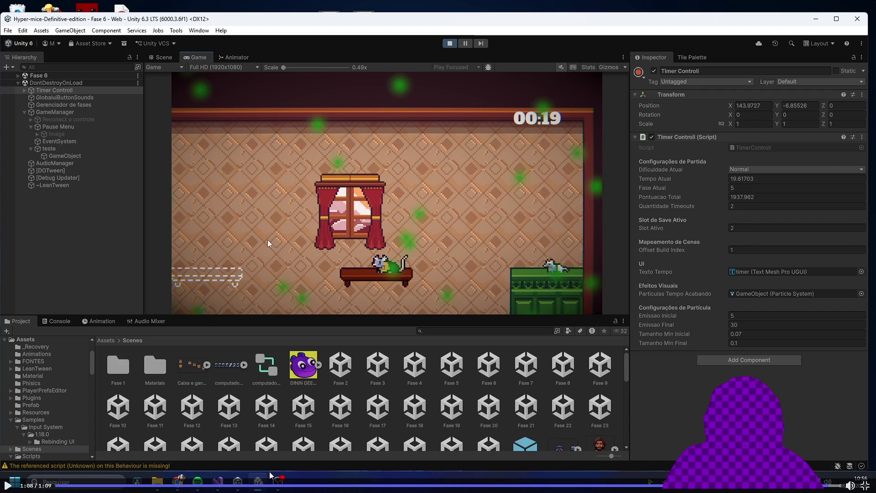
left_click(865, 487)
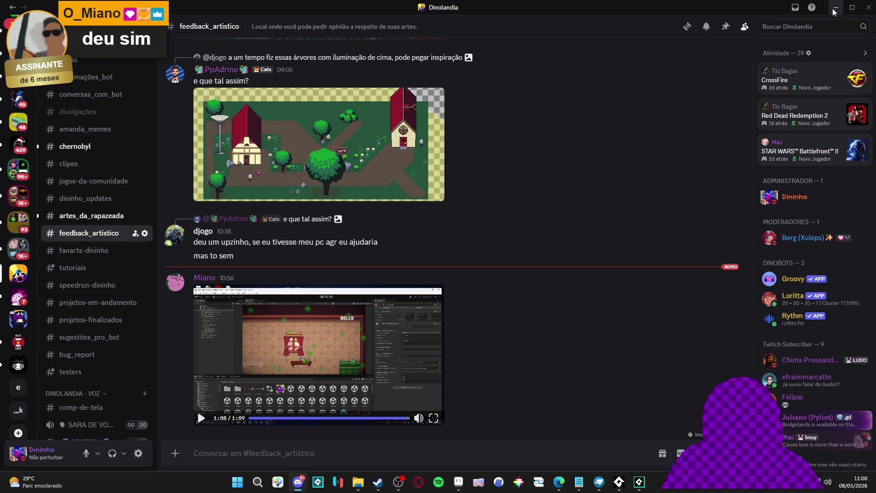
left_click(834, 12)
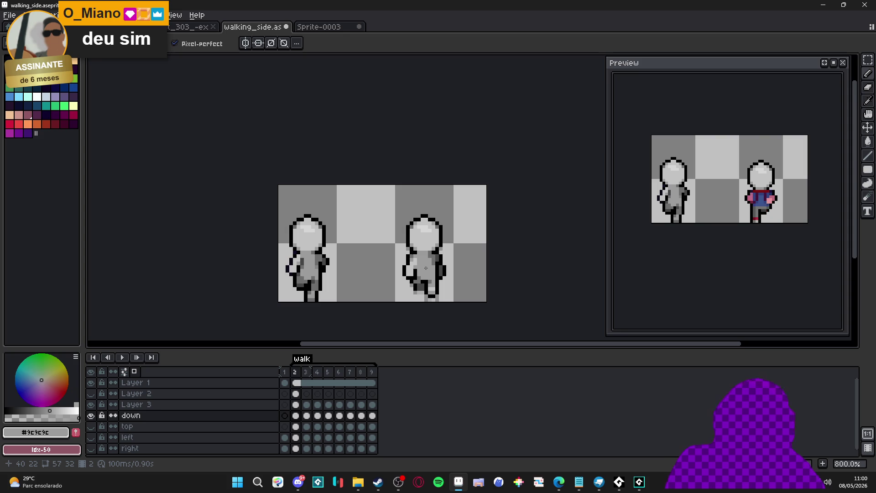
Back on frame 2, make Layer 1 active by picking its left figure.
key("v")
key("b")
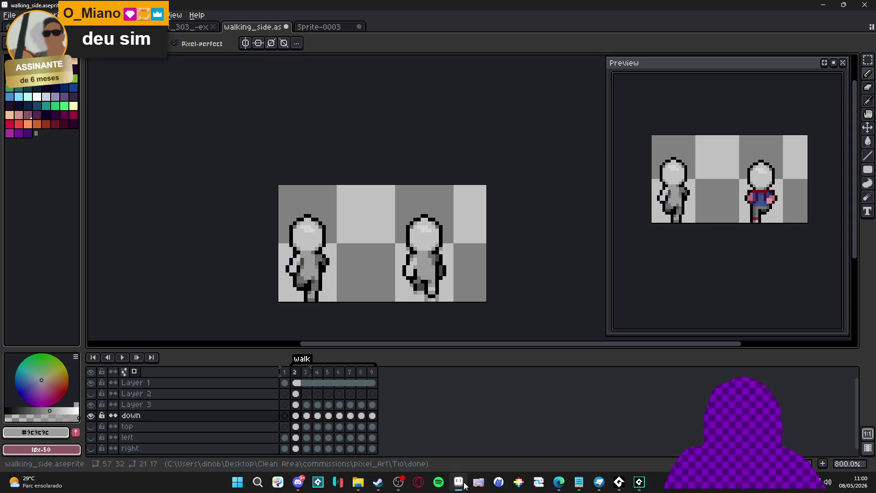
left_click(399, 483)
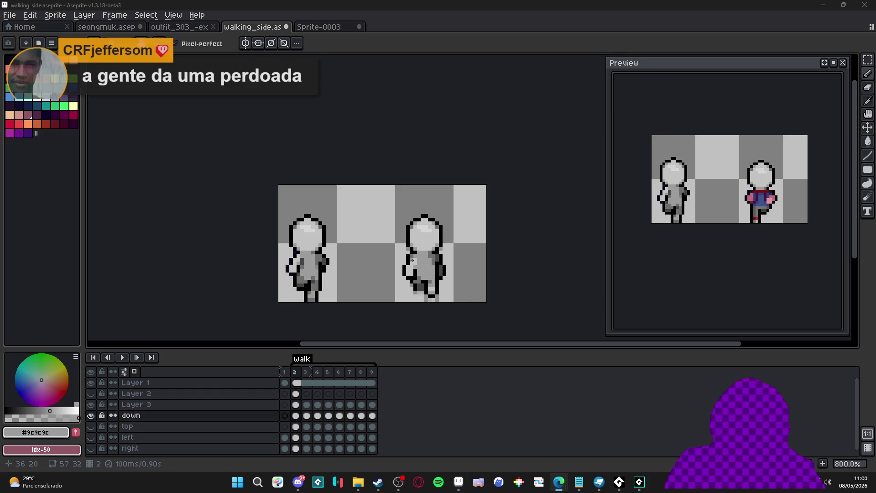
left_click(309, 380)
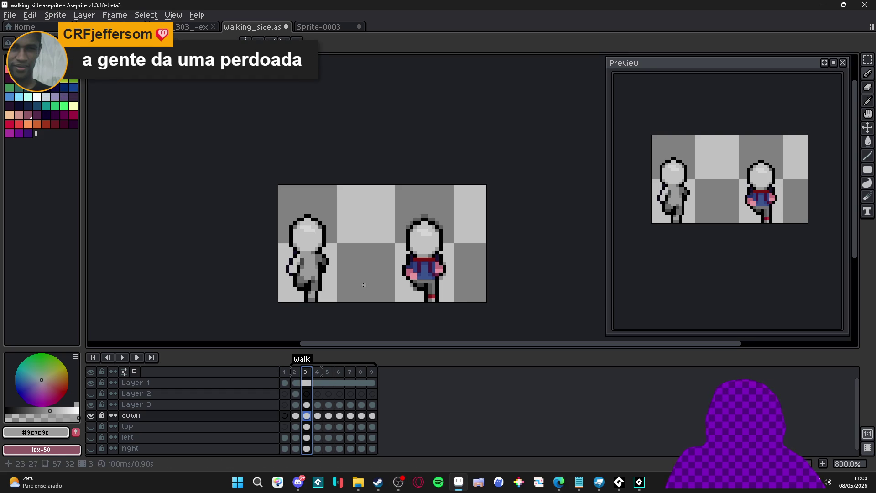
left_click(296, 371)
left_click(434, 272)
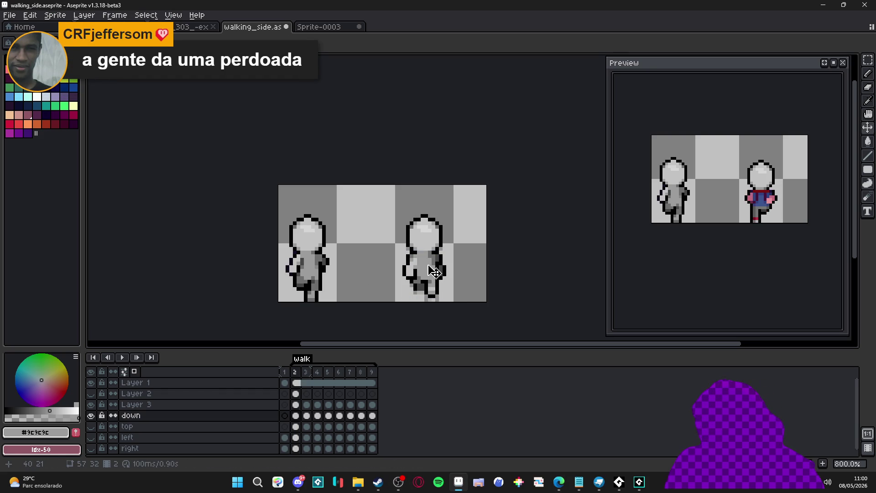
key("ctrl")
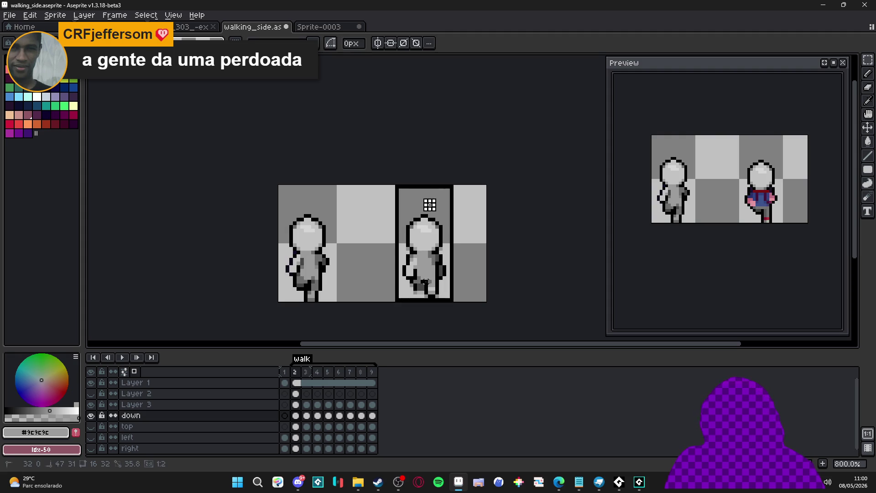
left_click(320, 273, "ctrl")
Cut the left figure out of Layer 1, undoing a trial paste of it.
key("m")
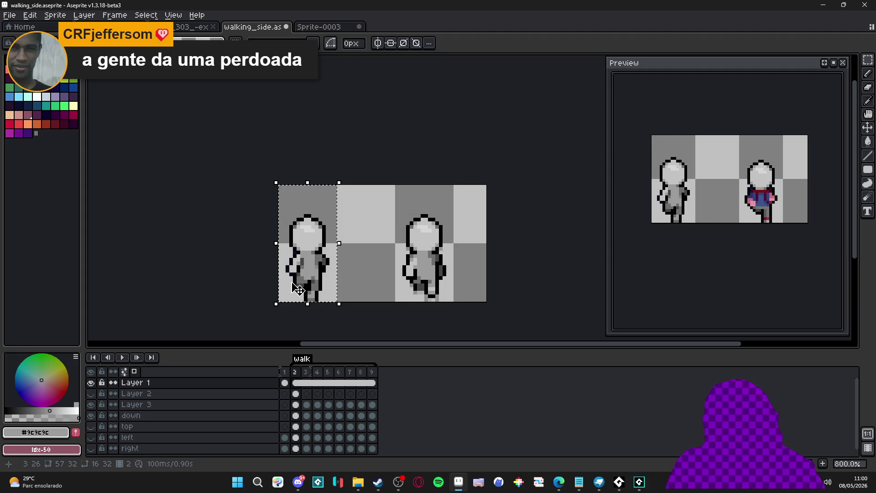
key("Escape")
key("ctrl+v")
key("shift+Left")
key("shift+Left")
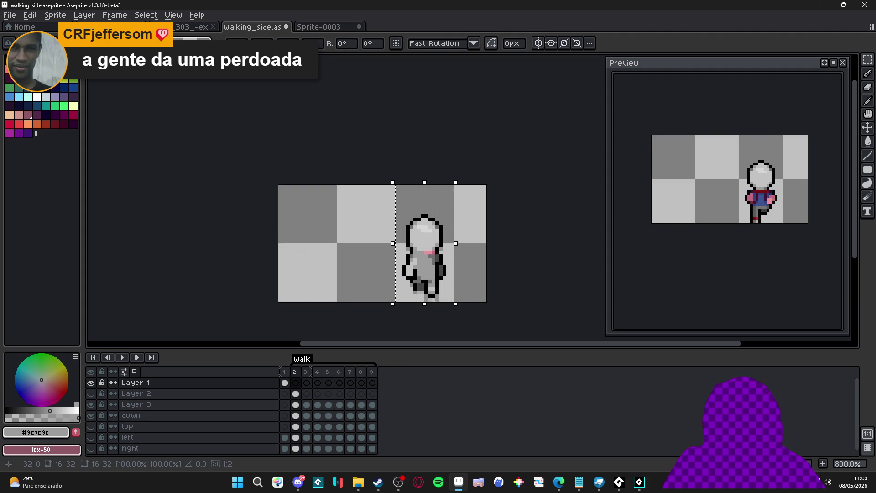
key("Escape")
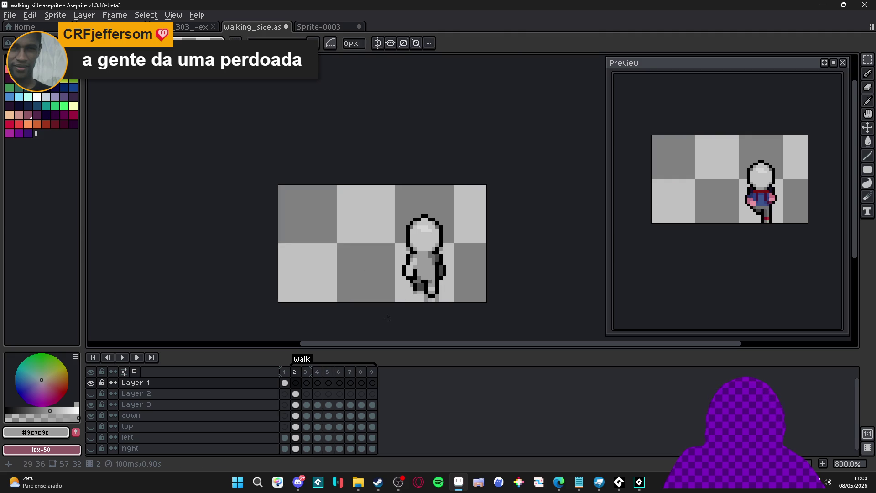
Delete Layer 3 and make the down layer visible again.
left_click(436, 262, "ctrl")
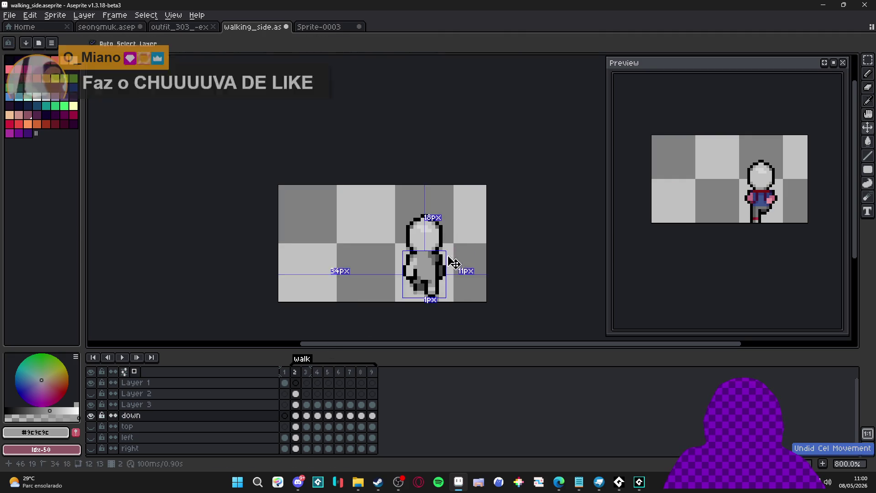
left_click(424, 265, "ctrl")
right_click(235, 406)
left_click(258, 442)
left_click(91, 405)
left_click(91, 404)
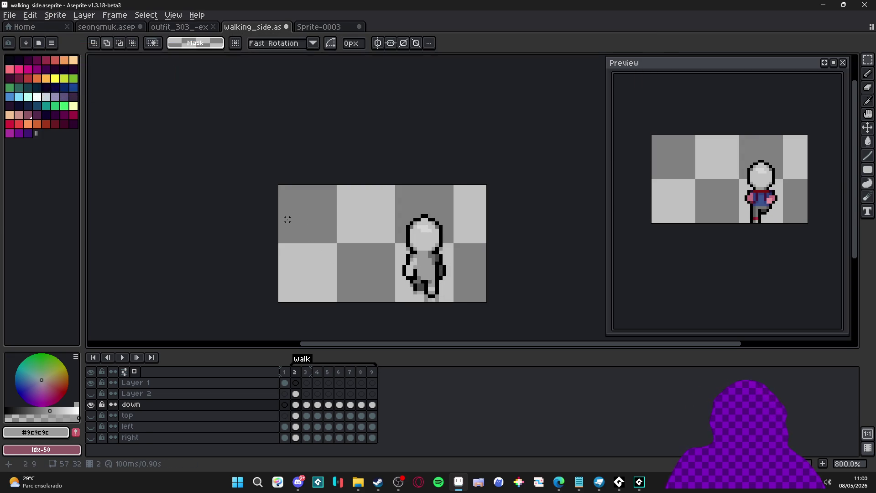
Paste a copy of the figure into Layer 1's frame 2 cel, shifted left.
key("alt+Tab")
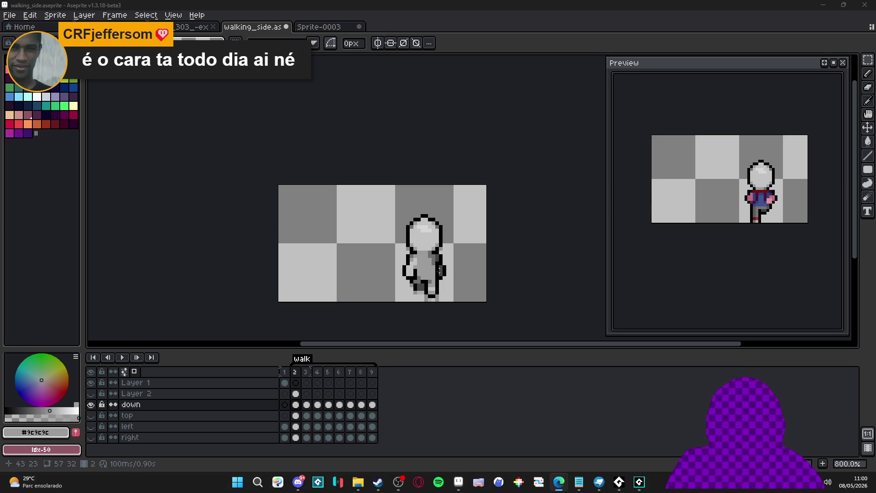
left_click_drag(452, 300, 418, 215)
key("ctrl+z")
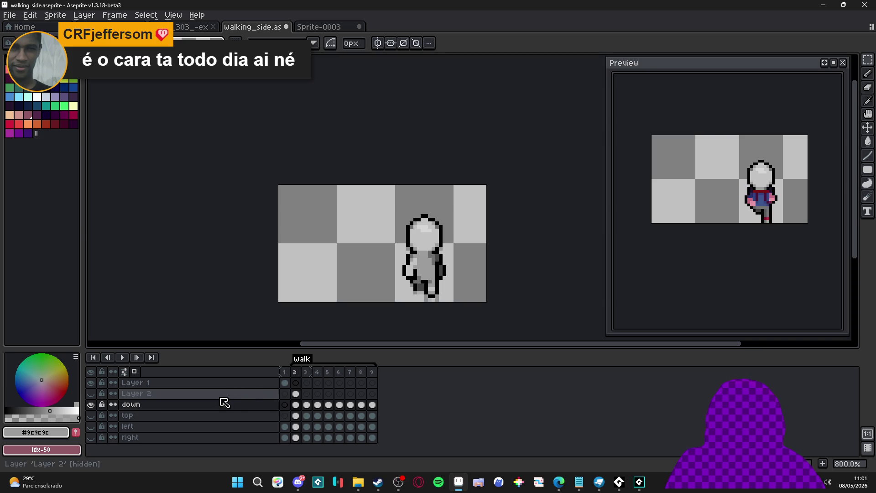
left_click(296, 383)
key("ctrl+v")
key("shift+Left")
key("shift+Left")
key("Return")
Select Layer 1 frames 2–9 and apply Link Cels to them.
left_click(372, 383, "shift")
right_click(372, 383)
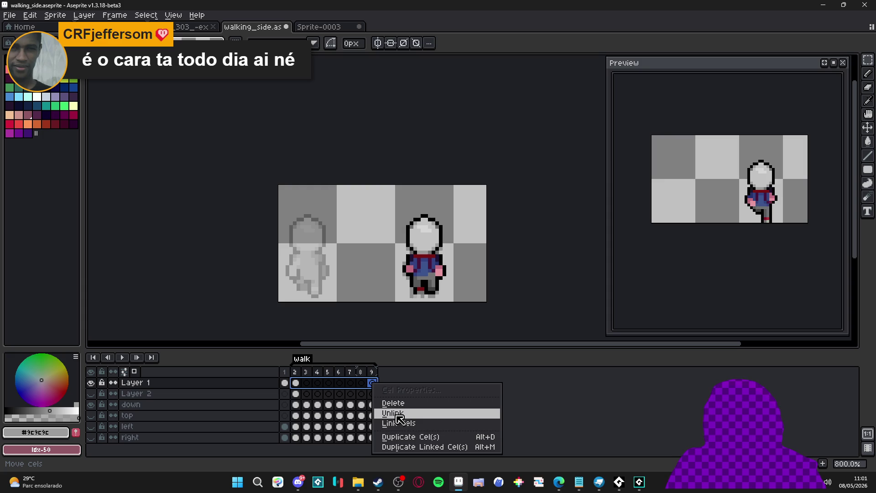
left_click(413, 423)
left_click(296, 383)
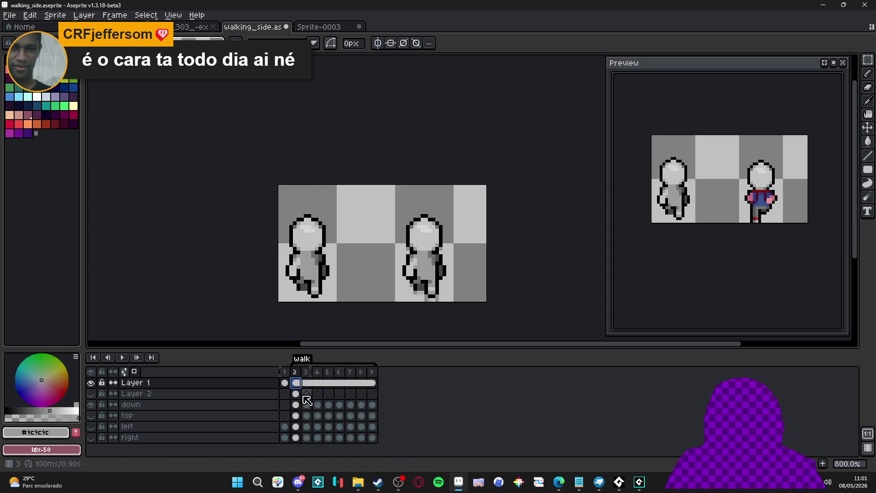
left_click(306, 394)
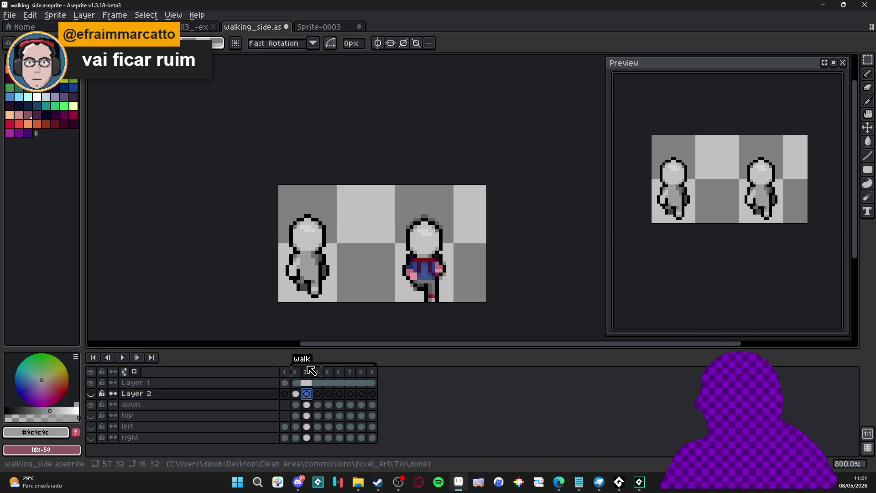
key("Left")
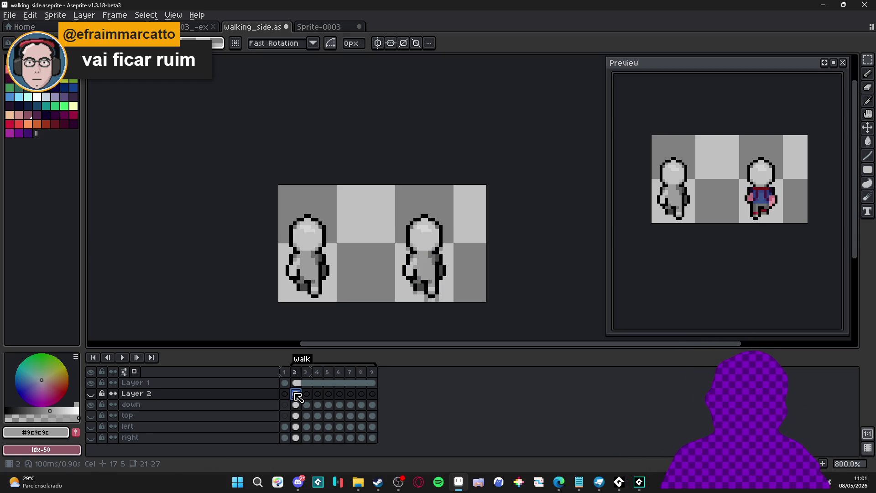
key("Right")
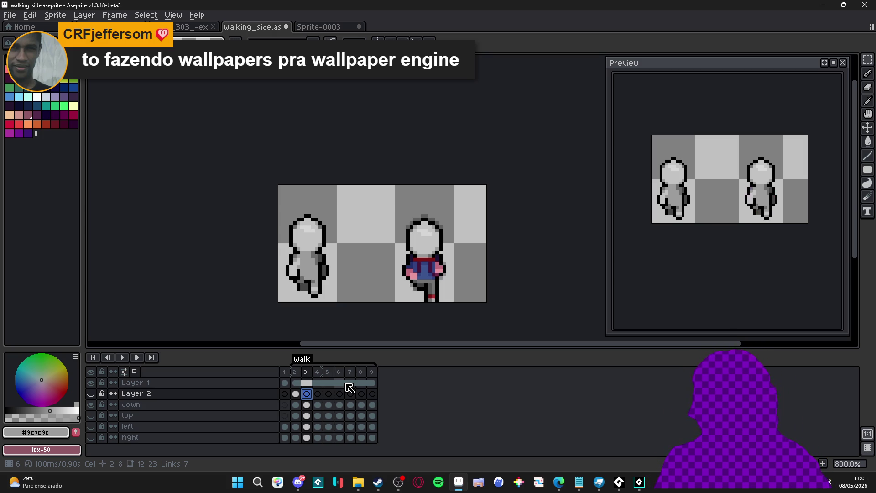
left_click(297, 395)
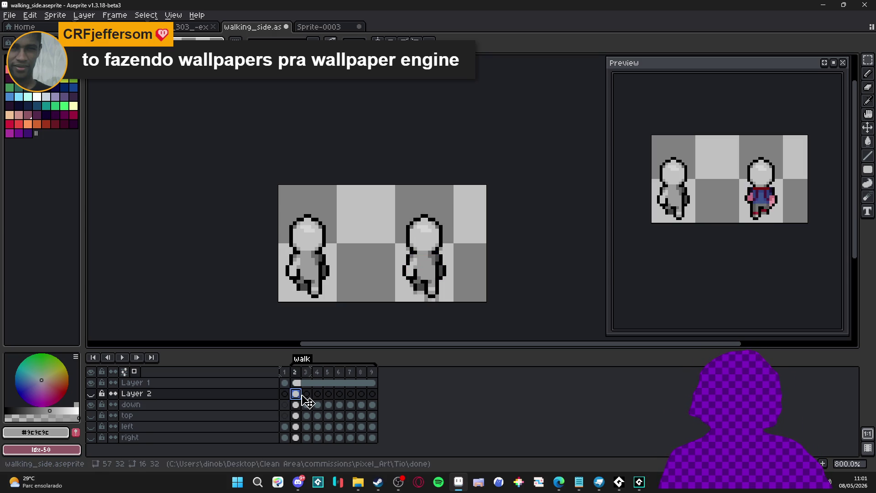
left_click(307, 395)
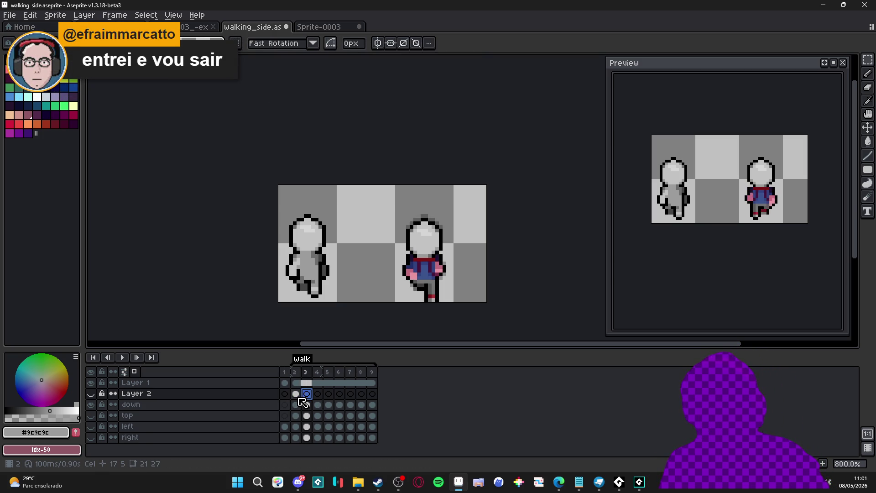
key("alt+Tab")
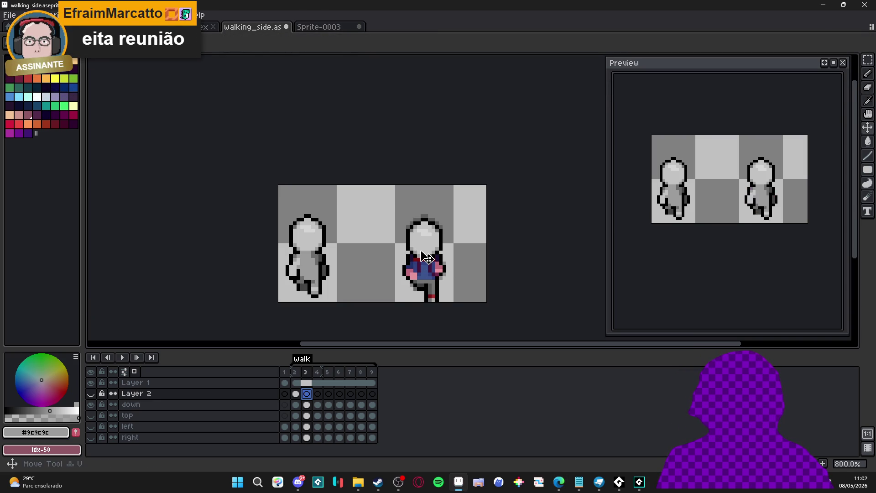
Make the 'down' layer the active layer in the walk animation timeline.
left_click(131, 405)
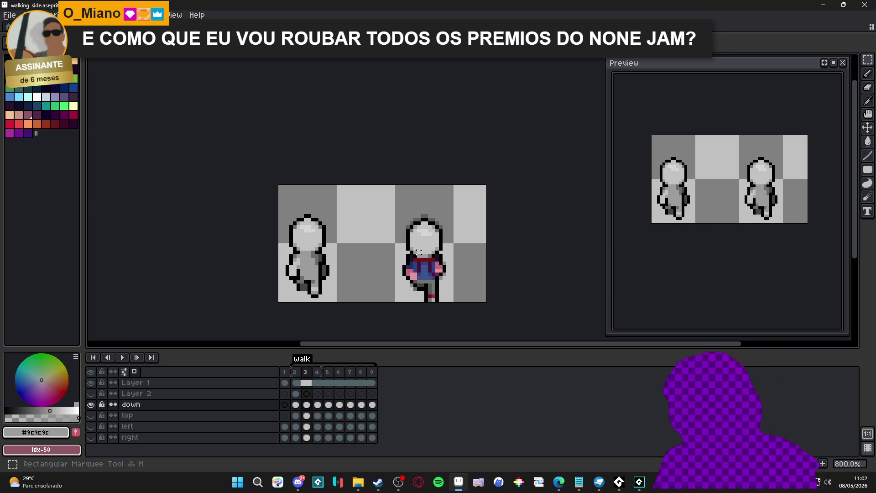
On walk frame 3, paint the right figure's pink hand with the left figure's light grey.
left_click(296, 371)
left_click(307, 372)
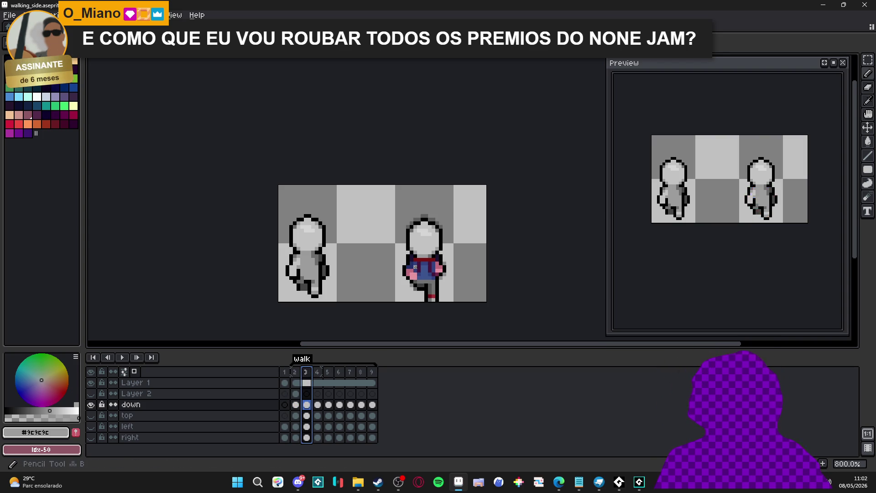
scroll(417, 268, "up", 3)
left_click(171, 273, "alt")
left_click_drag(416, 284, 401, 276)
left_click(408, 294, "alt")
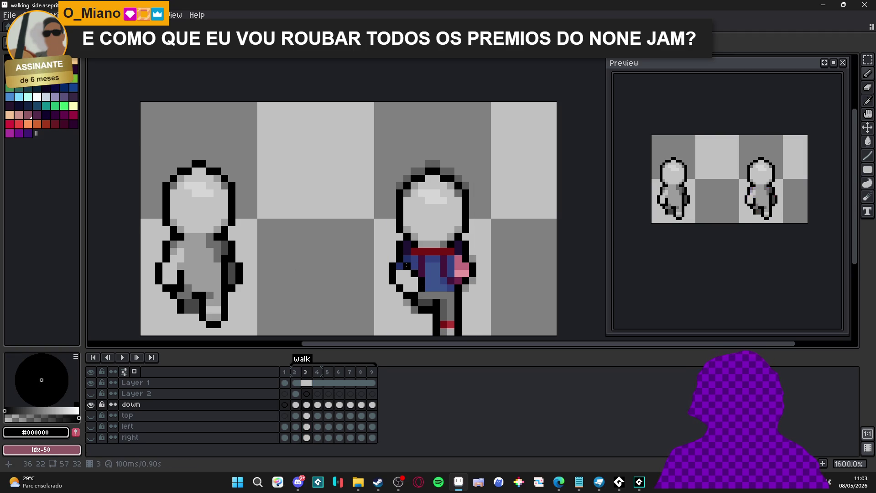
Cover the right figure's red scarf band with mid grey #9c9c9c.
left_click_drag(448, 296, 448, 296)
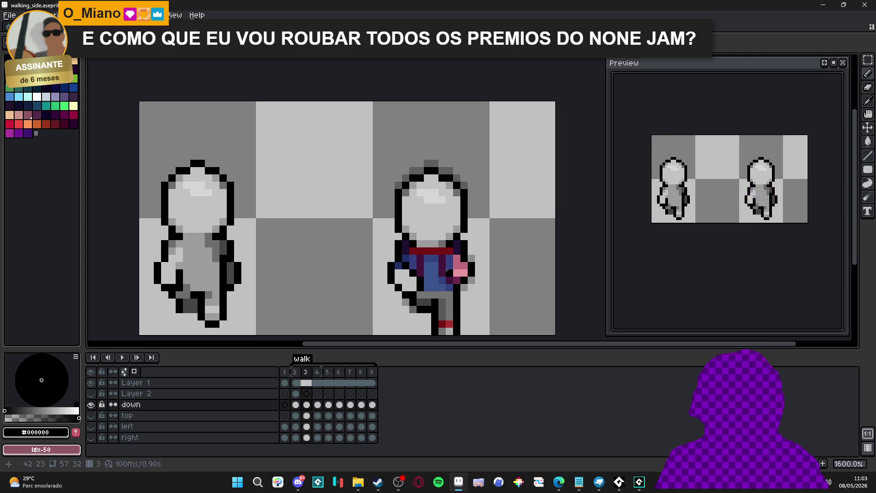
scroll(463, 295, "down", 2)
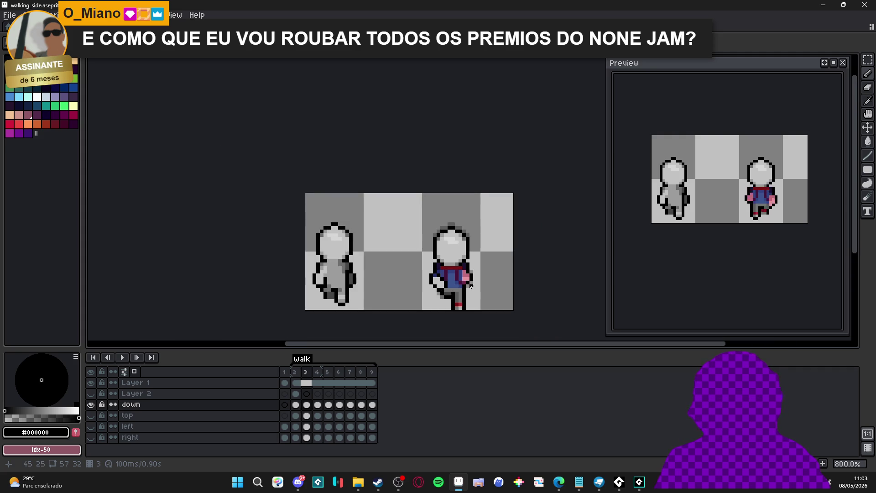
scroll(471, 286, "up", 1)
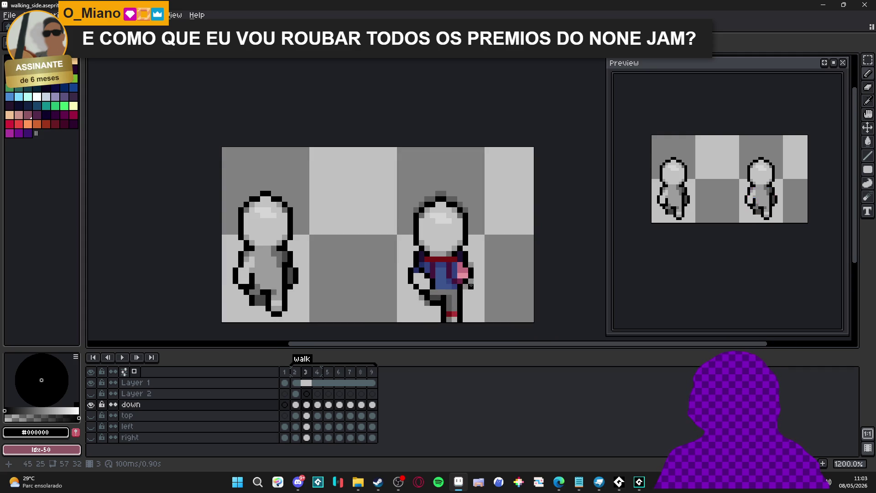
scroll(435, 289, "up", 1)
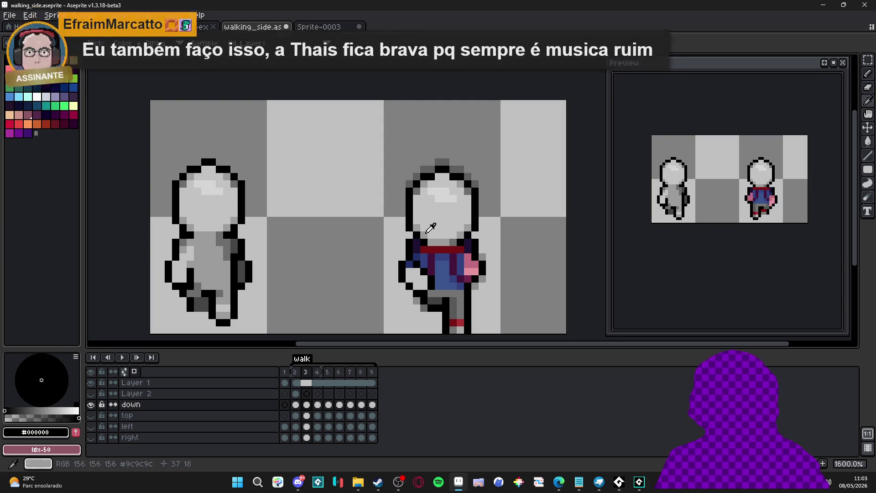
key("i")
left_click(217, 258)
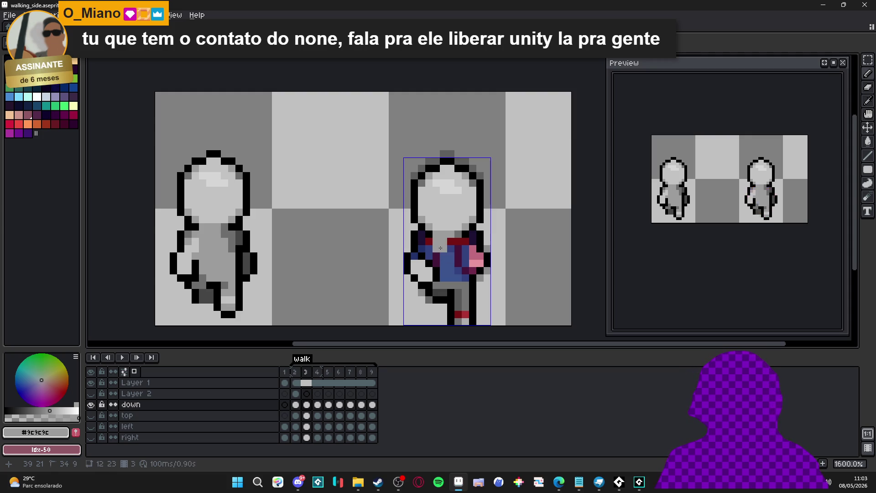
key("e")
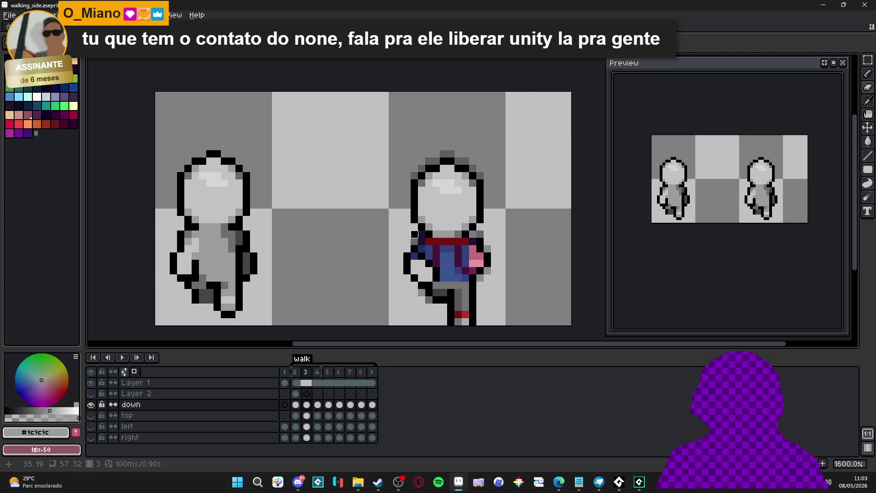
left_click(414, 234, "alt")
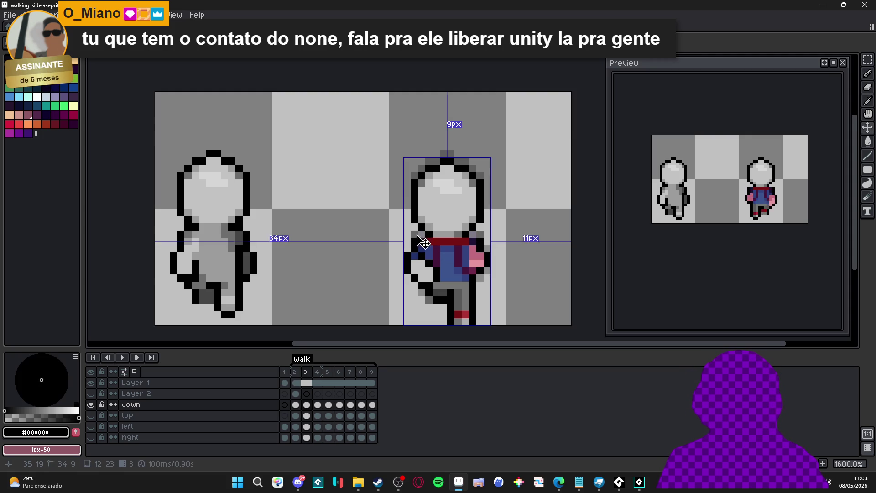
left_click(443, 233, "alt")
left_click(447, 230, "alt")
left_click_drag(429, 246, 467, 247)
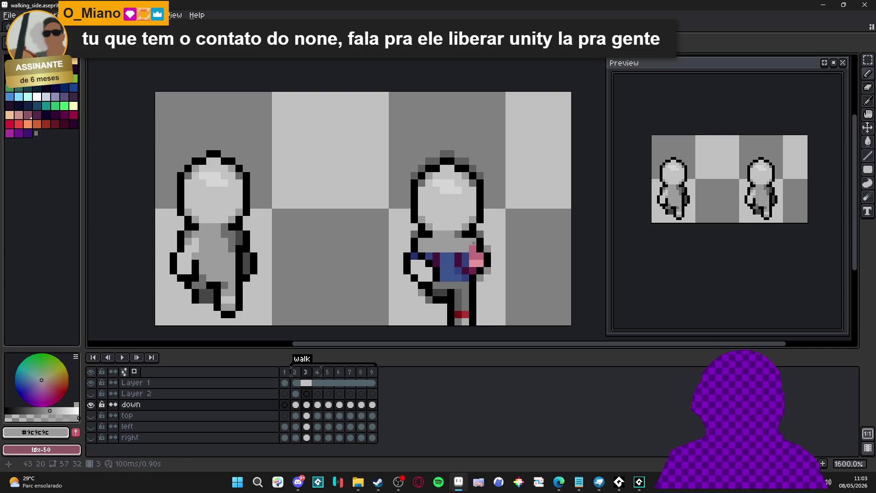
Repaint the blue shirt, the dark-blue arm pixel and the pink torso pixels in greys.
mouse_move(471, 262)
left_mouse_down()
mouse_move(436, 259)
mouse_move(461, 279)
mouse_move(442, 274)
left_mouse_up()
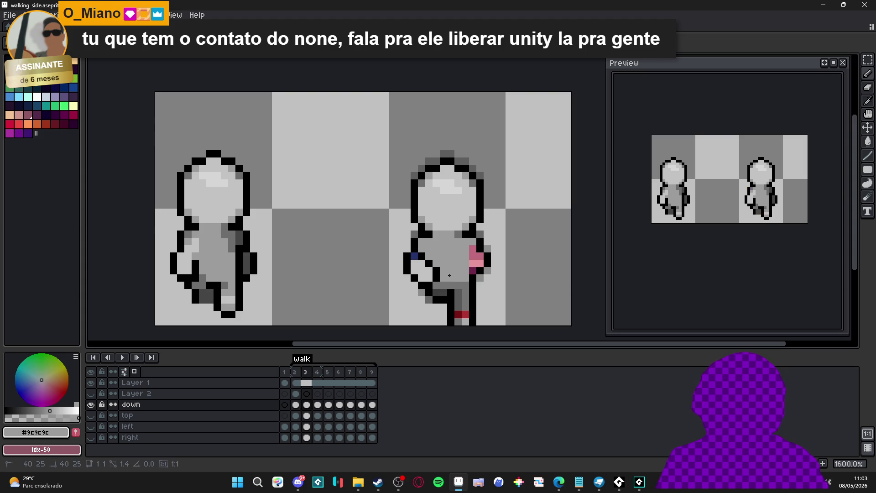
left_click(426, 256, "alt")
left_click(413, 253)
left_click(410, 250, "alt")
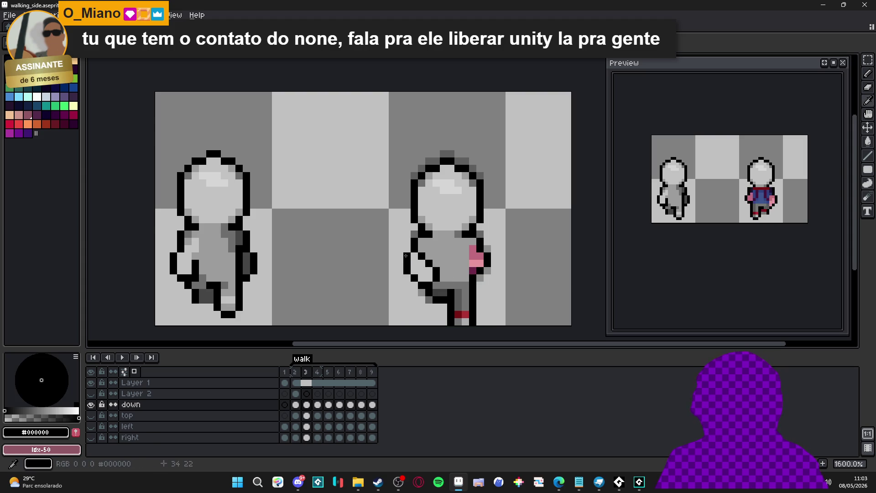
left_click(450, 283, "alt")
left_click(477, 249)
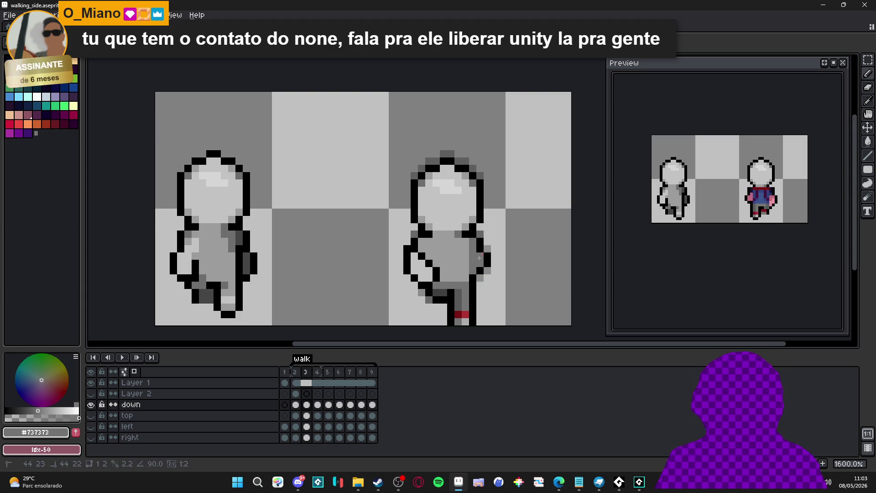
left_click_drag(474, 250, 475, 270)
left_click(473, 268, "alt")
Turn the remaining red leg pixels grey, undoing one misplaced pixel.
scroll(476, 274, "down", 3)
scroll(472, 290, "up", 3)
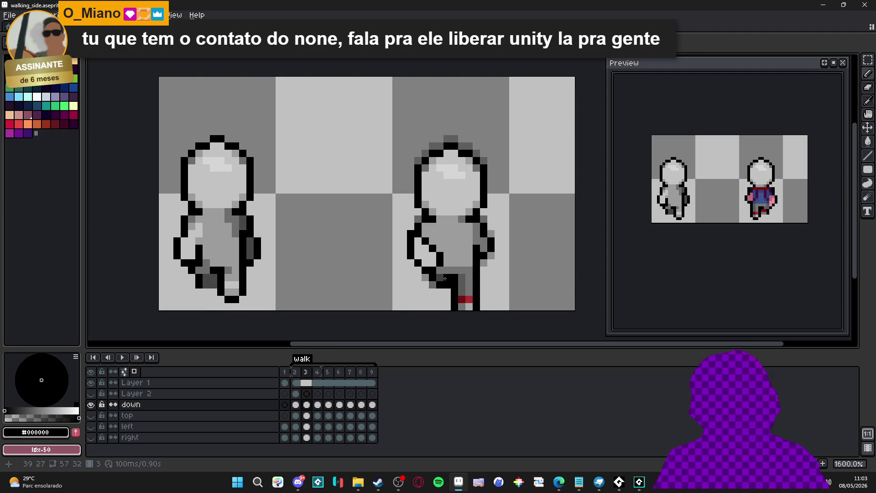
left_click(453, 276, "alt")
scroll(455, 273, "up", 1)
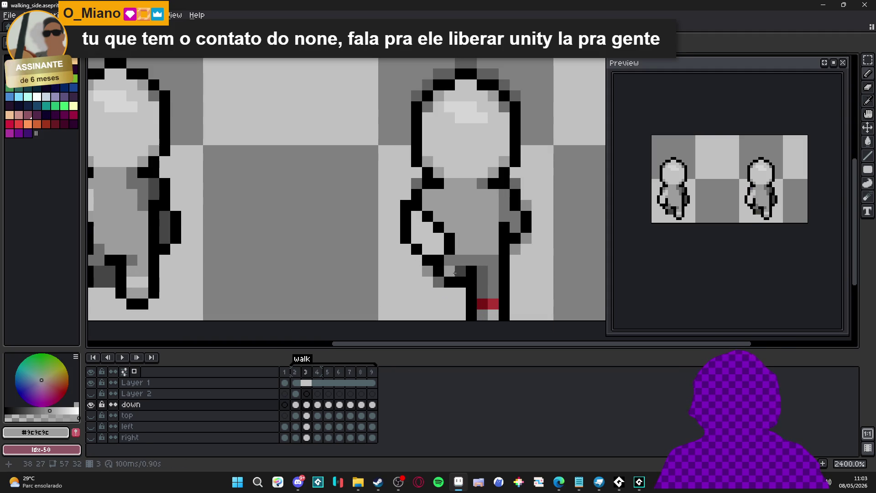
left_click(454, 273, "alt")
left_click_drag(489, 292, 482, 248)
left_click(476, 259)
left_click(487, 272)
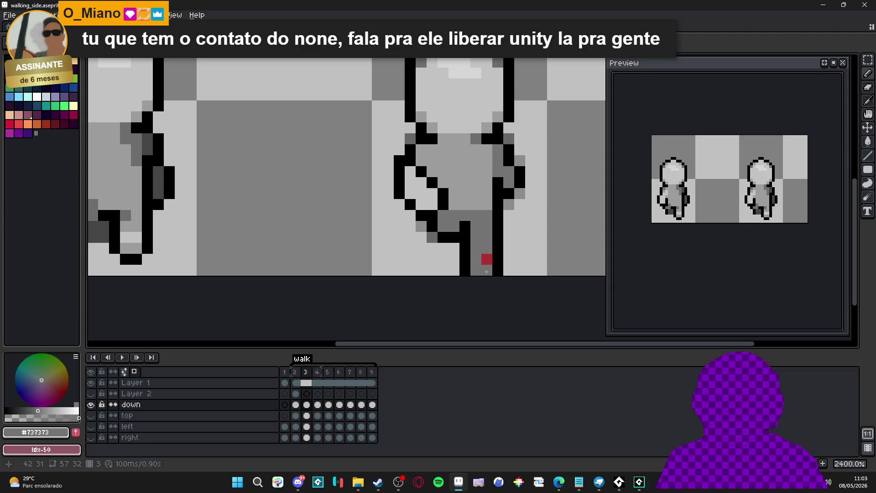
scroll(486, 272, "down", 1)
key("ctrl+z")
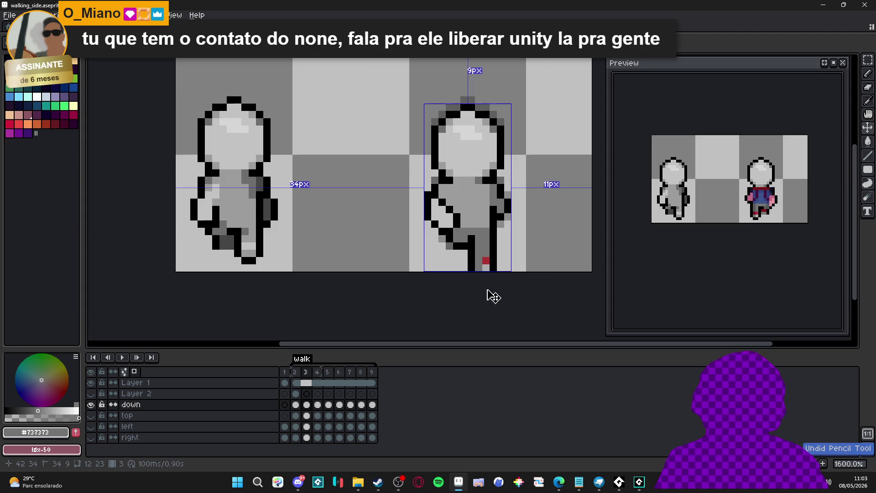
left_click(477, 265, "alt")
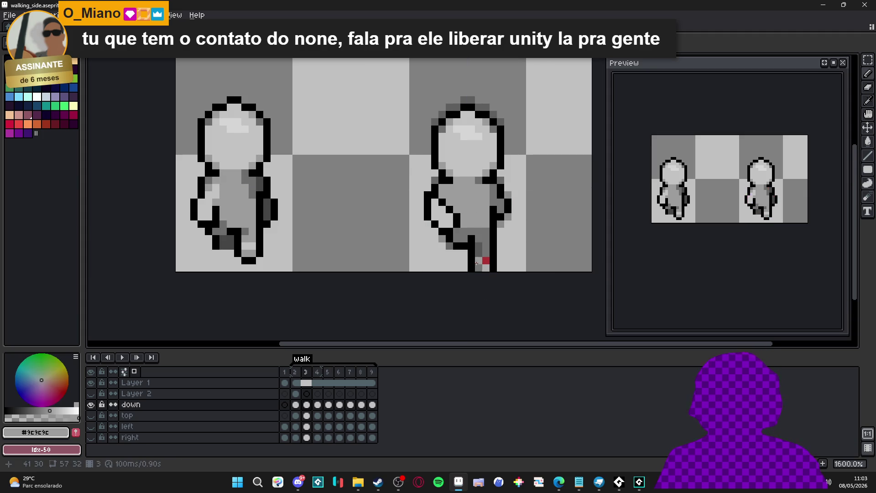
left_click(485, 261)
left_click(480, 245, "alt")
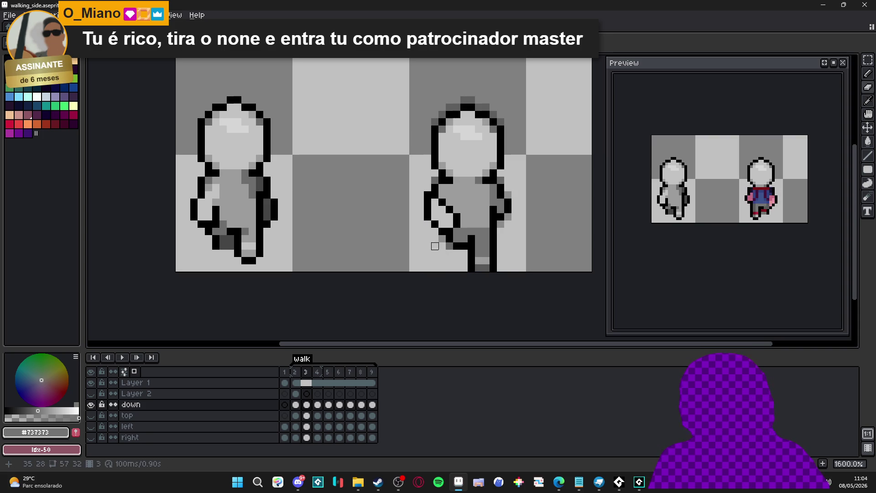
Add a #464646 shading pixel on the figure's chest, then set dark grey #737373 as the colour.
left_click(440, 201, "alt")
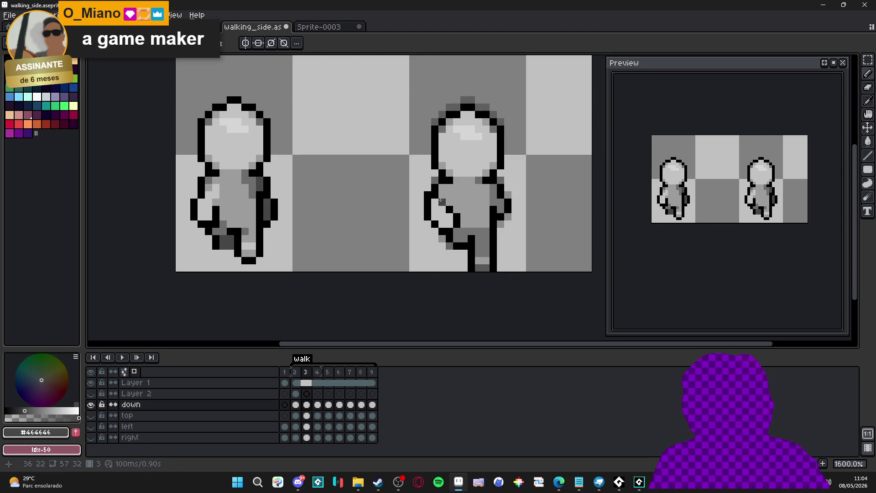
left_click(463, 187)
scroll(481, 196, "down", 1)
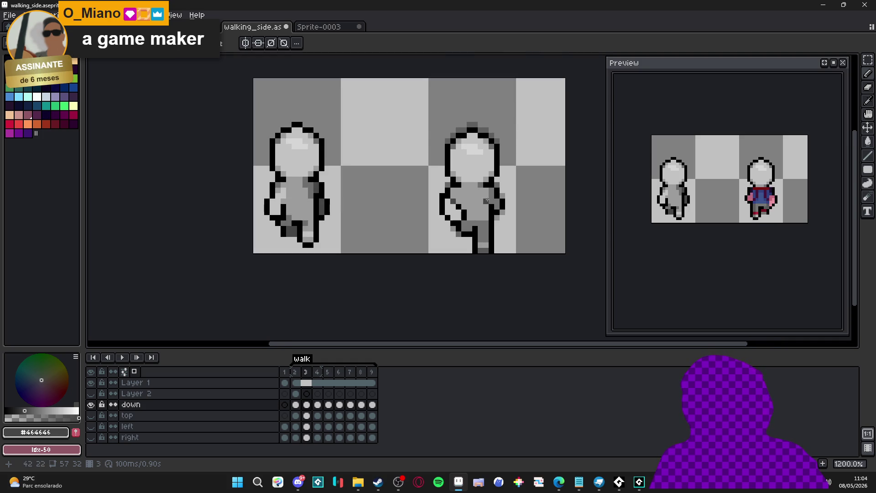
scroll(490, 208, "up", 1)
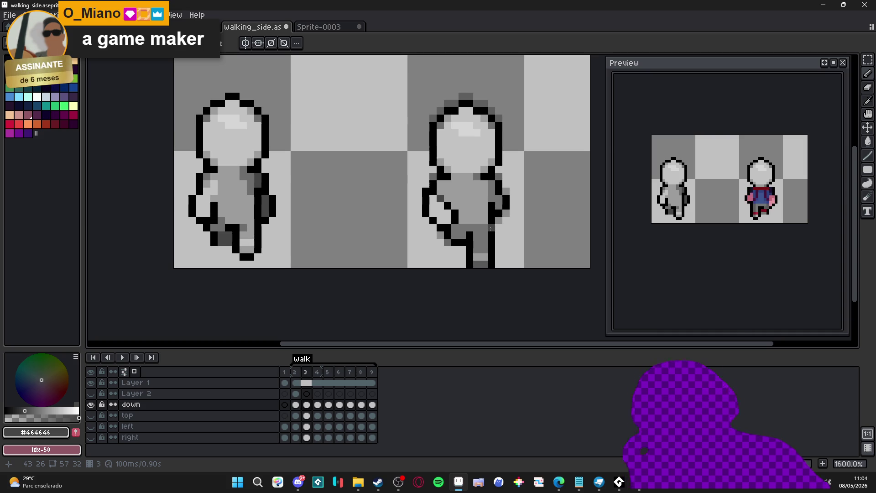
scroll(487, 228, "down", 3)
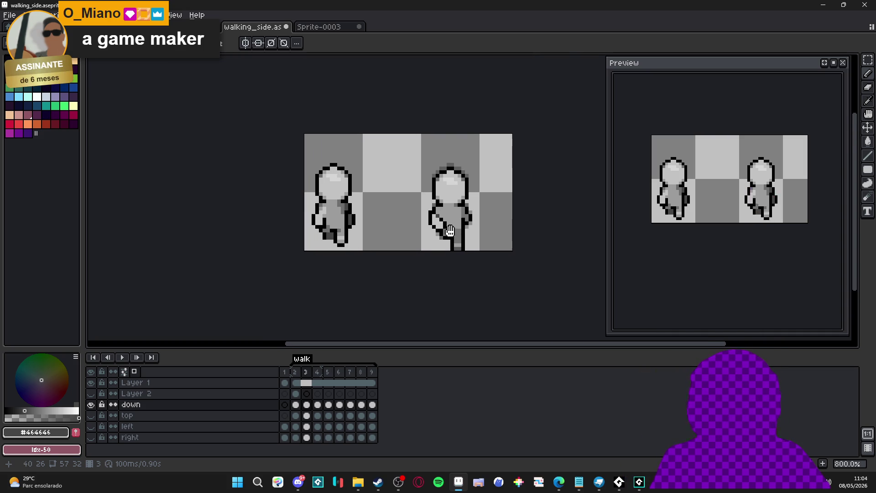
scroll(459, 217, "up", 3)
left_click(460, 217, "alt")
left_click(466, 222, "alt")
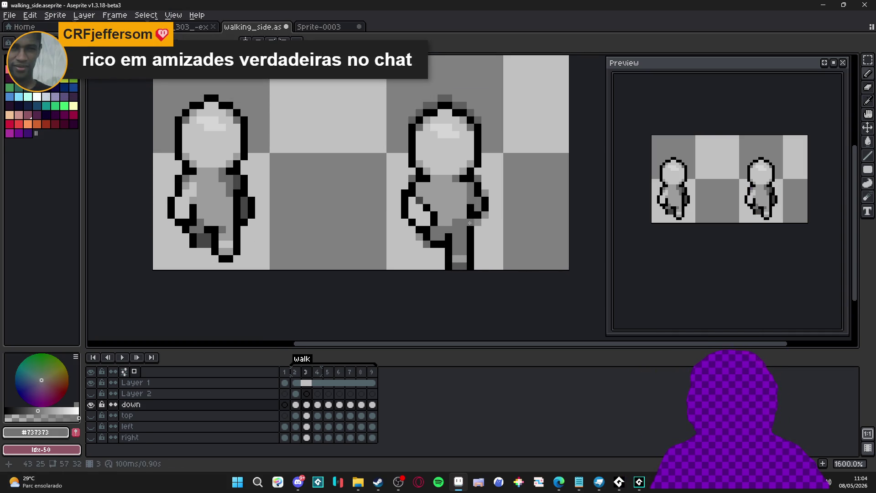
scroll(478, 222, "down", 1)
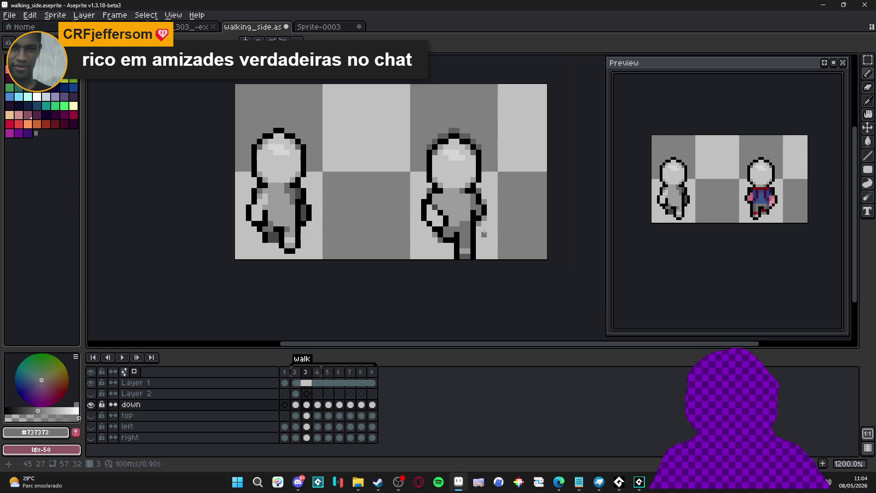
Compare the frame 2 and frame 3 poses and sample the figure's mid grey.
left_click(296, 372)
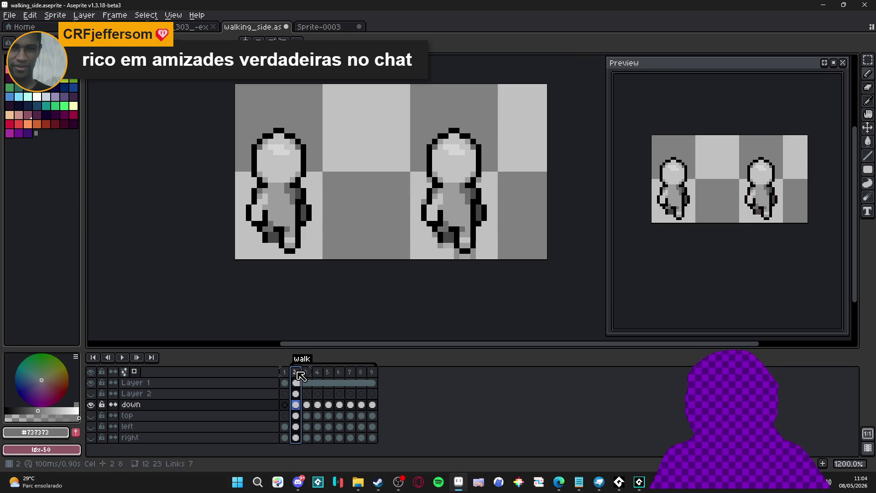
left_click(309, 373)
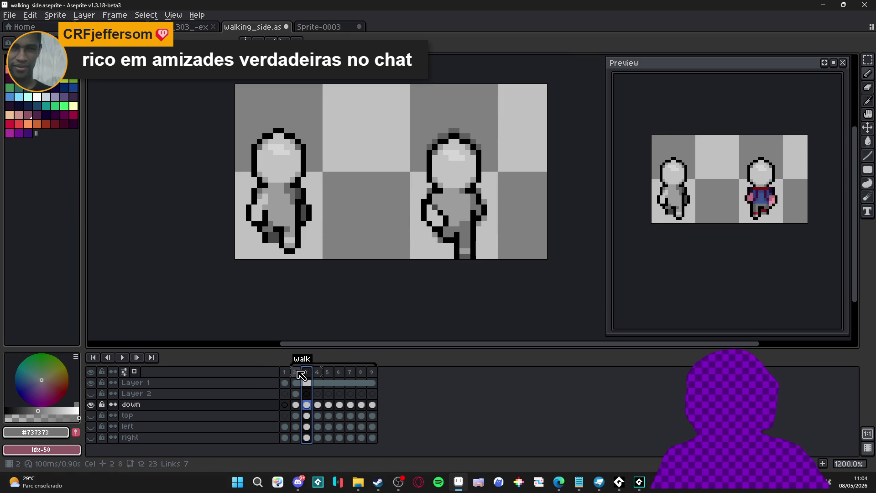
left_click(295, 371)
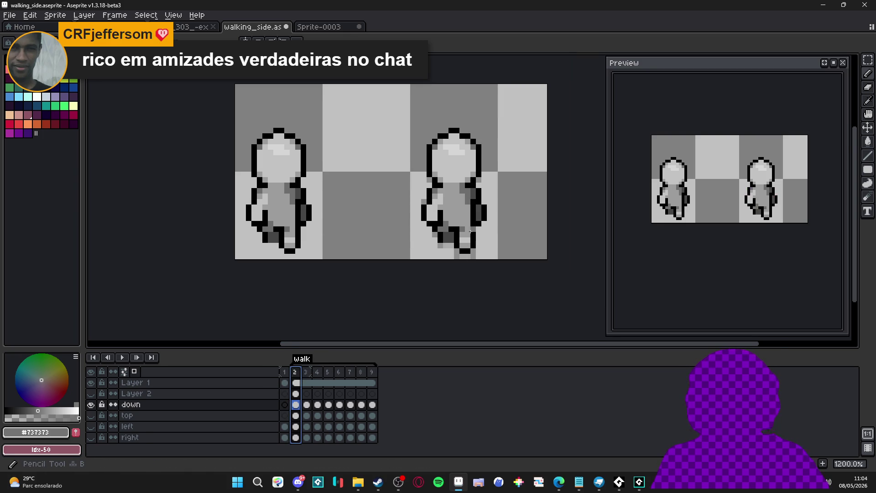
scroll(472, 235, "up", 1)
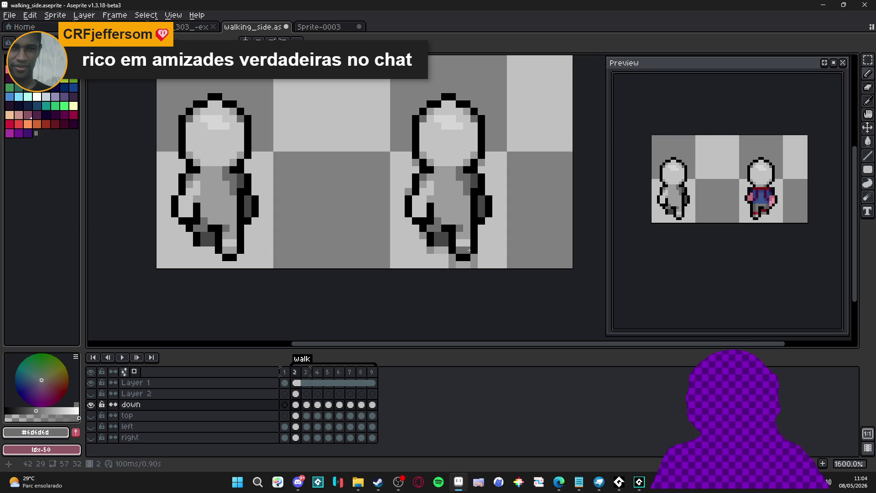
left_click(464, 242, "alt")
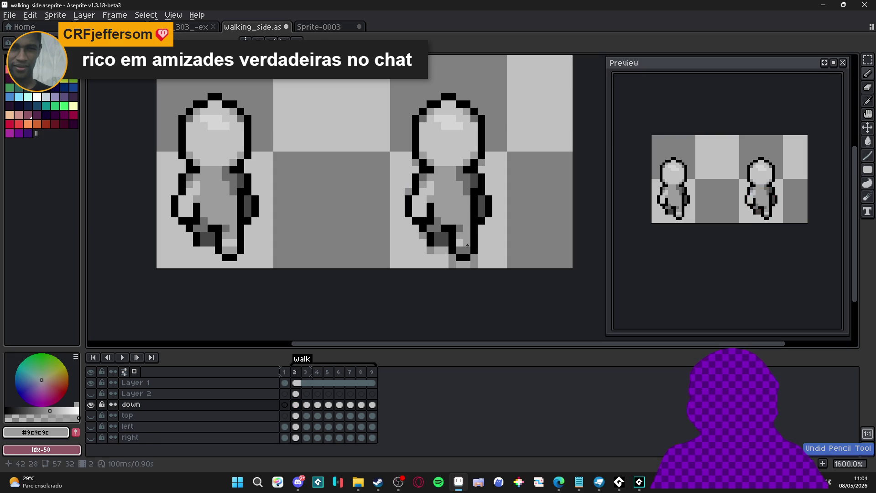
left_click(308, 372)
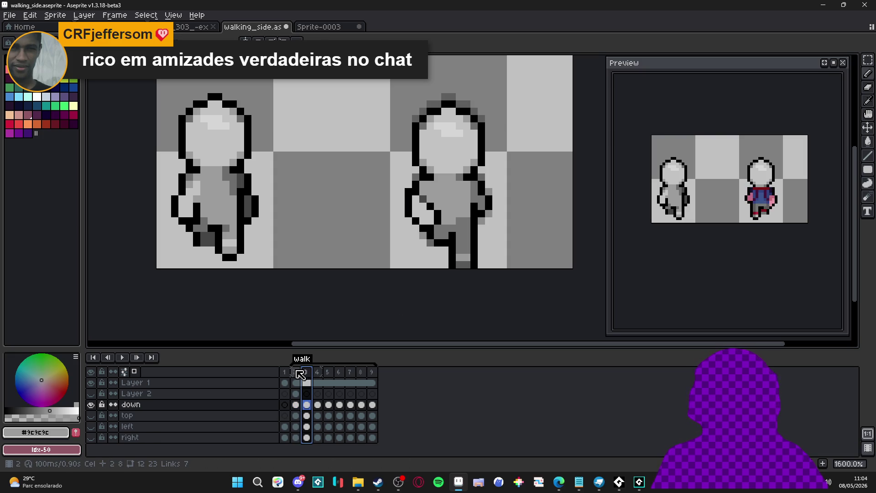
left_click(297, 372)
left_click(309, 372)
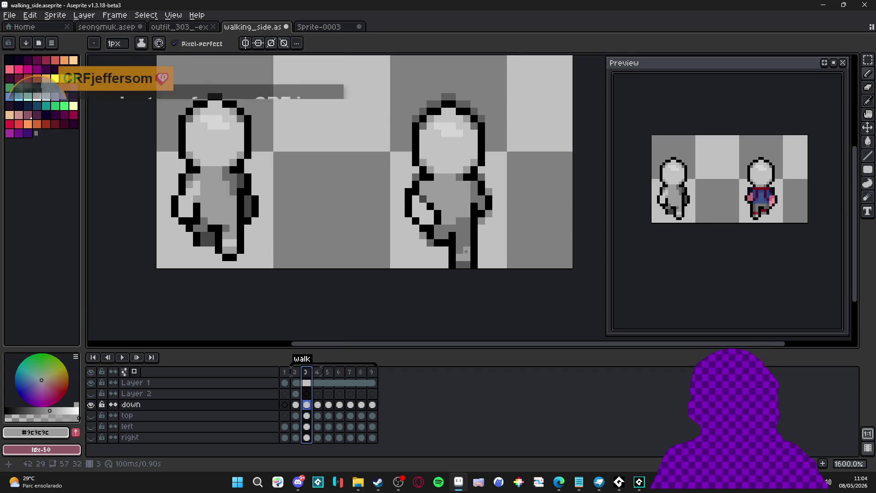
scroll(465, 251, "up", 2)
Paint a row of light-grey pixels at the frame 3 figure's foot, then resample the darker greys.
left_click(464, 117, "alt")
left_click_drag(457, 261, 467, 261)
left_click(462, 231, "alt")
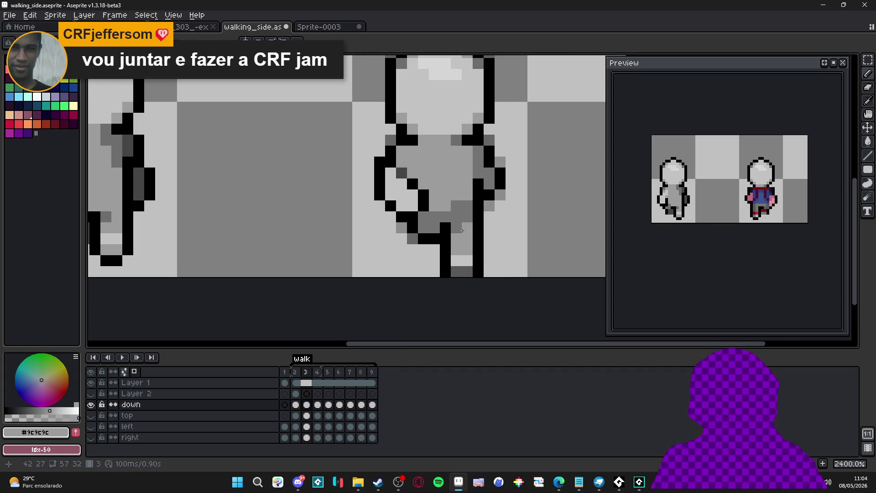
scroll(462, 231, "down", 3)
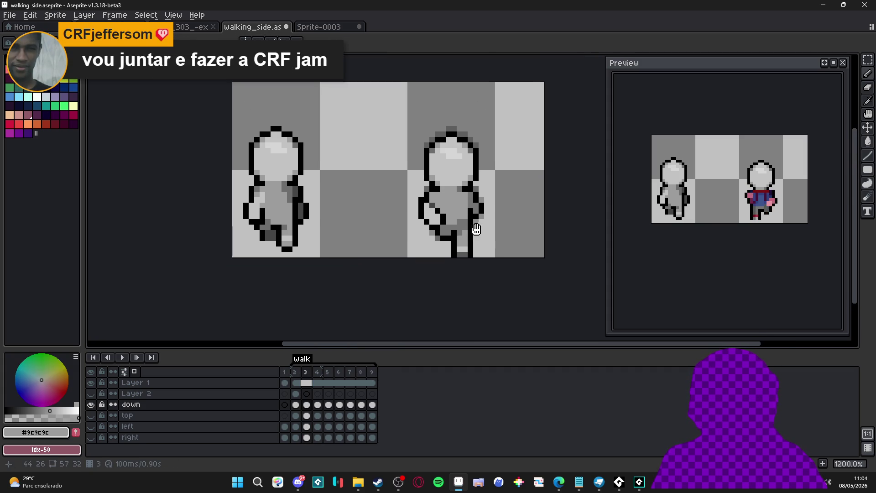
left_click(306, 374)
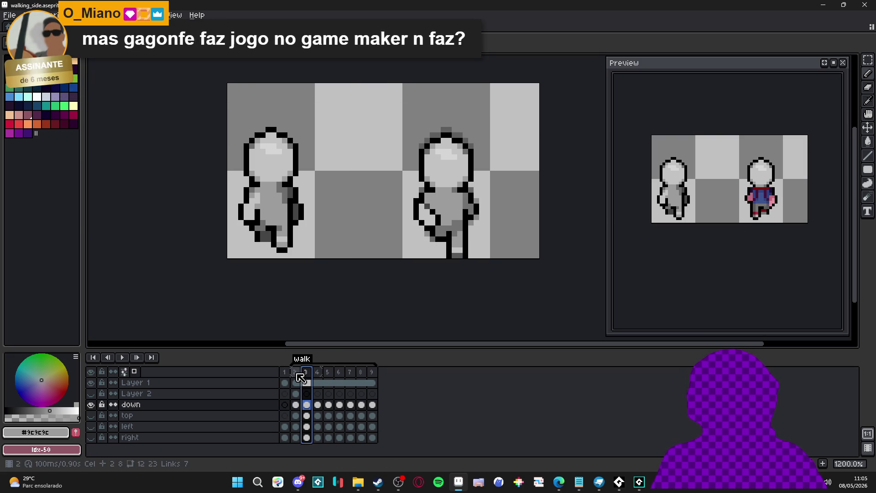
left_click(300, 212, "alt")
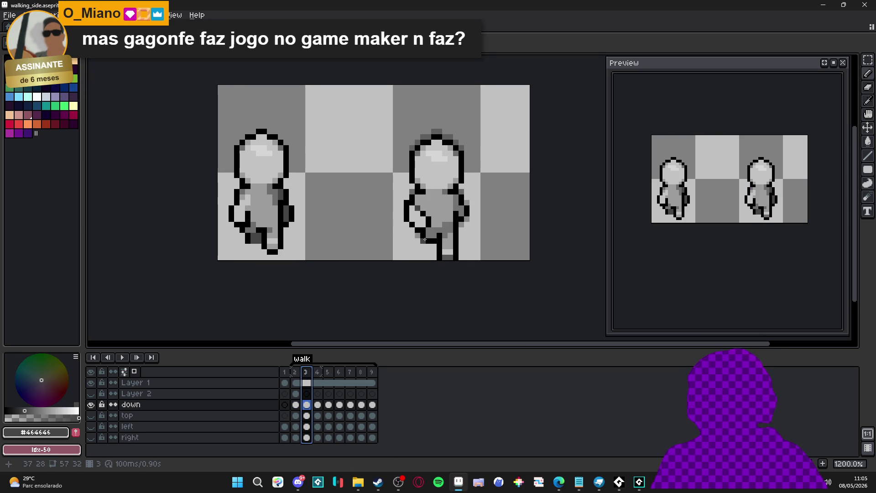
scroll(458, 229, "up", 1)
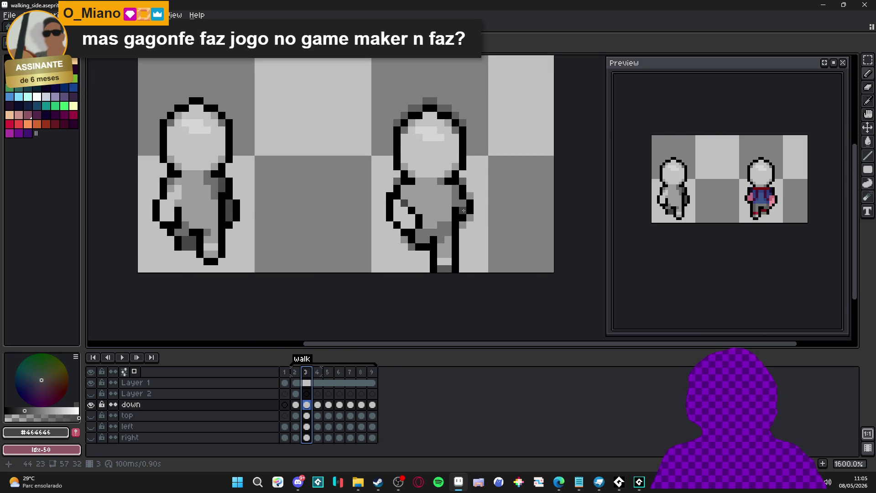
left_click(462, 205)
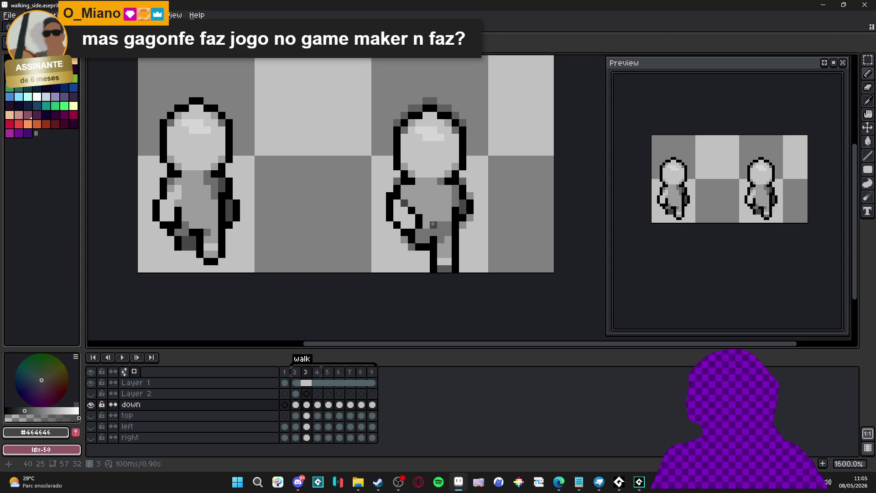
left_click(434, 220, "alt")
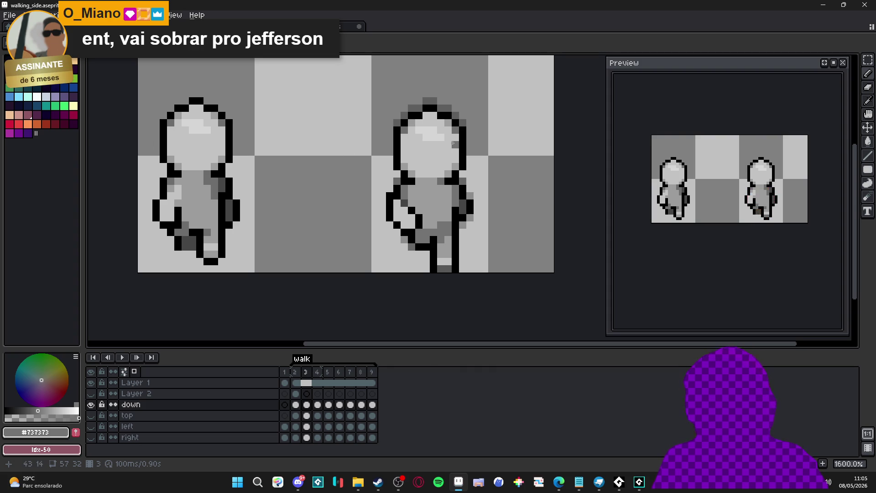
scroll(445, 228, "down", 1)
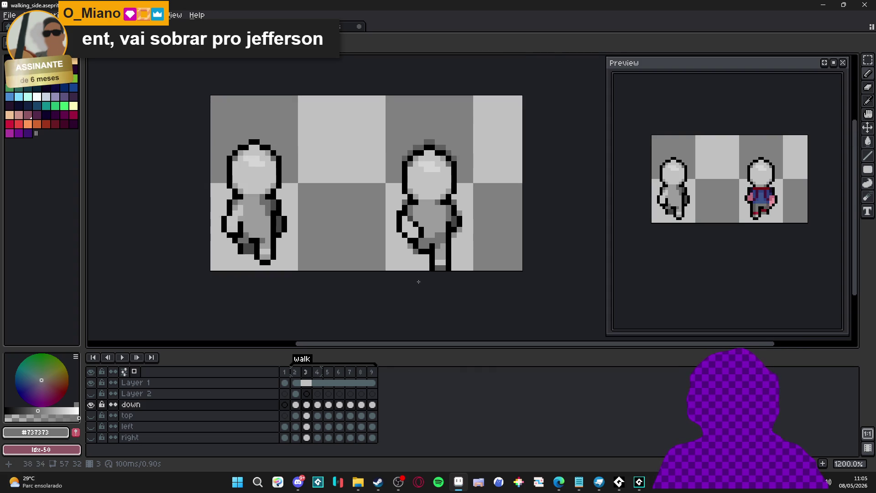
Compare frames 2 and 3 once more, sampling the dark grey and clearing the frame 3 selection.
left_click(295, 372)
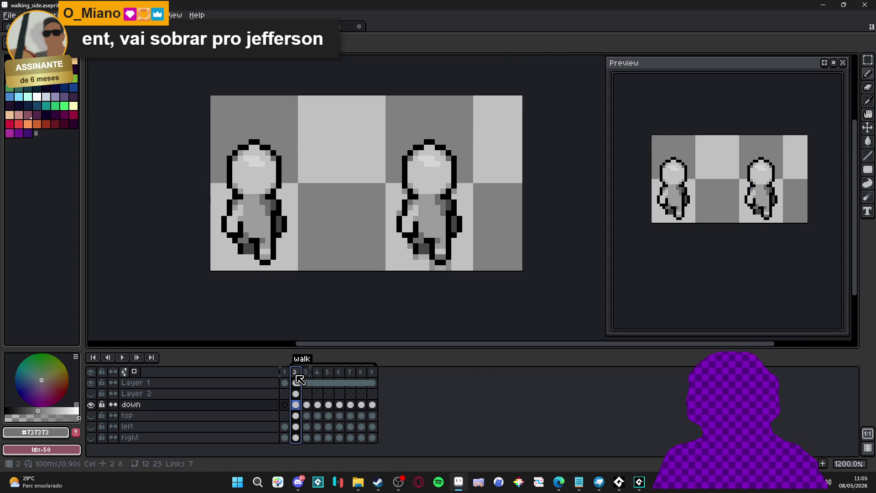
left_click(306, 372)
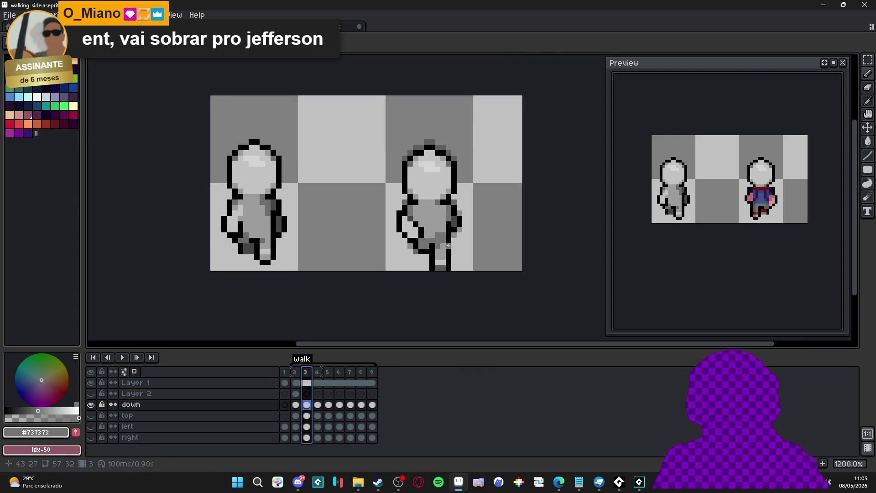
scroll(429, 246, "up", 1)
scroll(438, 237, "down", 1)
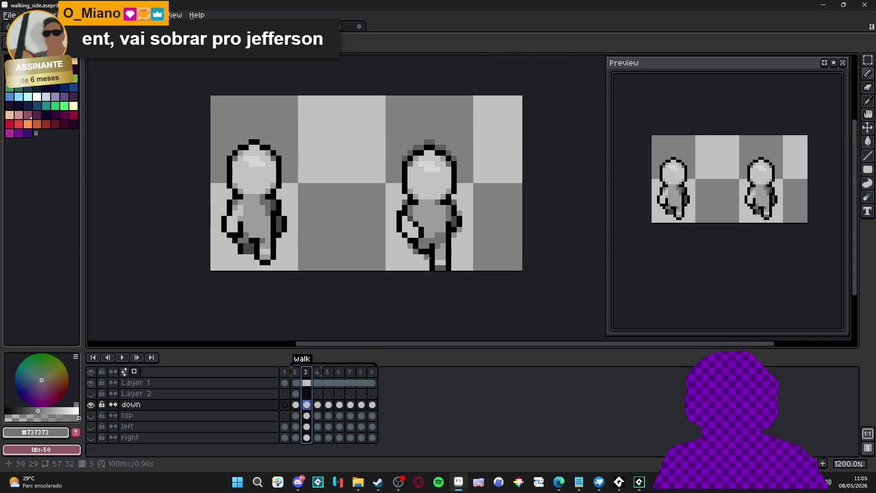
scroll(452, 226, "up", 1)
left_click(459, 220, "alt")
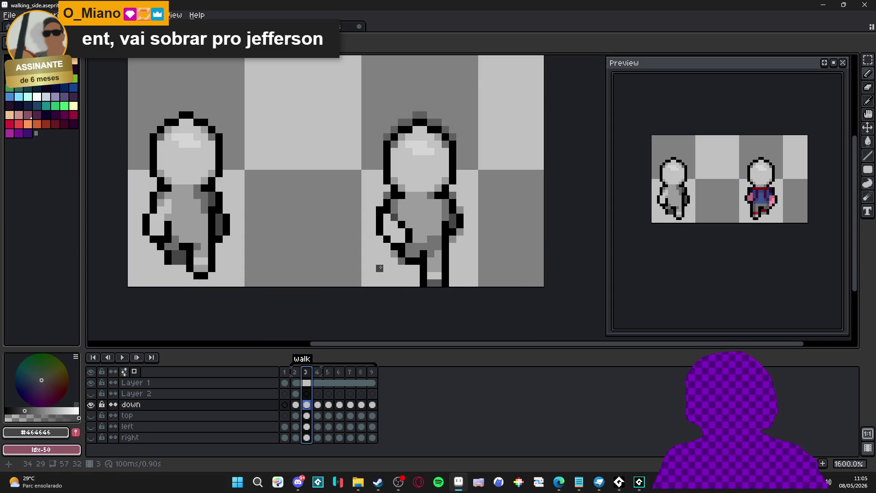
left_click(413, 253)
scroll(416, 257, "down", 3)
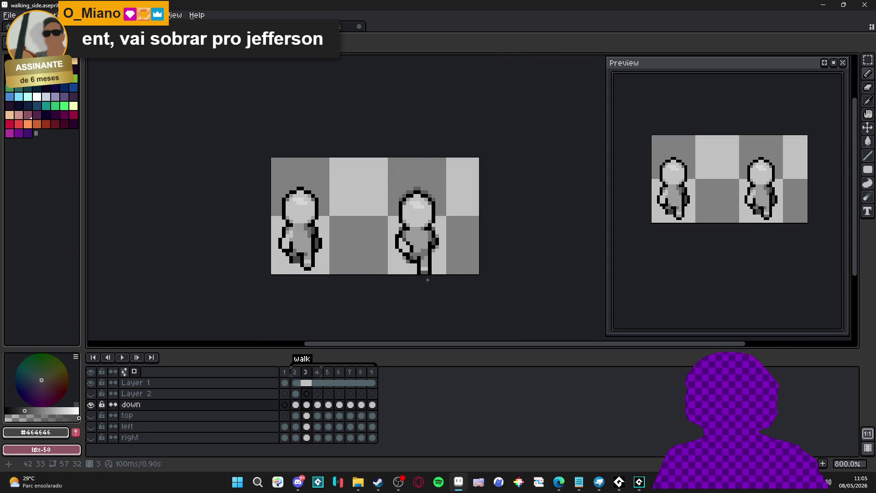
Go to walk frame 4 with the Pencil and black as the drawing colour.
left_click(296, 372)
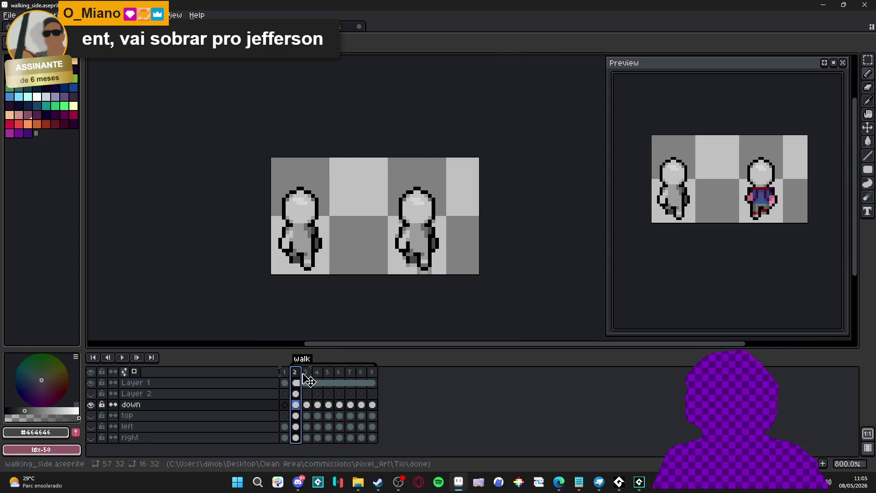
left_click(310, 374)
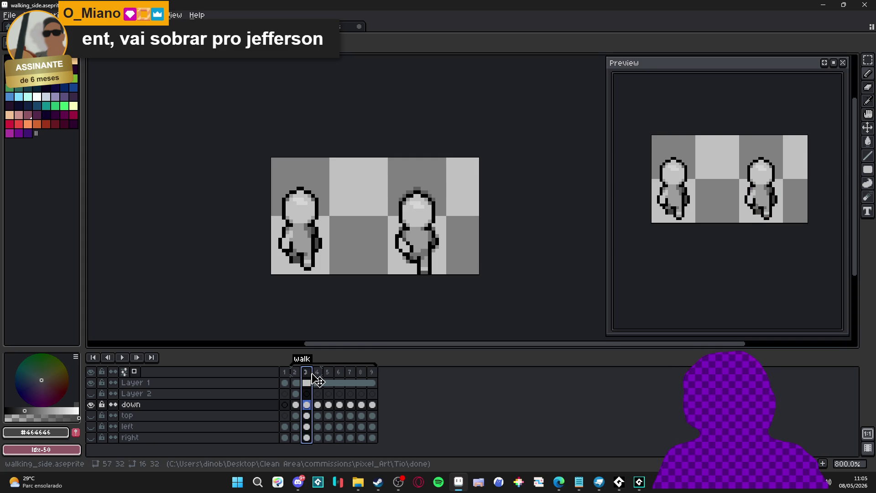
left_click(318, 372)
scroll(421, 253, "up", 2)
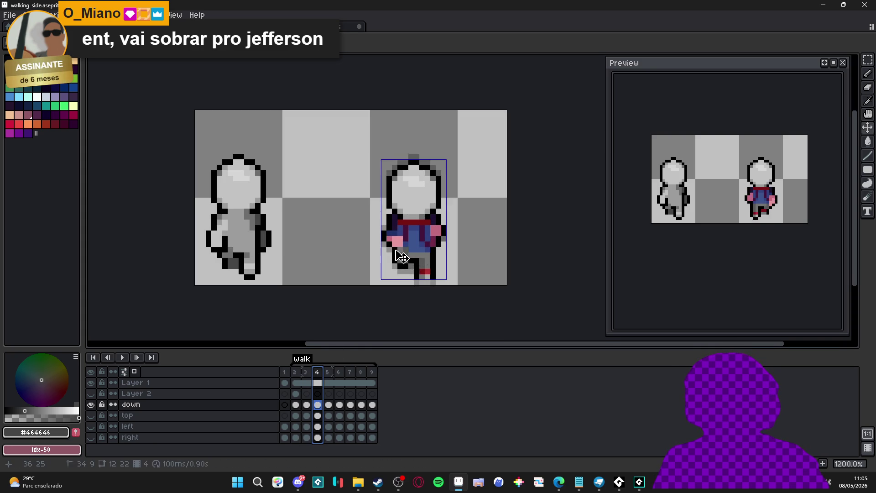
key("b")
left_click(403, 249, "alt")
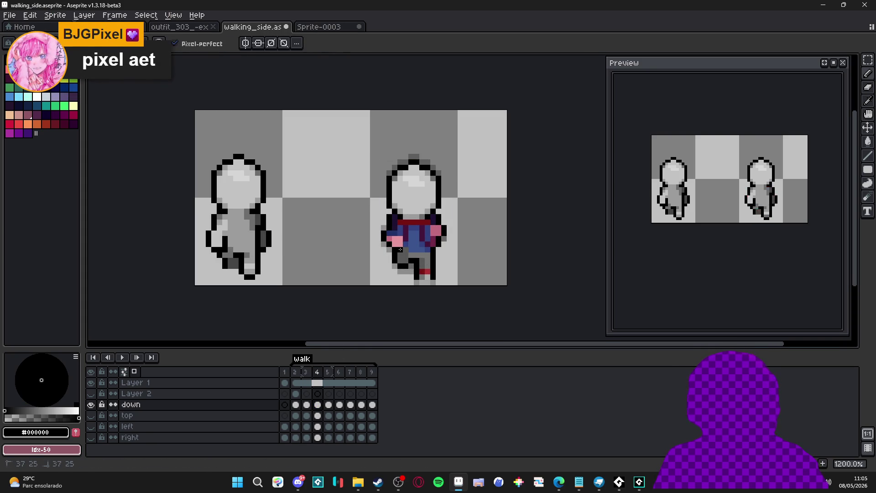
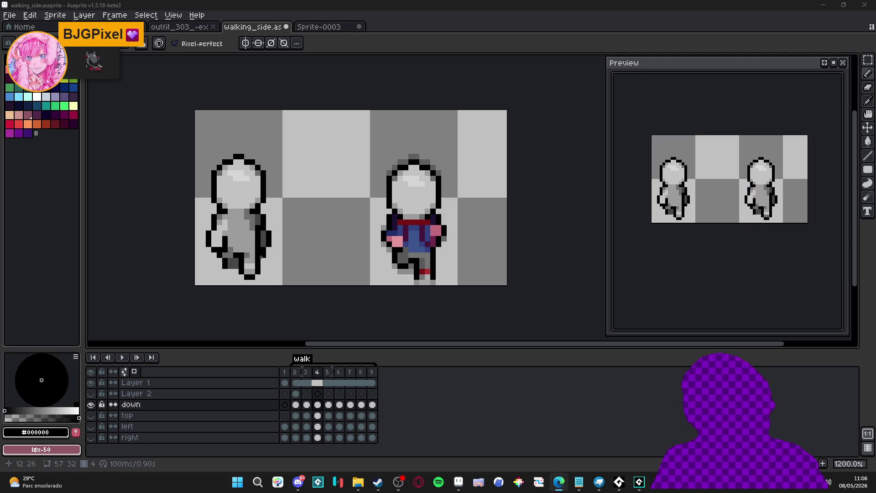
Switch from Aseprite to Discord's feedback_artistico channel using the taskbar.
left_click(296, 482)
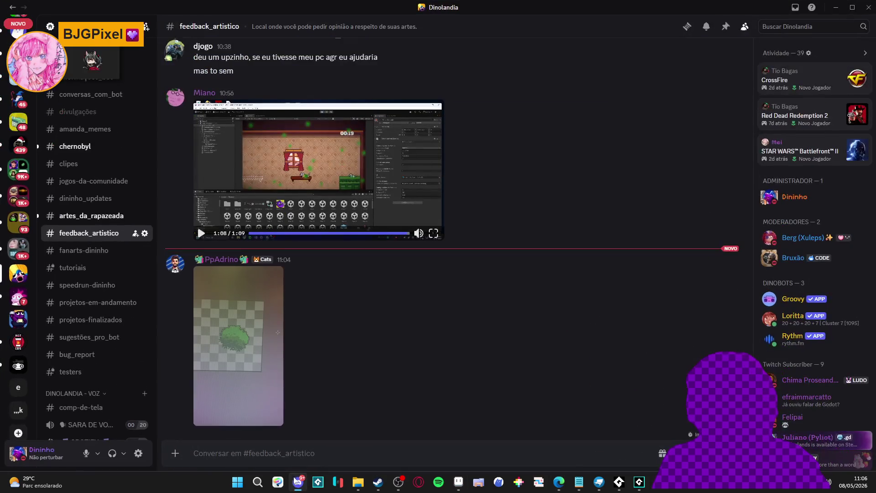
View the posted green bush image full-size, then return to Aseprite's Sprite-0003 sheet.
left_click(237, 337)
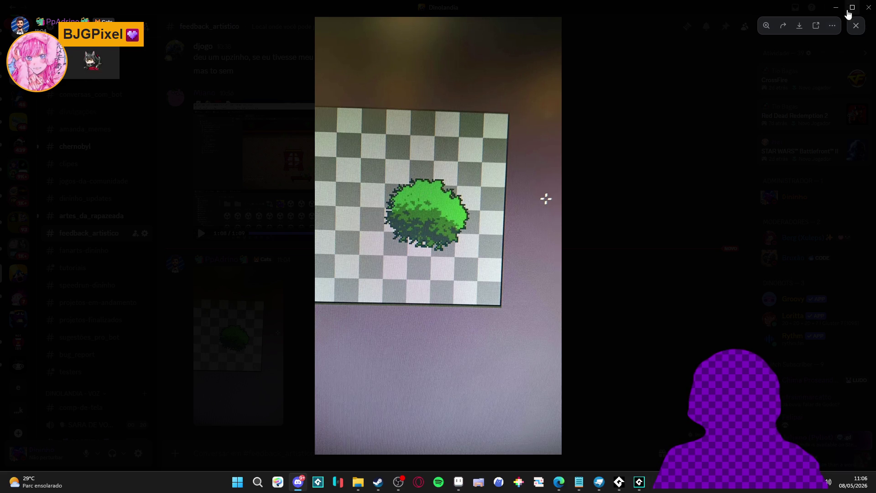
key("Escape")
key("alt+Tab")
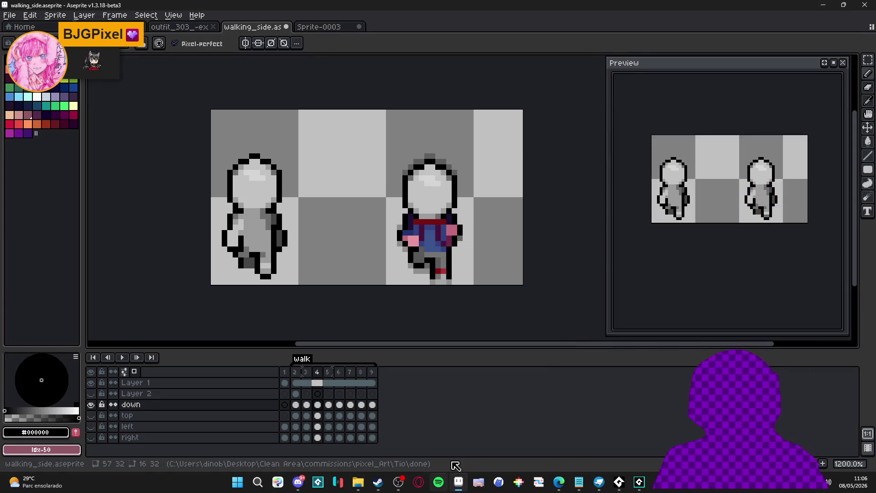
left_click(318, 27)
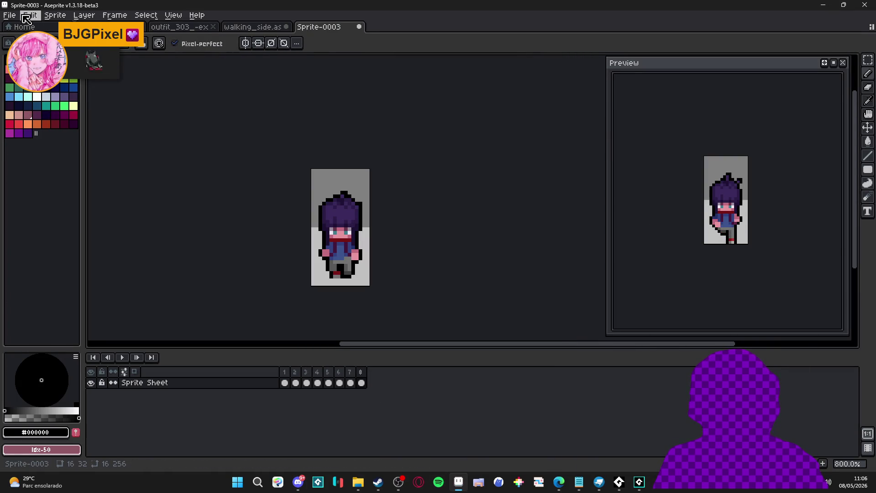
Open the recovered Sprite-0003 backup, close it unsaved, and glance over walking_side, outfit_303 and seongmuk.
left_click(10, 15)
left_click(30, 15)
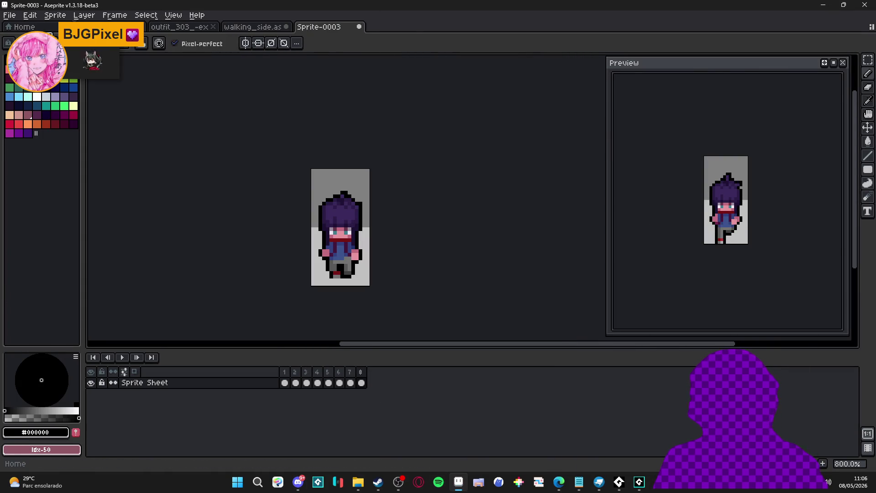
left_click(21, 27)
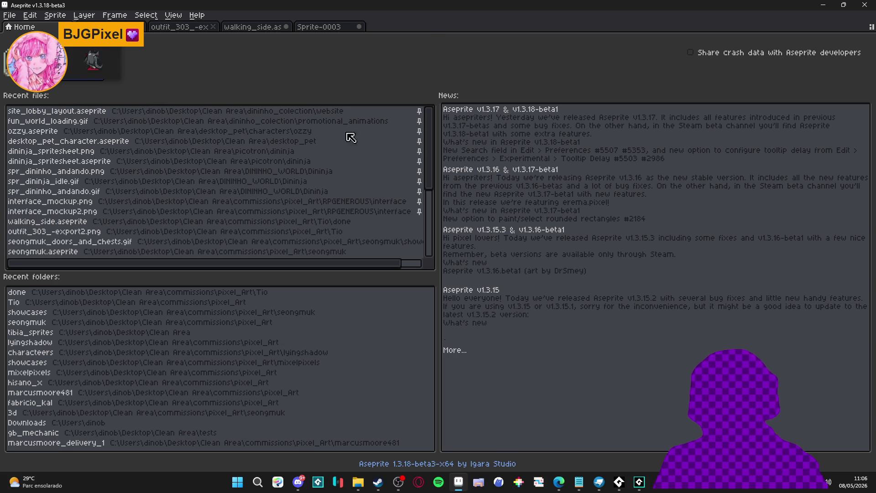
left_click(120, 114)
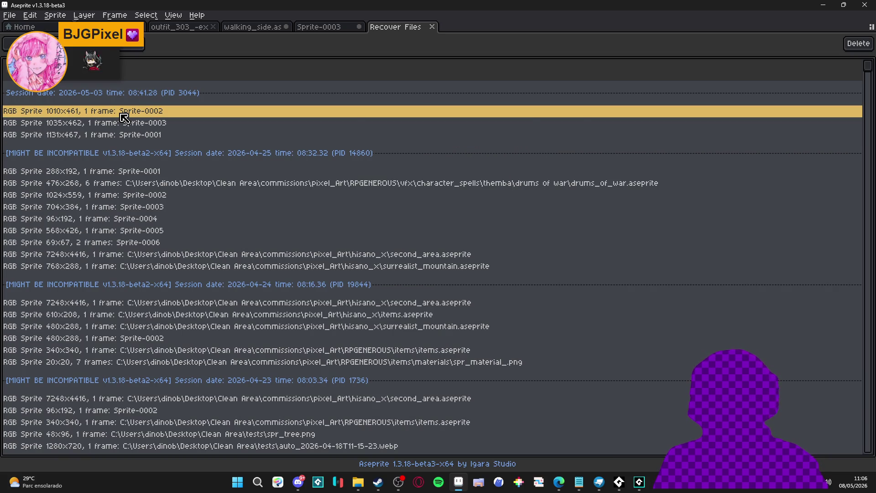
double_click(153, 121)
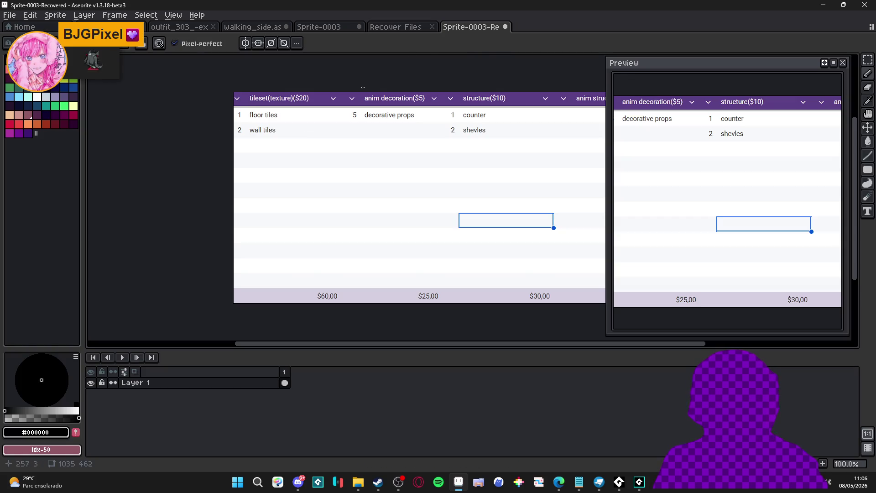
left_click(505, 27)
left_click(431, 260)
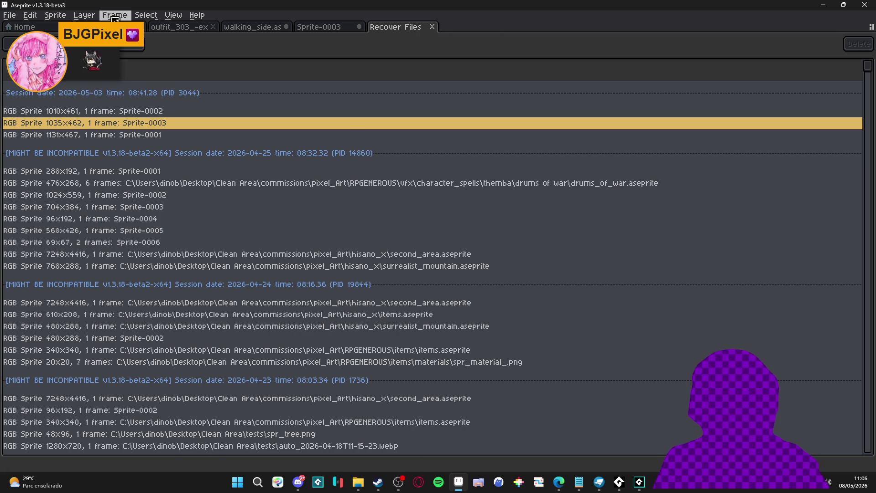
left_click(329, 27)
left_click(253, 27)
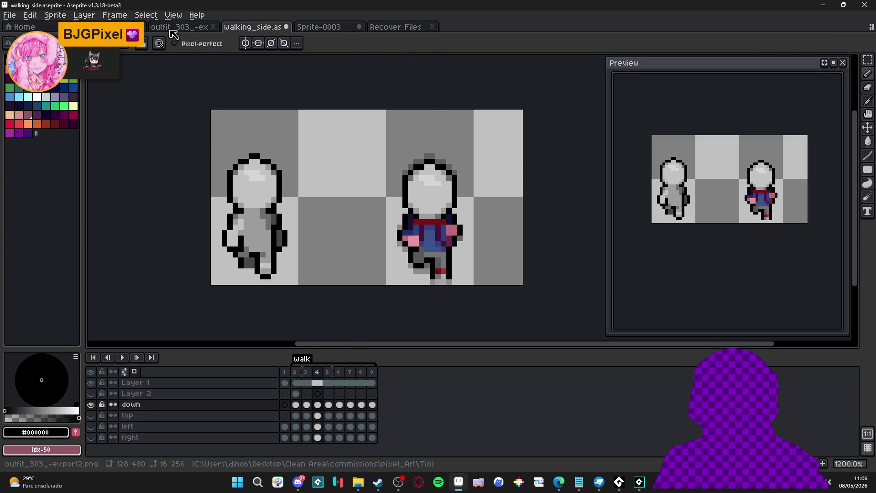
left_click(172, 29)
left_click(114, 27)
Create a new sprite with its height set to 50 px.
left_click(9, 15)
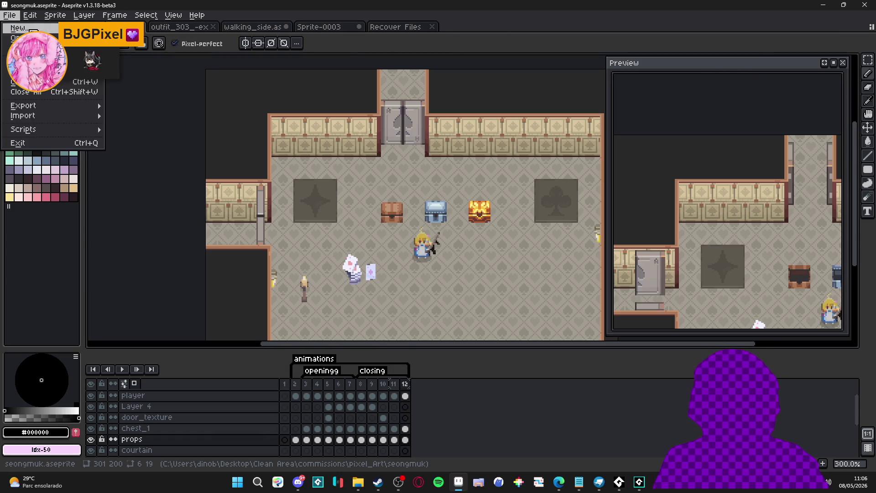
left_click(33, 30)
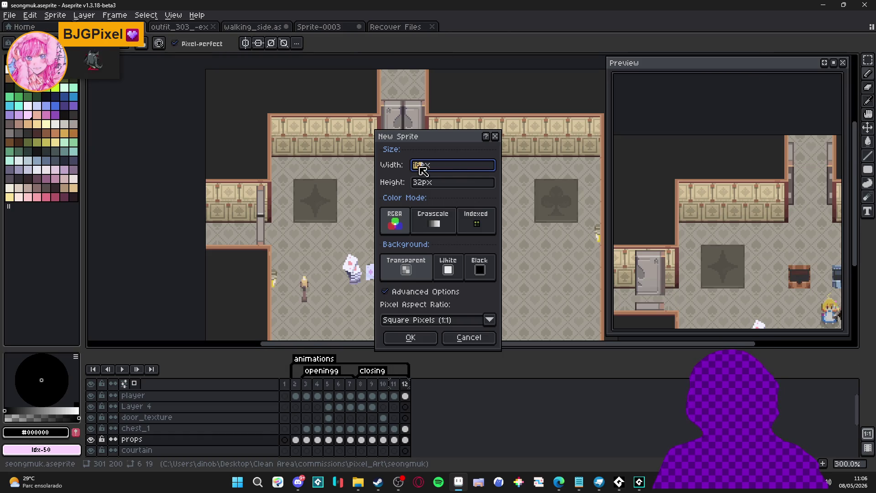
key("Tab")
type("50")
left_click(429, 335)
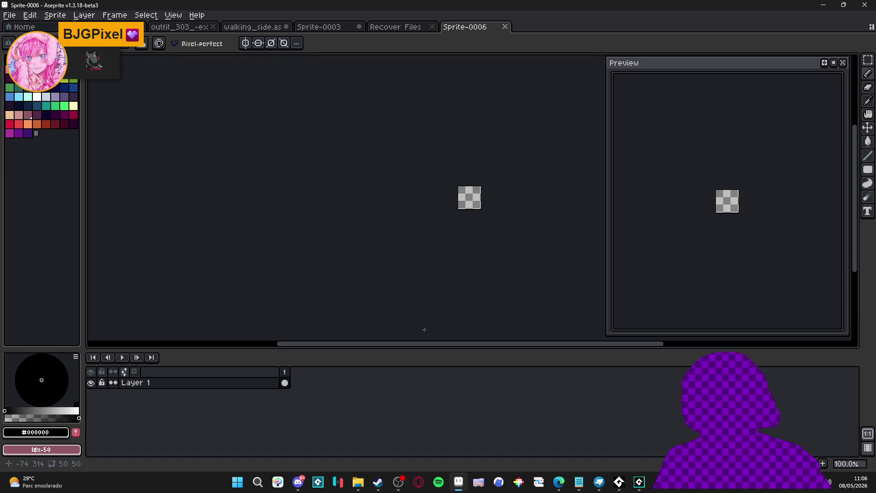
Paint a white circle in the middle of the blank canvas.
left_click_drag(445, 134, 265, 146)
left_click(37, 97)
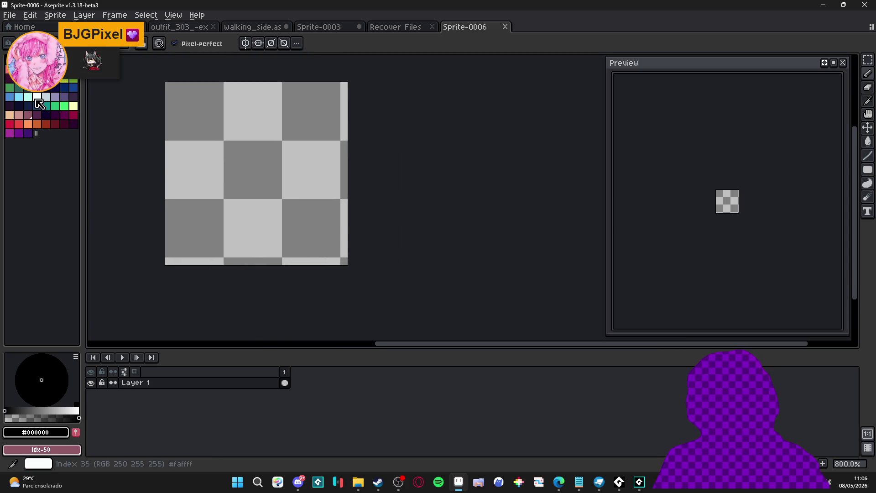
left_click(271, 175)
left_click(268, 173)
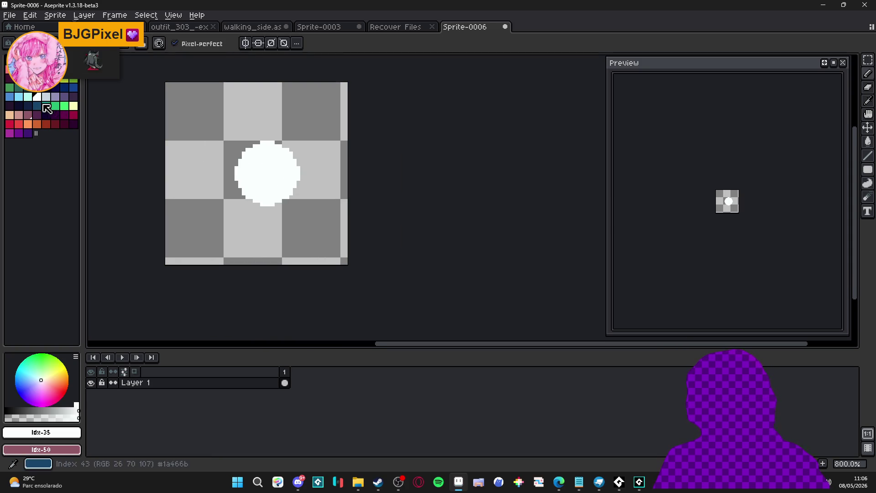
Preview a black Outline on the circle, inside and outside, then cancel and discard the sprite.
left_click(9, 60)
key("shift+o")
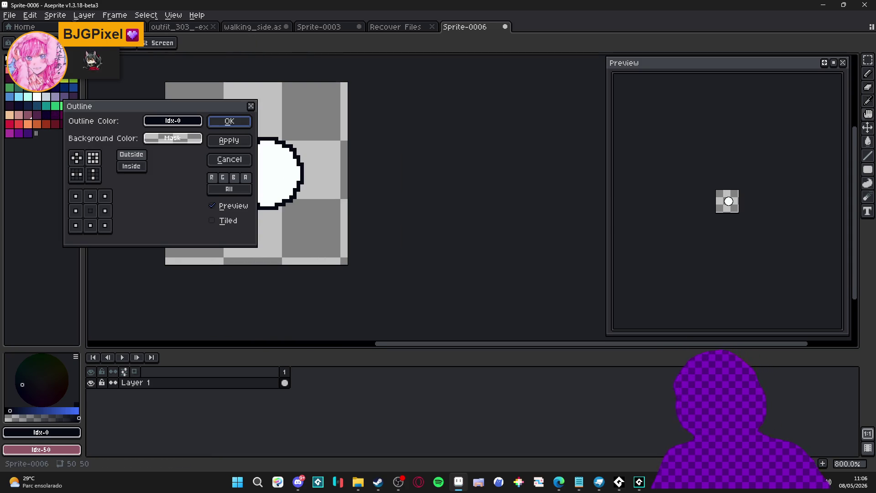
left_click_drag(200, 111, 554, 110)
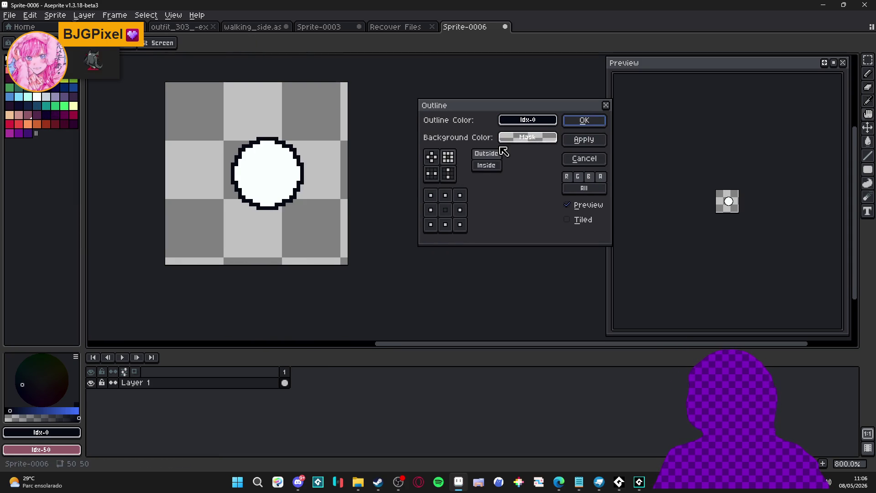
left_click(495, 165)
left_click(487, 153)
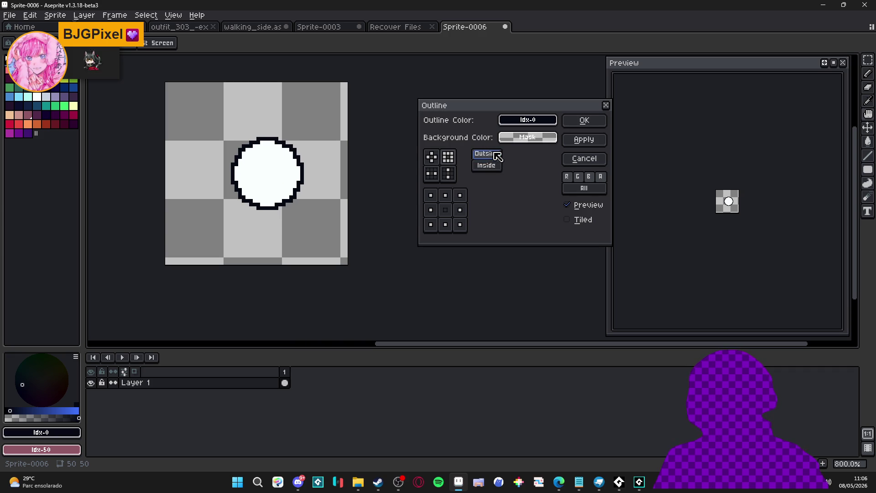
left_click(594, 161)
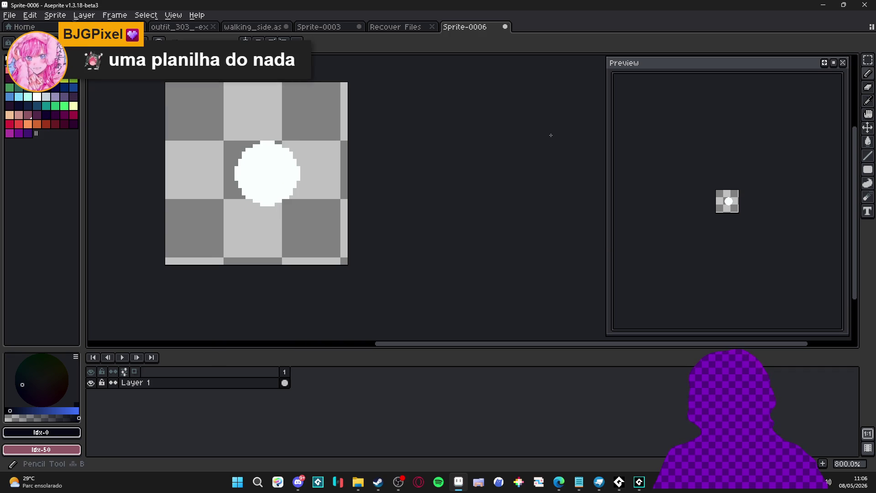
left_click(505, 27)
left_click(445, 263)
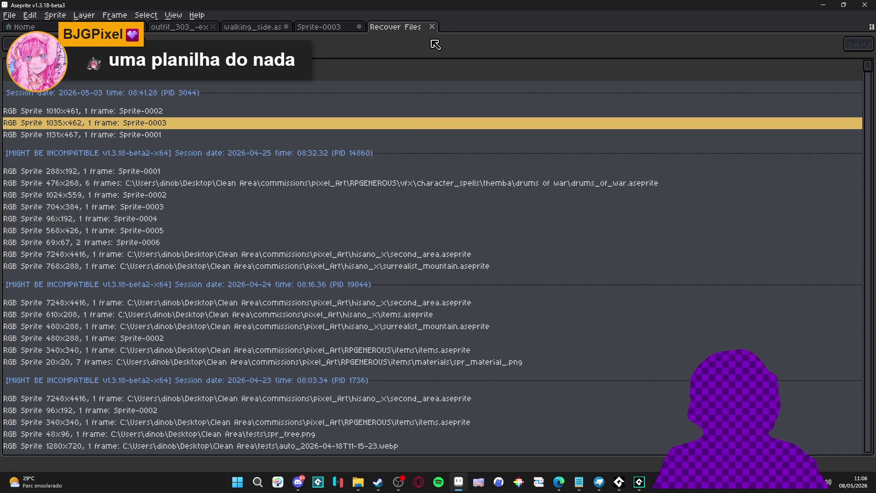
Close the recovered-files list and return to walking_side.aseprite after glancing at outfit_303.
left_click(432, 26)
left_click(253, 26)
left_click(183, 26)
left_click(247, 27)
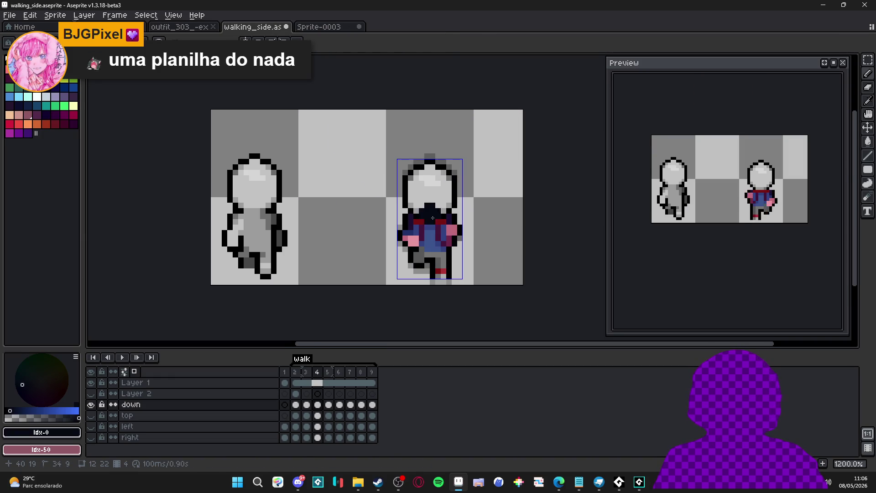
Recolour the outline pixels beside the pink hand black in walk frame 4.
scroll(391, 269, "down", 1)
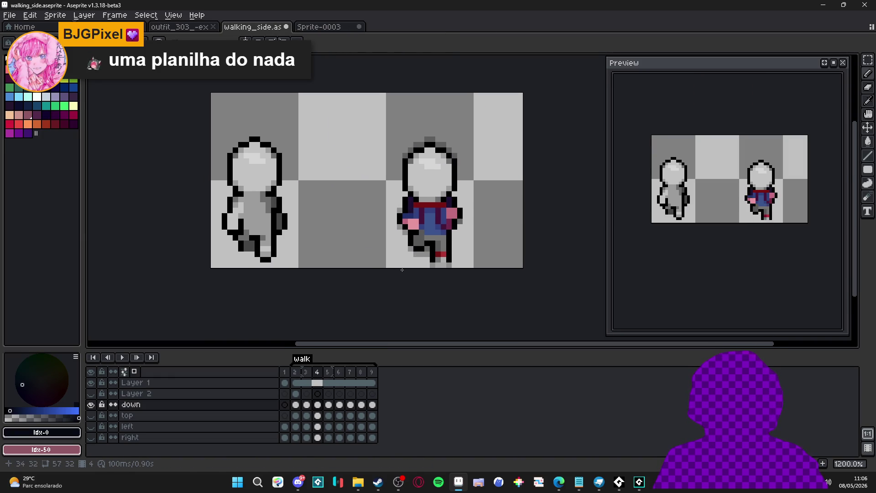
scroll(424, 219, "up", 1)
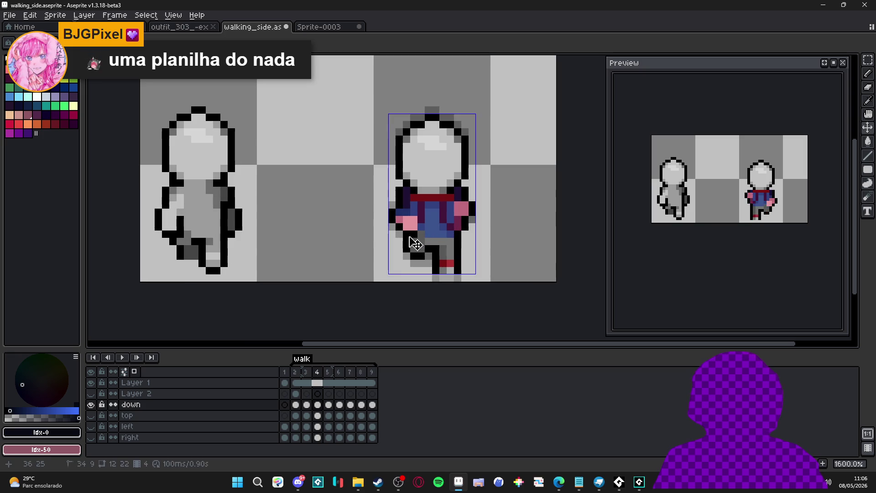
left_click(409, 235, "alt")
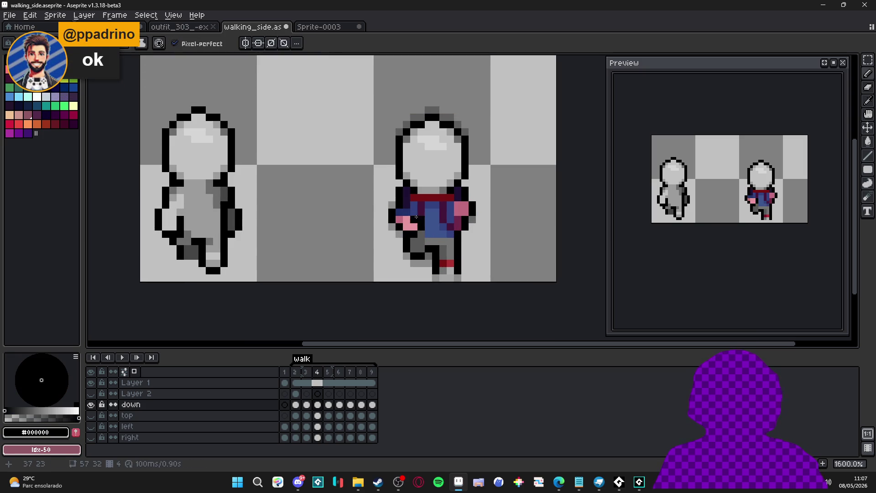
left_click(411, 238)
scroll(401, 251, "up", 1)
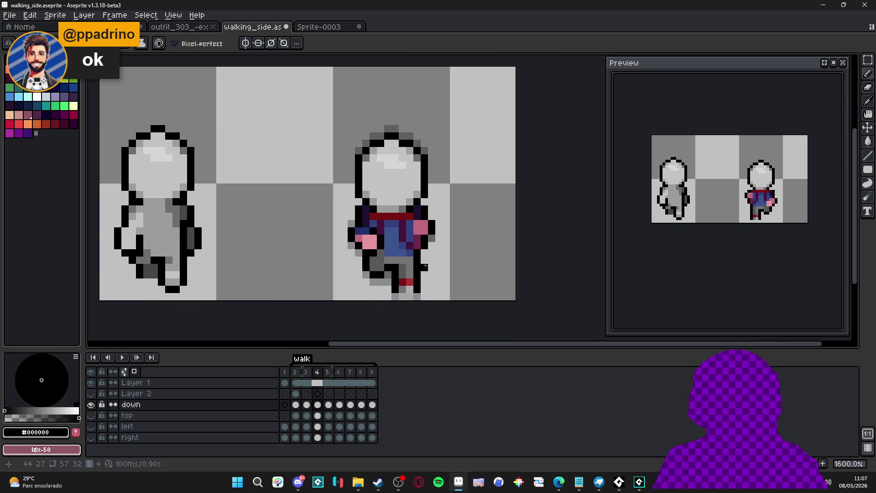
left_click(306, 372)
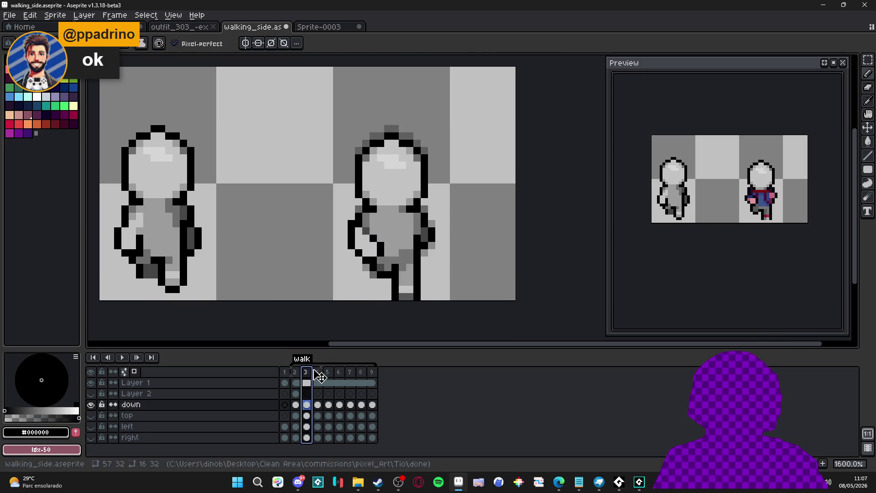
left_click(317, 372)
Extend the pink hand up three pixels with the sampled skin colour.
scroll(367, 235, "up", 1)
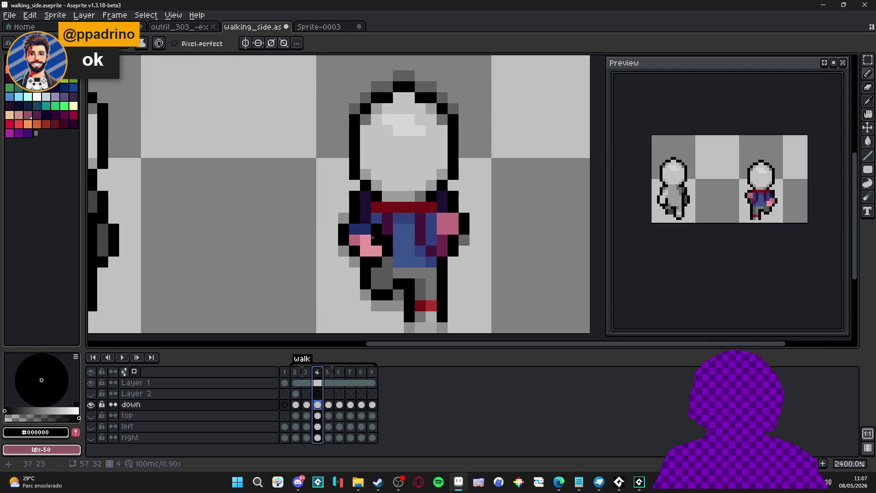
left_click(356, 232, "alt")
left_click_drag(366, 219, 368, 199)
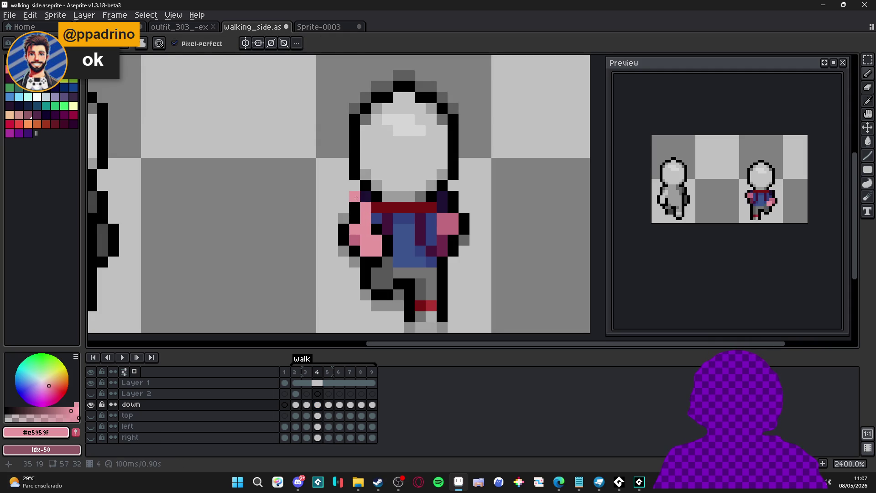
left_click(368, 195, "alt")
scroll(379, 214, "down", 3)
scroll(386, 225, "up", 1)
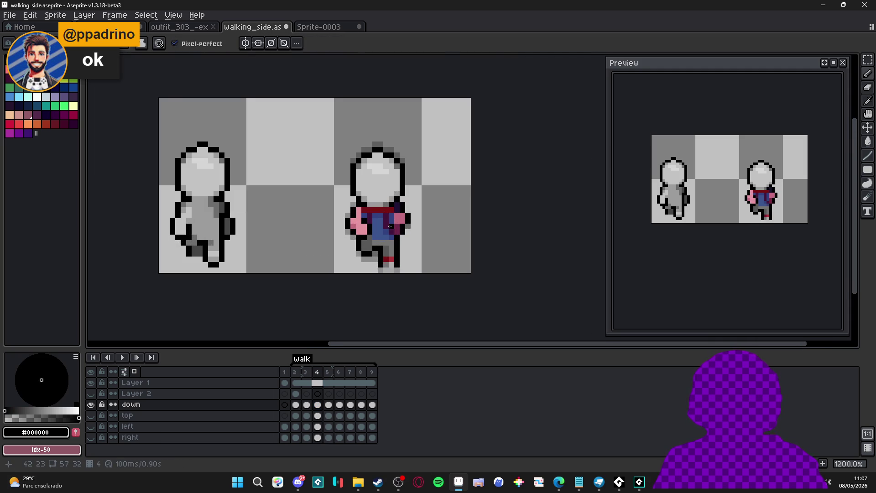
scroll(386, 224, "up", 1)
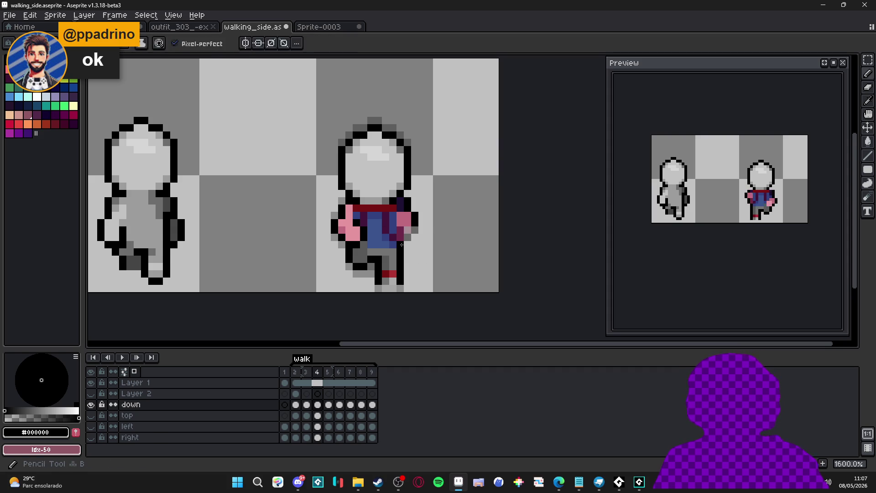
Save walking_side.aseprite, then start painting grey over the red collar and blue shirt.
key("ctrl+s")
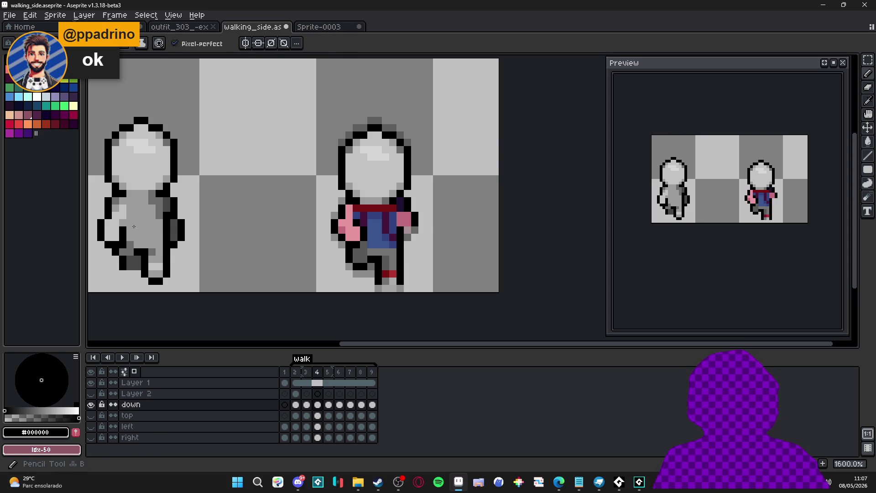
left_click(379, 253, "alt")
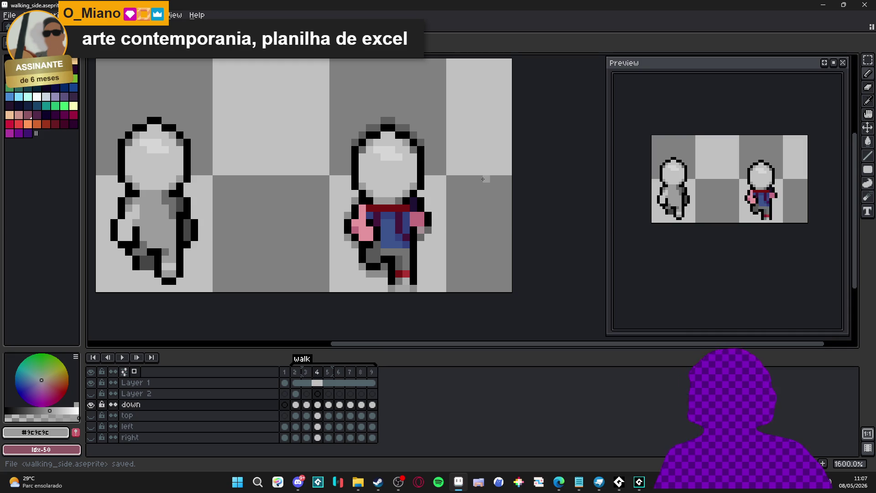
mouse_move(413, 225)
left_mouse_down()
mouse_move(416, 216)
mouse_move(397, 208)
mouse_move(382, 221)
mouse_move(386, 209)
mouse_move(383, 222)
mouse_move(405, 224)
mouse_move(408, 283)
left_mouse_up()
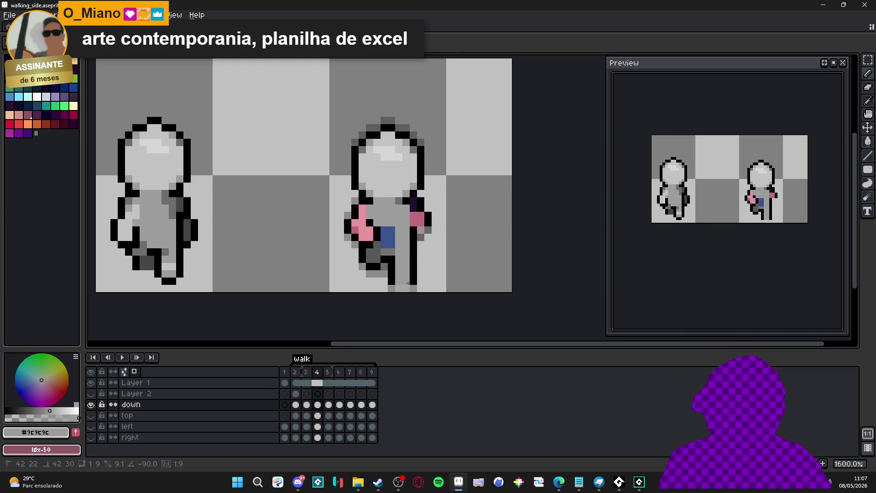
Cover the blue body patch and dark leg patch in frame 4 with grey.
left_click_drag(384, 228, 389, 234)
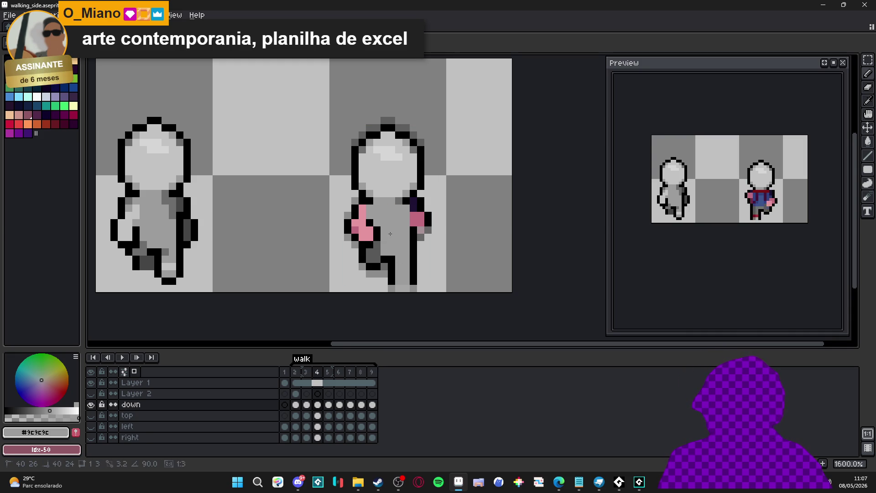
left_click(376, 249)
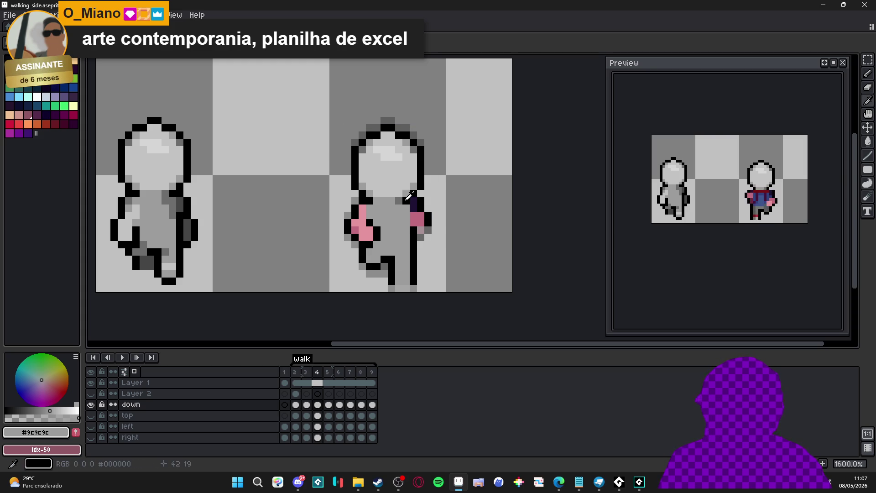
left_click(403, 201, "alt")
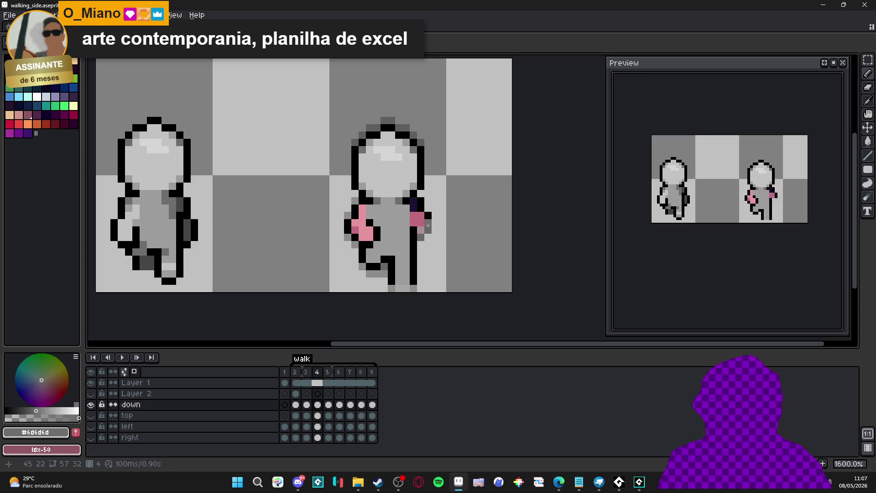
left_click(421, 230, "alt")
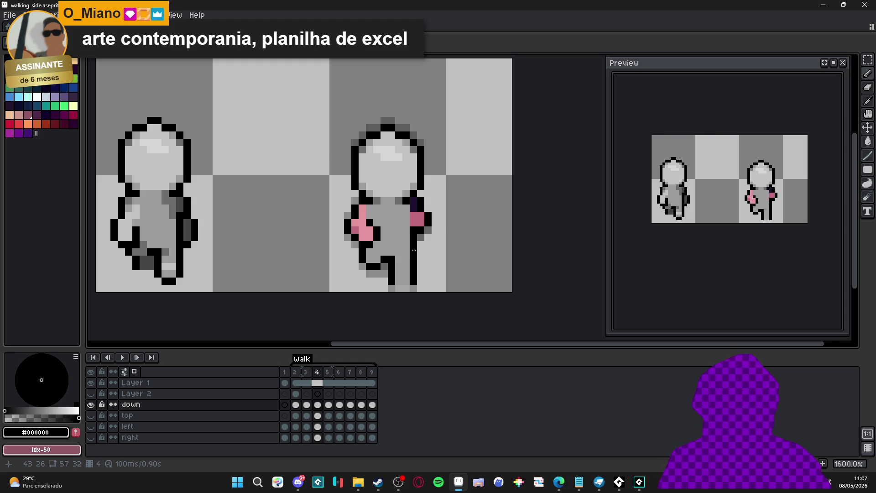
Repaint the pink hand in dark grey #464646 sampled from frame 3.
key("comma")
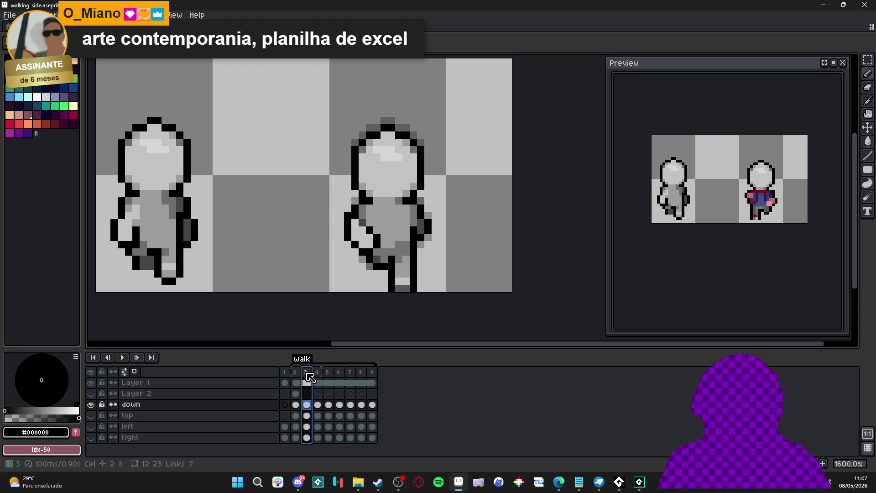
left_click(427, 218, "alt")
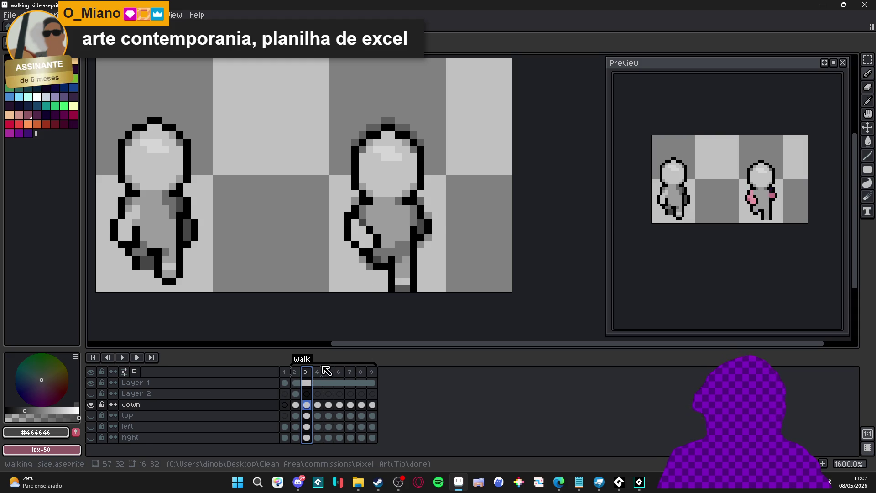
left_click(320, 372)
left_click_drag(420, 215, 416, 224)
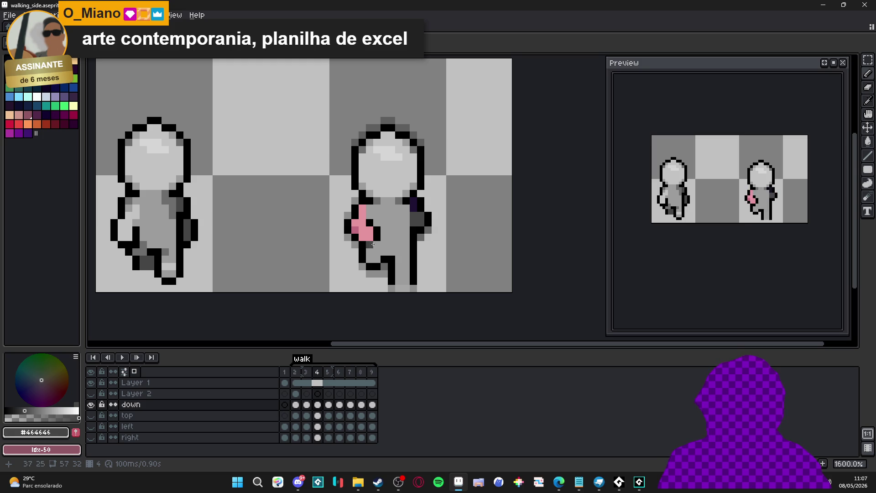
Paint light grey #c3c3c3 from frame 3 below the pink hand.
key("comma")
left_click(391, 189, "alt")
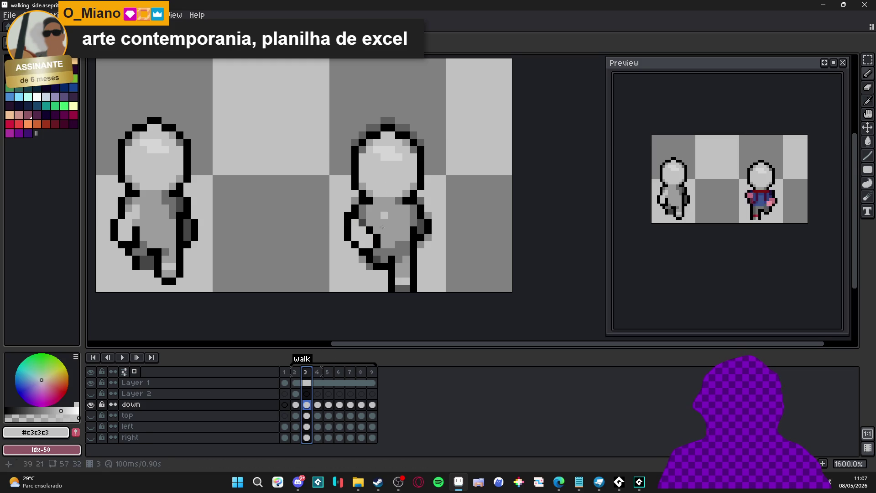
left_click(318, 372)
mouse_move(365, 228)
left_mouse_down()
mouse_move(368, 242)
mouse_move(360, 215)
mouse_move(366, 219)
left_mouse_up()
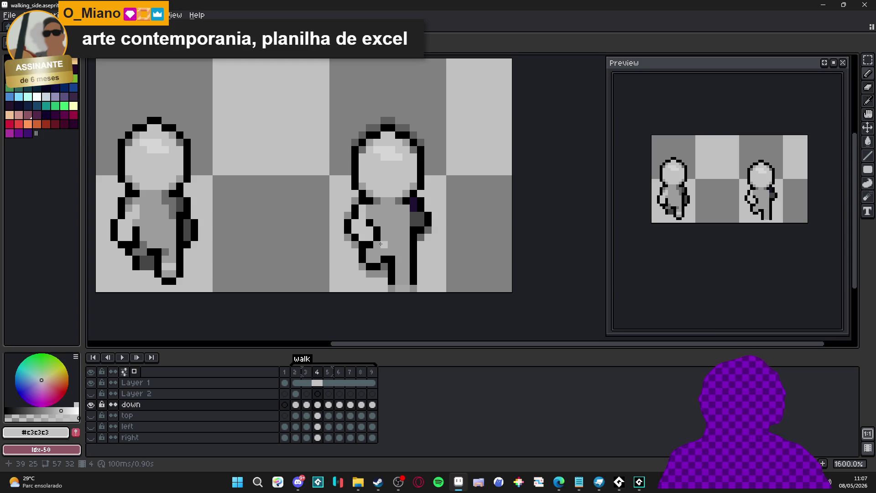
Sample the mid grey #737373 from frame 3 for use on frame 4.
left_click(312, 373)
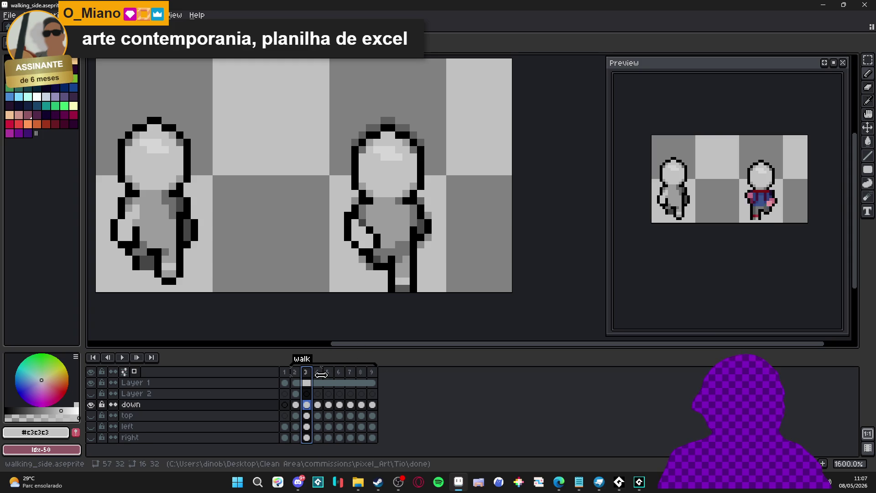
left_click(318, 372)
left_click(306, 374)
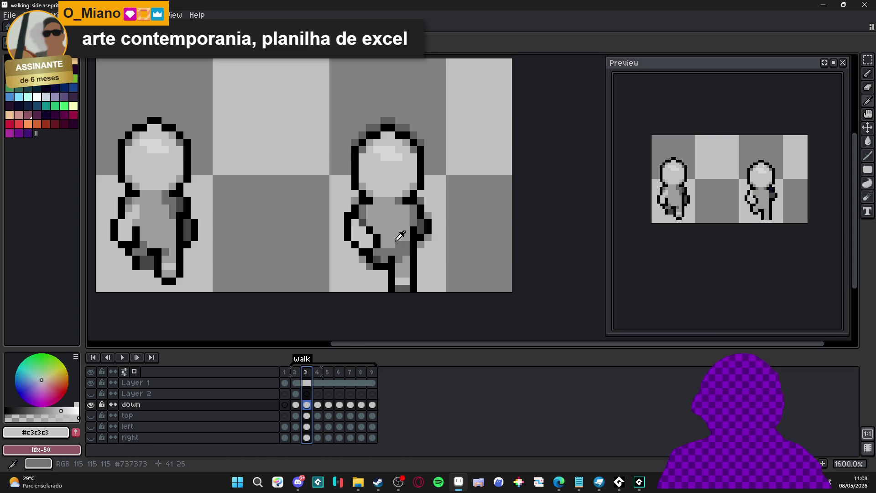
left_click(401, 248)
left_click(317, 372)
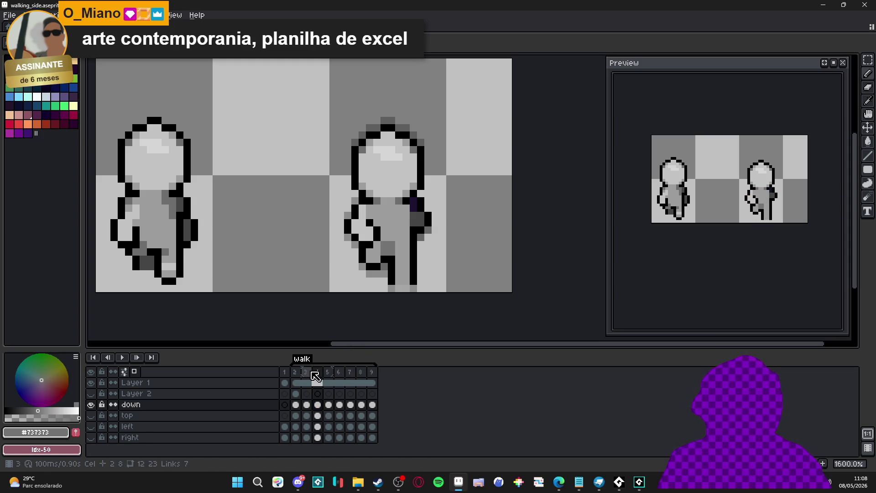
Compare frames 3, 4 and 5, then add a darker grey pixel on the leg.
left_click(308, 372)
left_click(317, 372)
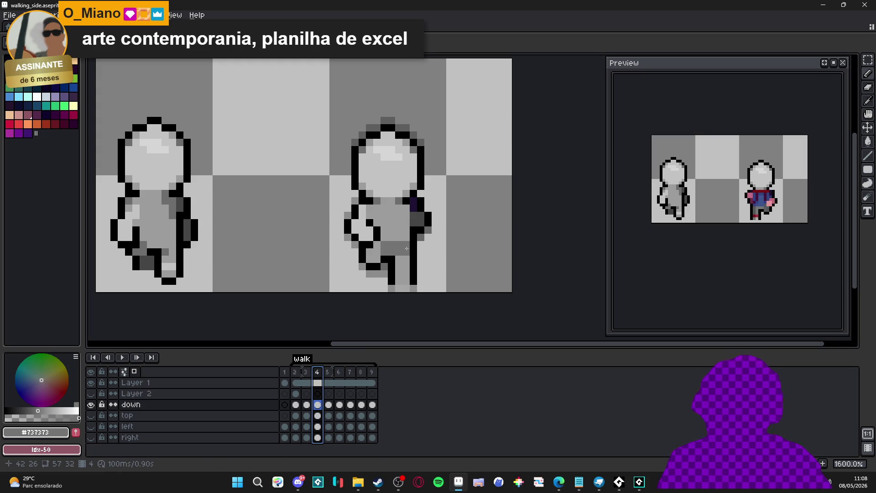
left_click(308, 373)
left_click(318, 375)
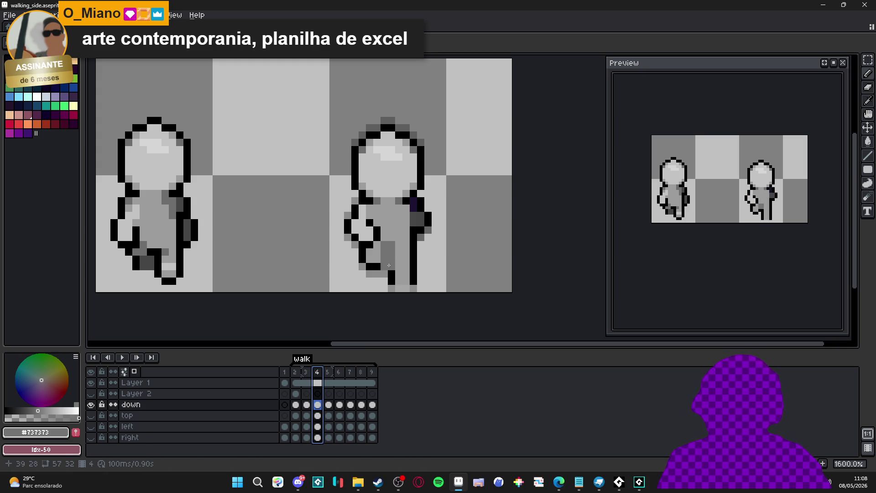
left_click(311, 374)
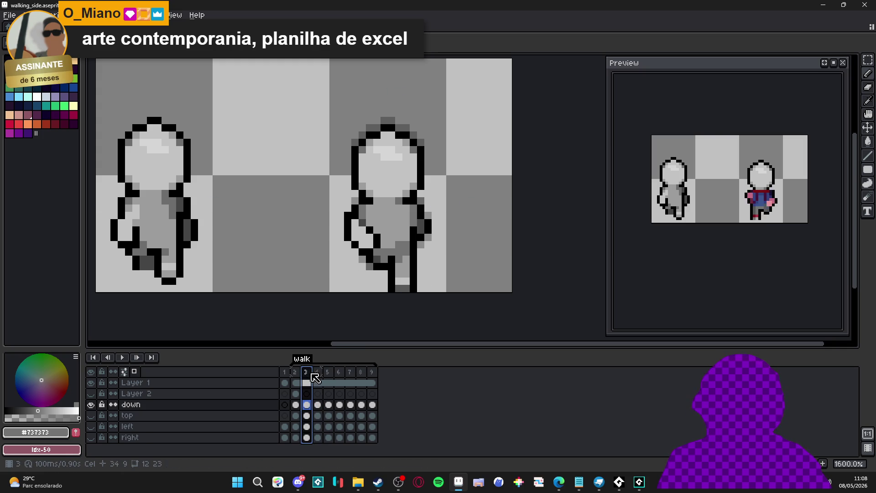
left_click(322, 375)
left_click(311, 375)
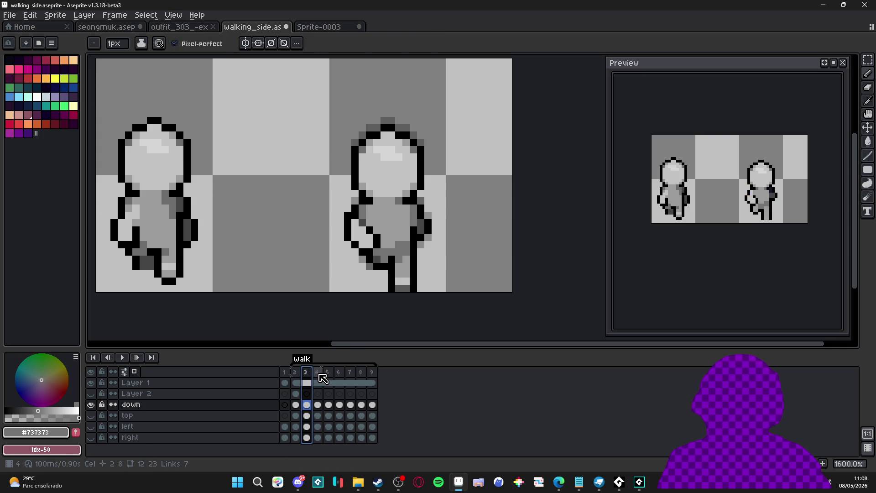
left_click(322, 374)
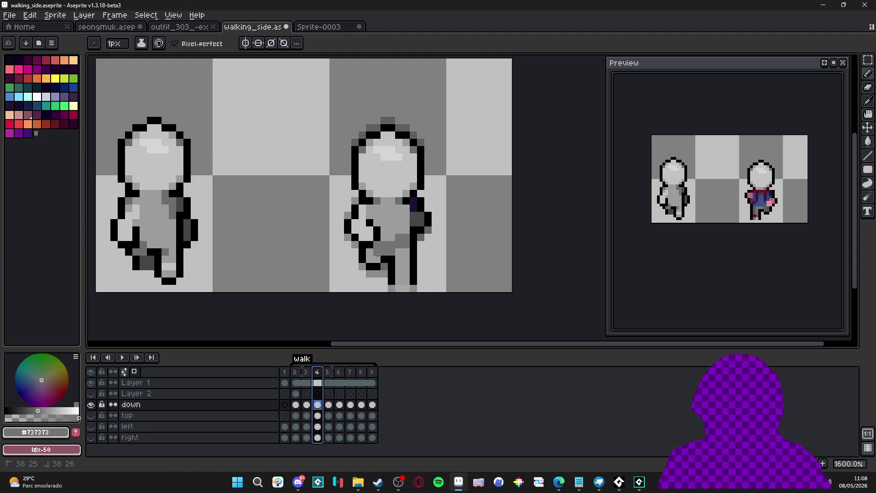
left_click(332, 373)
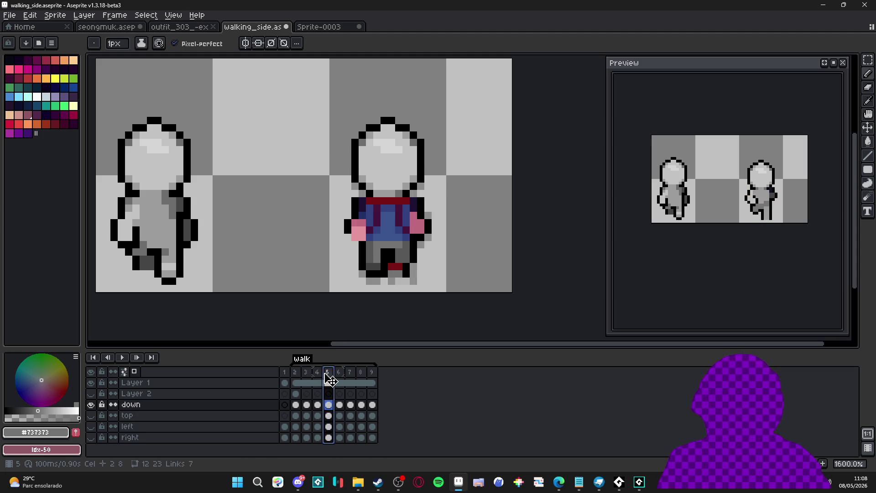
left_click(319, 375)
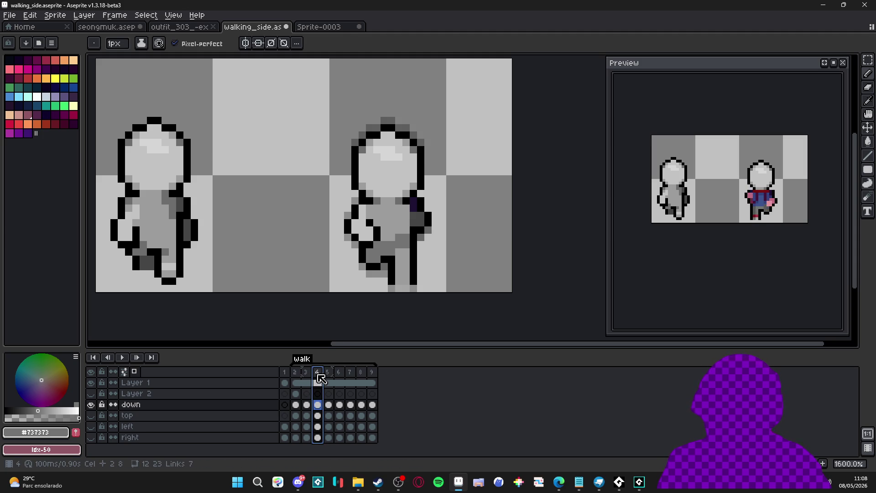
left_click(307, 373)
left_click(321, 375)
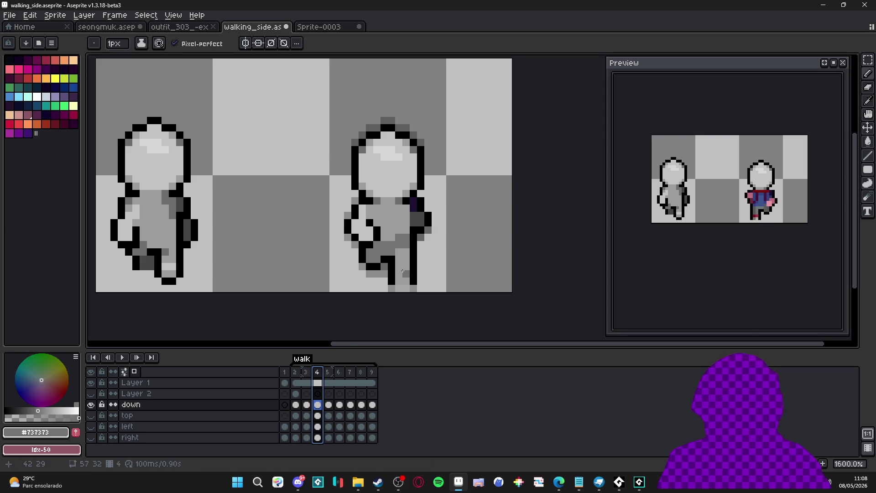
left_click(402, 274)
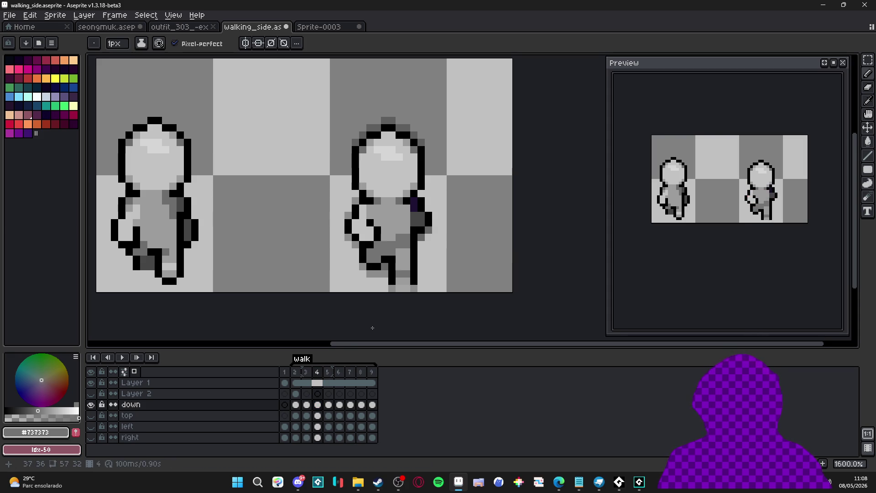
Darken the pixels beside the foot with #464646 after comparing against frame 3.
left_click(305, 372)
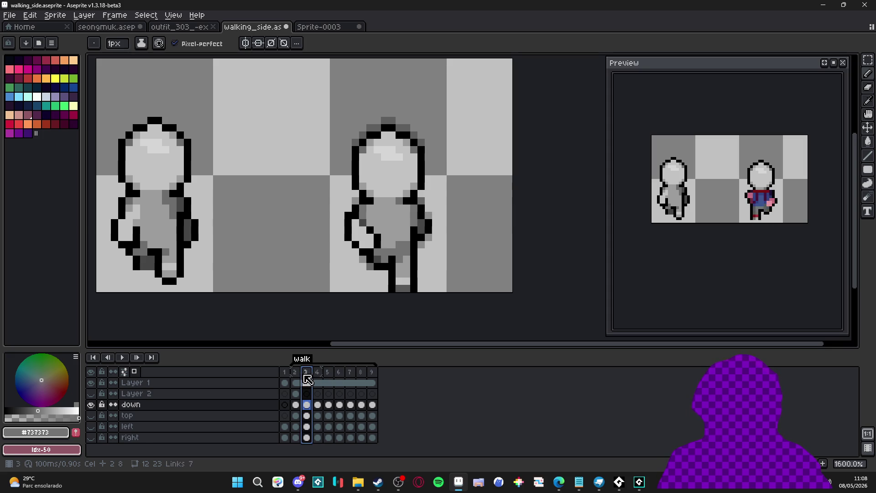
left_click(321, 372)
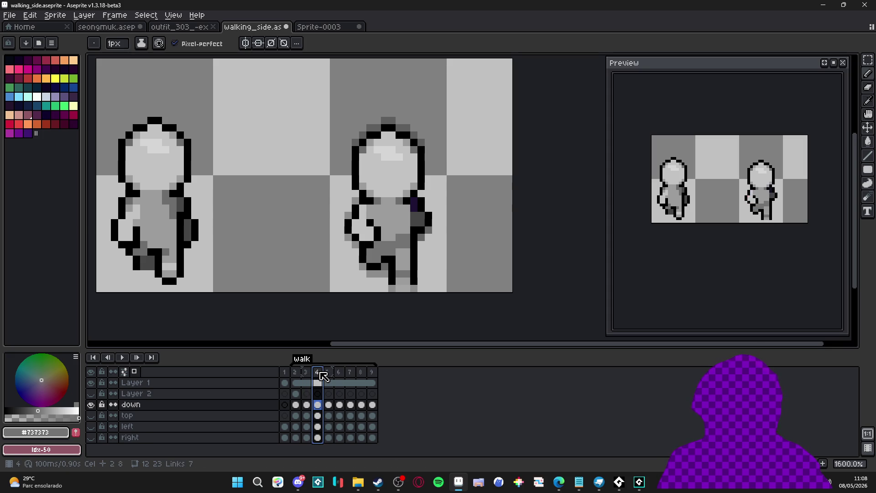
left_click(305, 372)
left_click(319, 372)
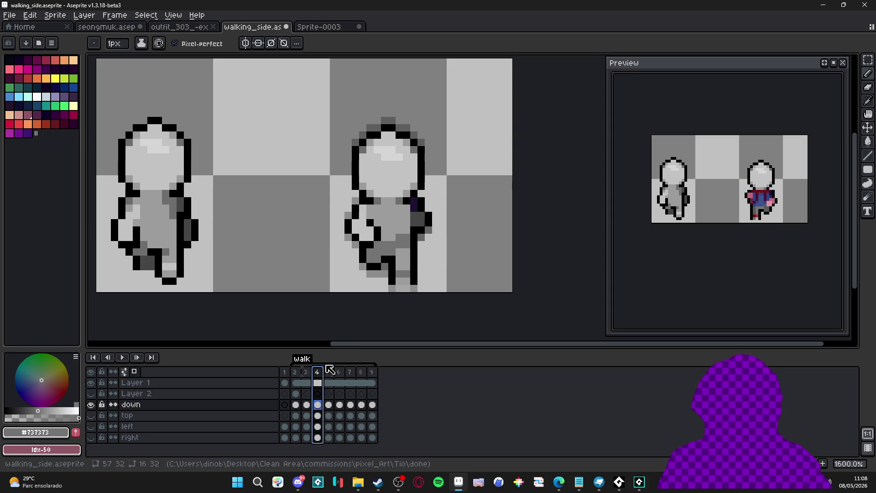
left_click(369, 245, "alt")
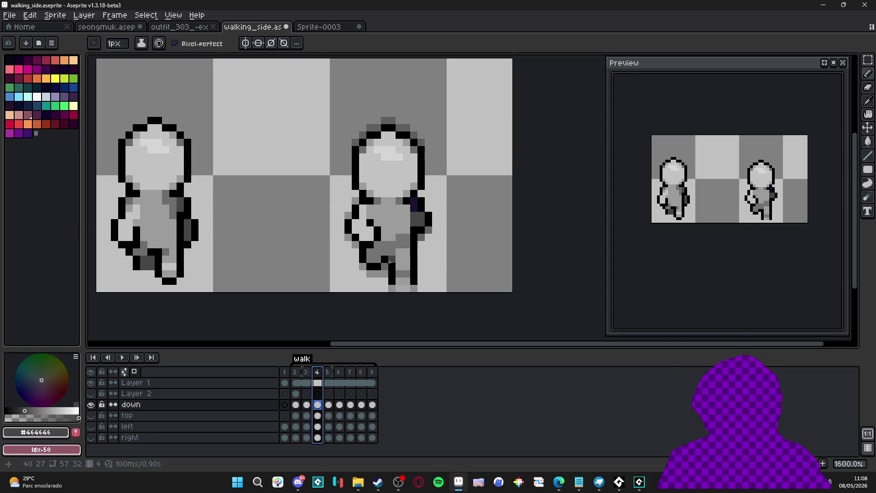
left_click(378, 259)
left_click(371, 259)
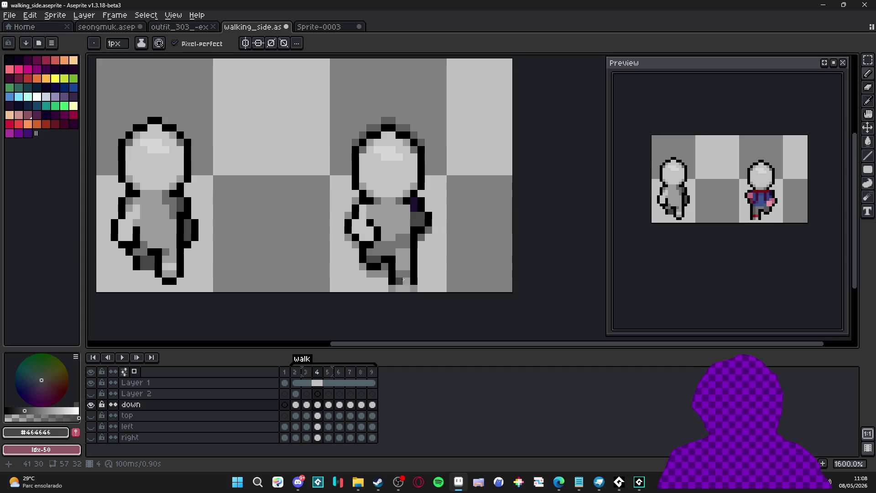
left_click(413, 244, "alt")
scroll(414, 284, "down", 3)
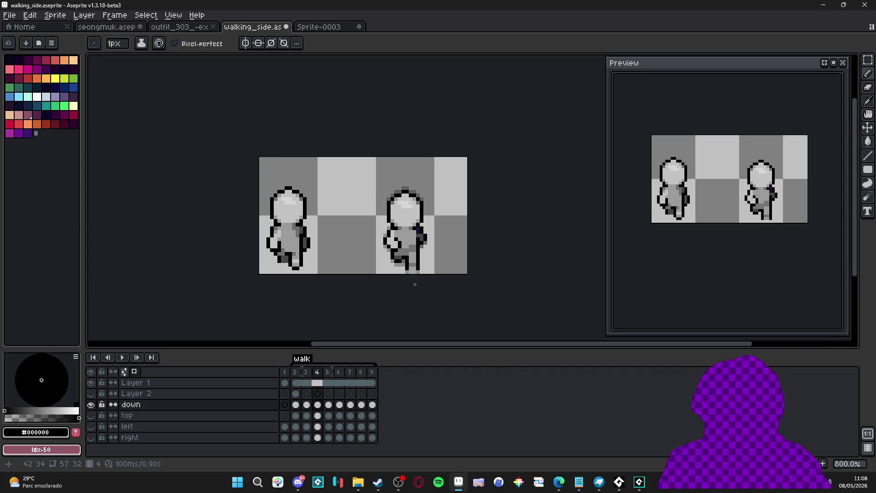
Add a black pixel beside the leg and repaint the leg pixels in dark grey.
left_click(309, 372)
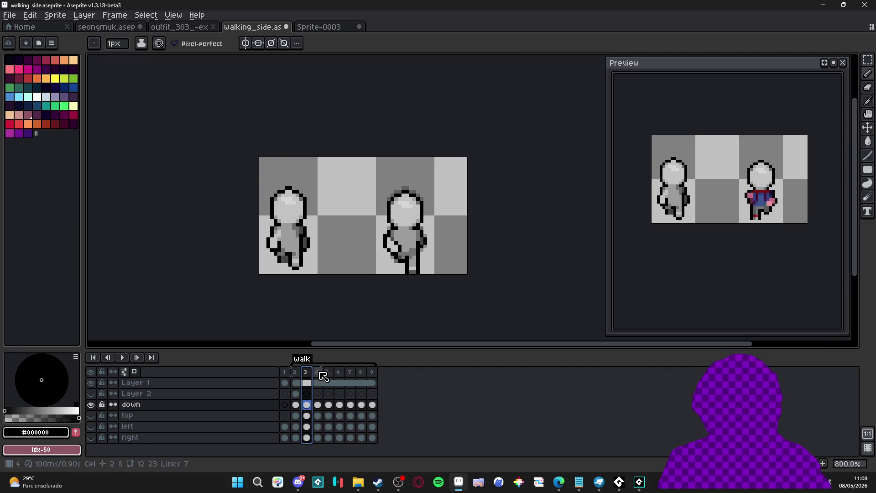
left_click(321, 373)
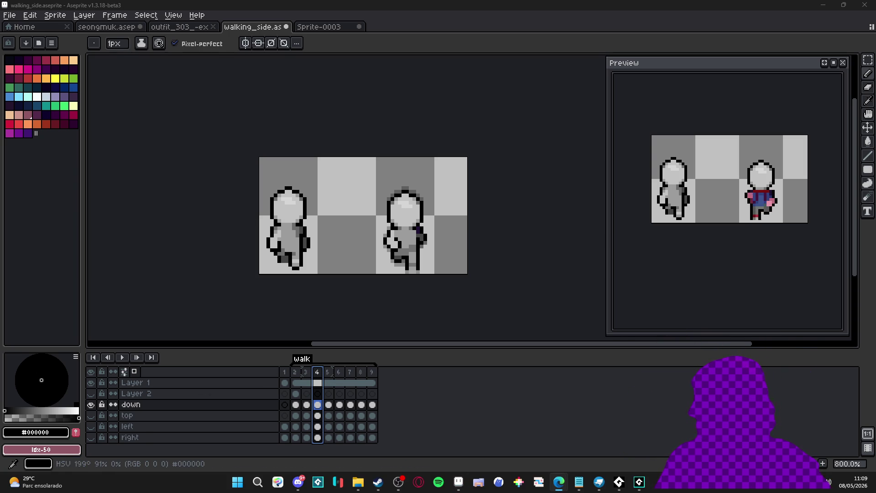
left_click(312, 258)
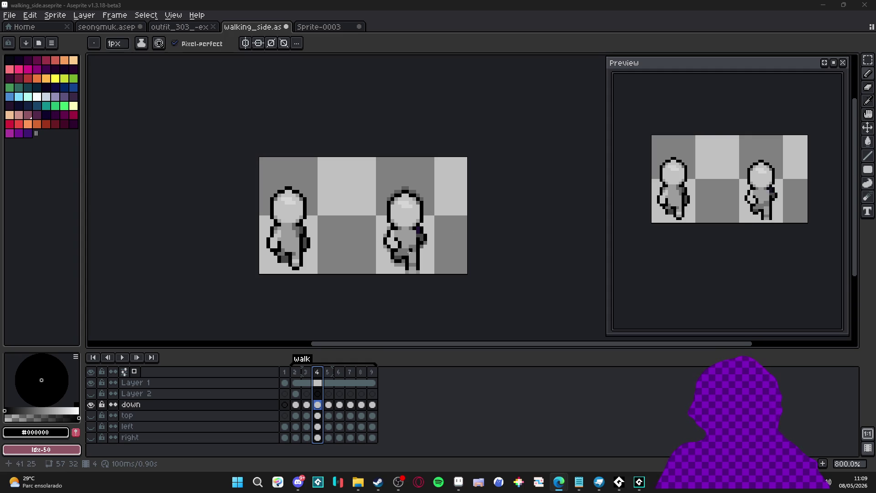
scroll(411, 251, "up", 5)
left_click(402, 257, "alt")
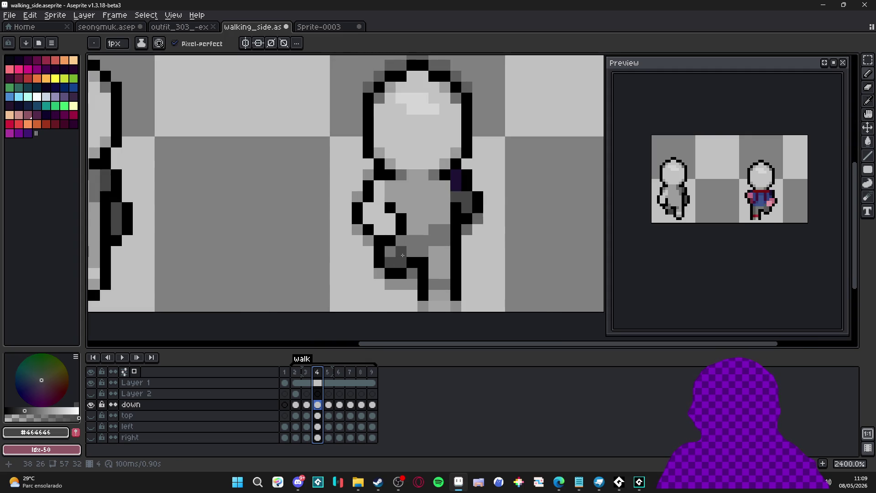
left_click(428, 231)
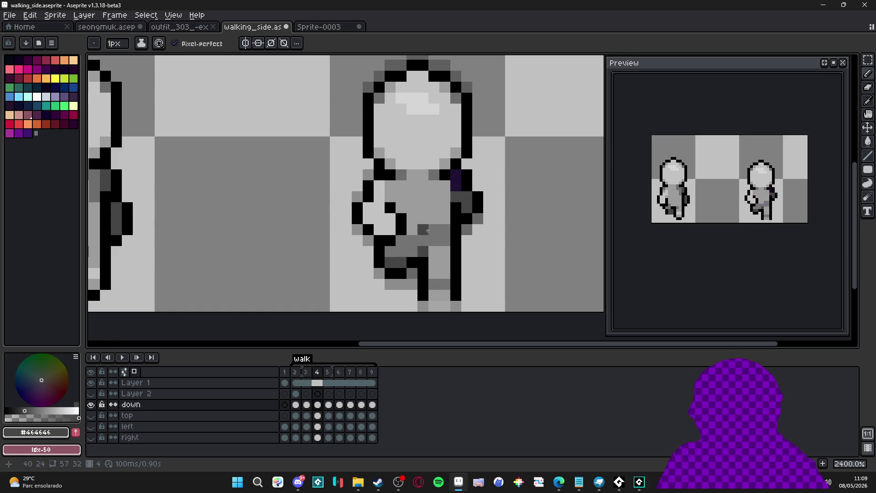
scroll(443, 285, "down", 6)
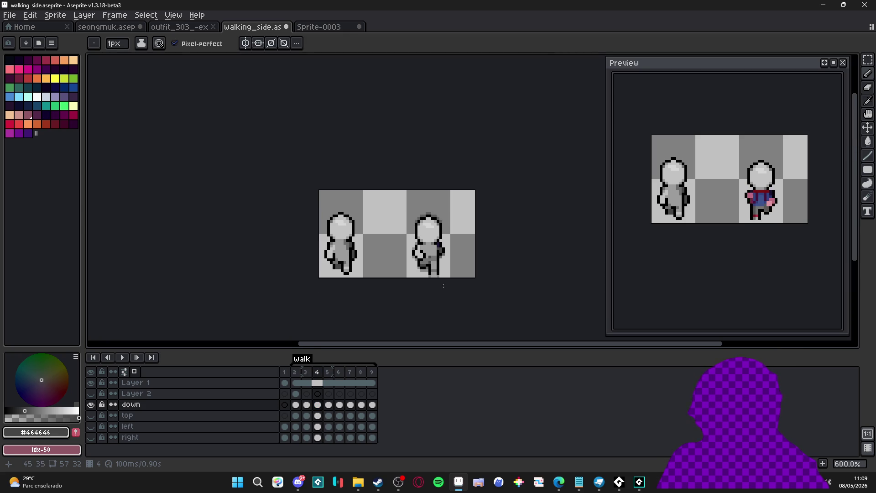
Compare frame 4 against frames 3 and 5, ending on frame 5.
left_click(311, 375)
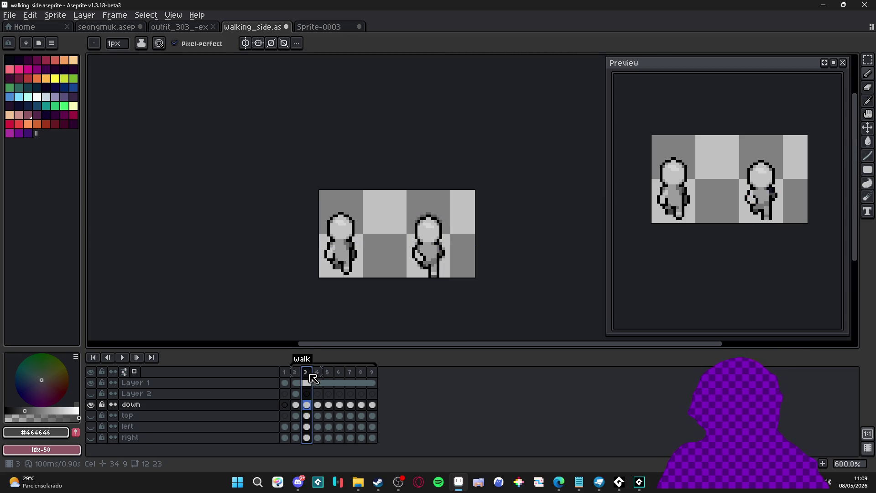
left_click(318, 375)
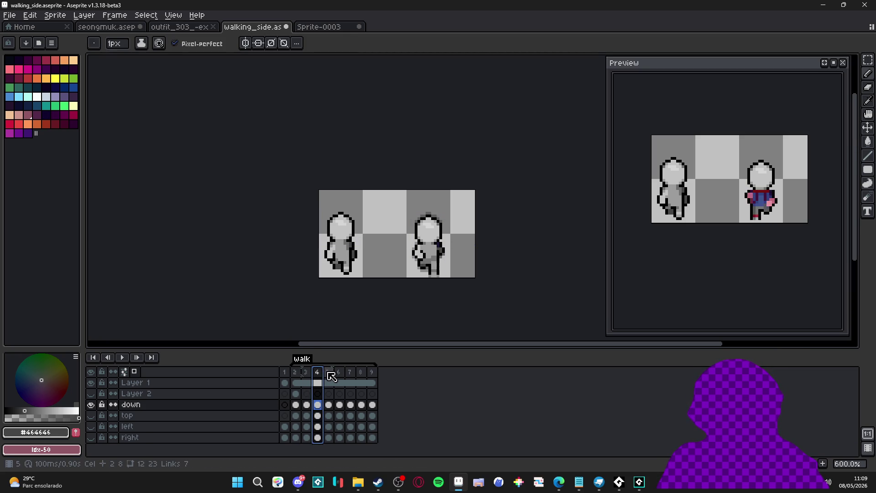
left_click(328, 376)
left_click(321, 379)
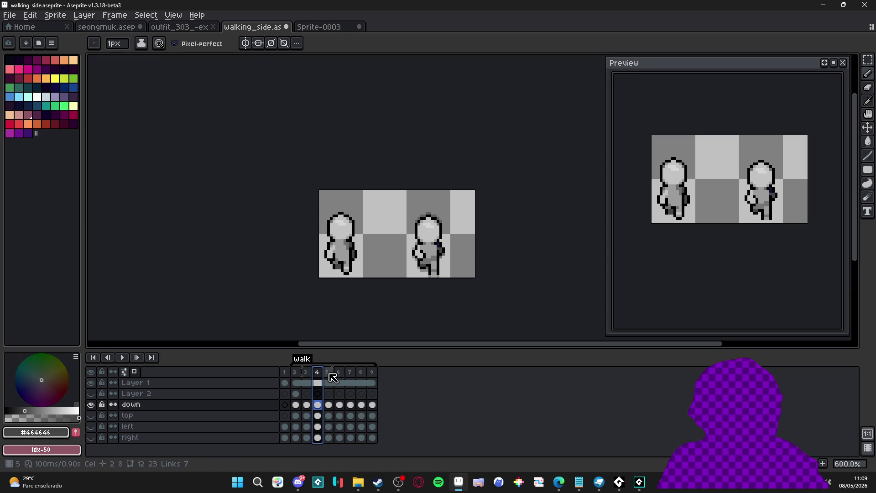
left_click(328, 374)
scroll(420, 256, "up", 3)
Draw a black outline beside the pink arm in frame 5 with the pencil.
key("v")
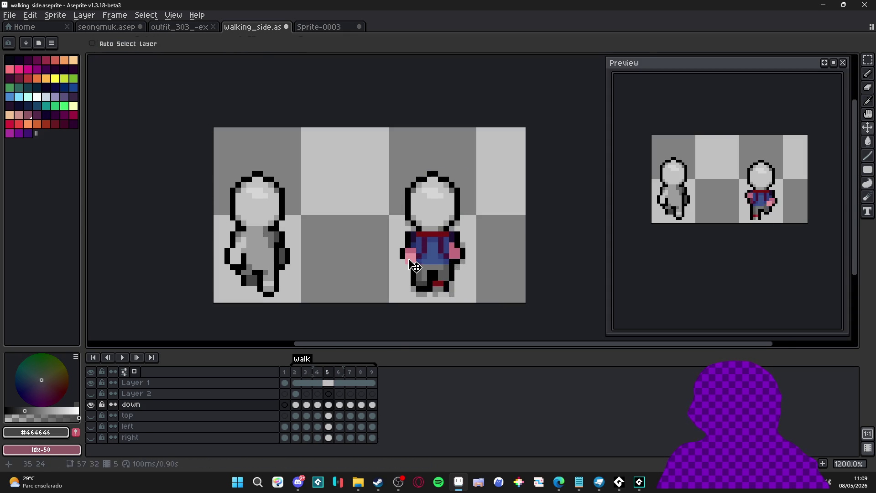
key("b")
scroll(408, 268, "up", 2)
left_click(394, 276, "alt")
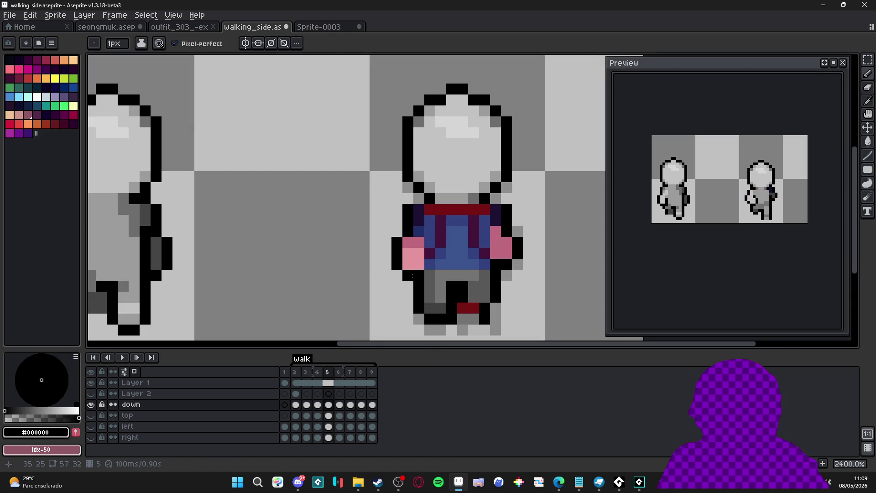
mouse_move(430, 272)
left_mouse_down()
mouse_move(430, 242)
mouse_move(415, 253)
mouse_move(413, 270)
mouse_move(420, 252)
left_mouse_up()
Paint the pink left arm grey and redraw its black outline.
left_click(133, 235, "alt")
left_click(419, 228)
left_click(419, 209)
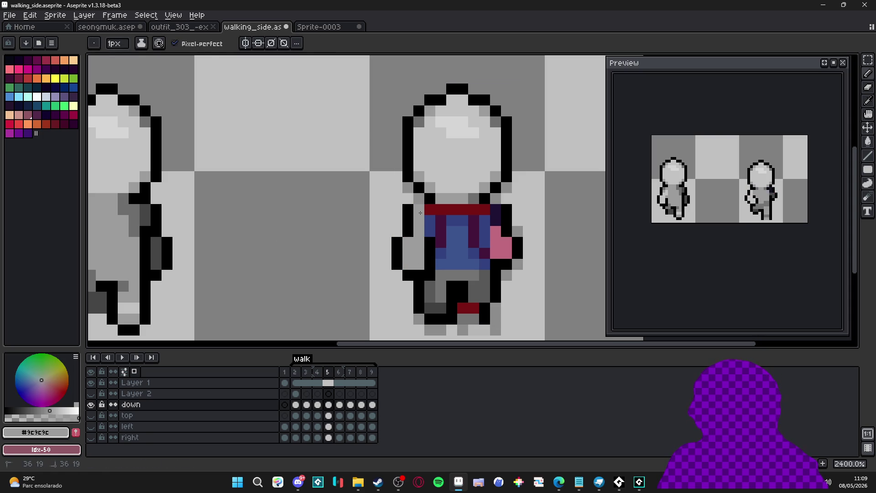
left_click(417, 204, "alt")
Paint the pink right arm and purple shirt pixel grey, then compare with frame 4.
left_click(517, 231, "alt")
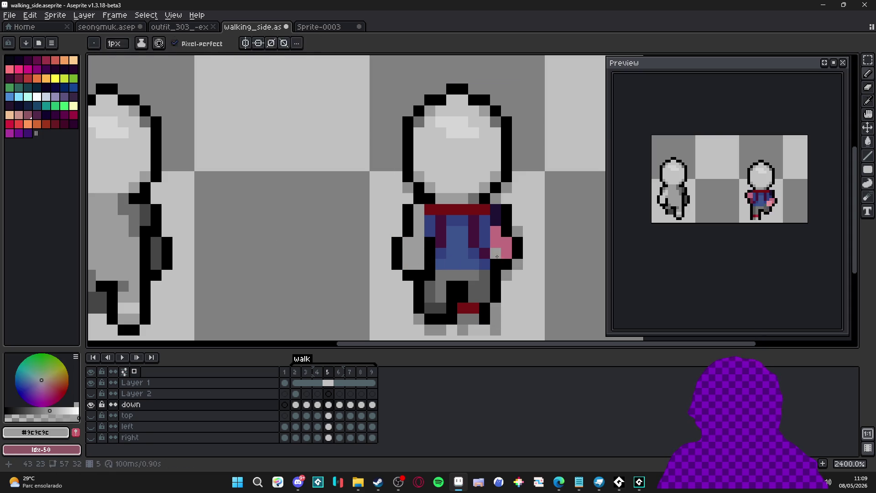
left_click(507, 252)
left_click(496, 222)
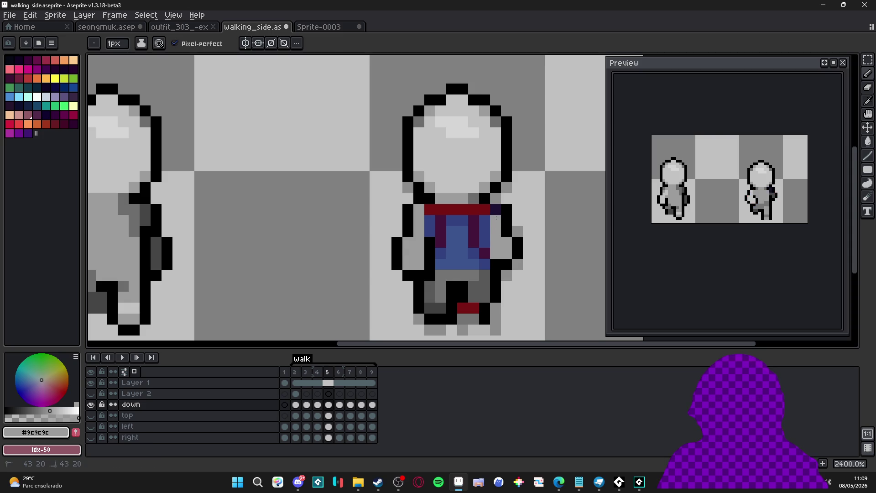
left_click(508, 209, "alt")
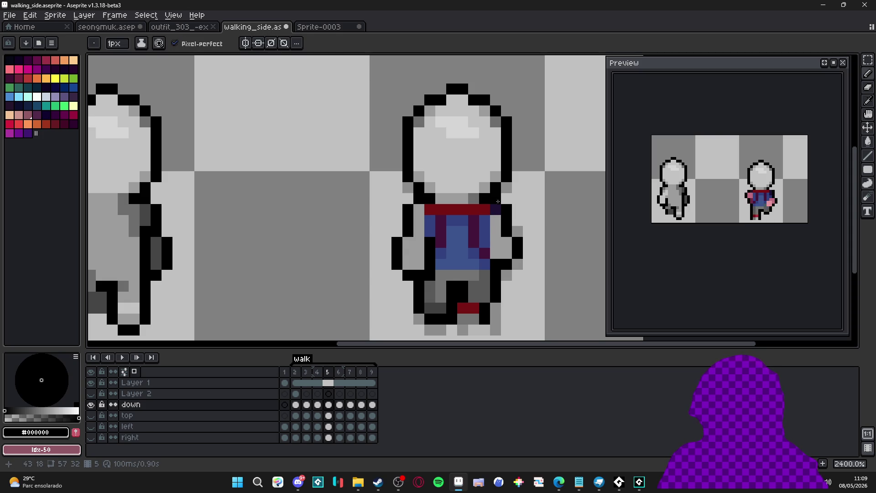
left_click(495, 247, "alt")
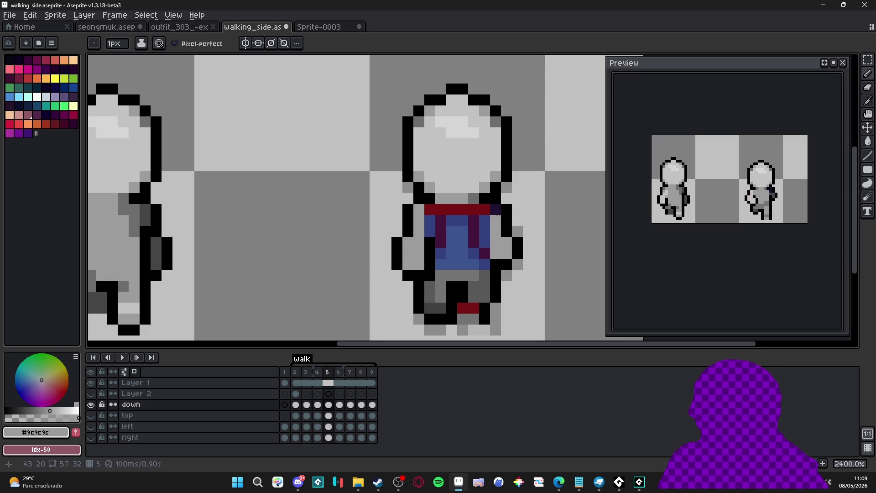
scroll(494, 210, "down", 4)
left_click(317, 372)
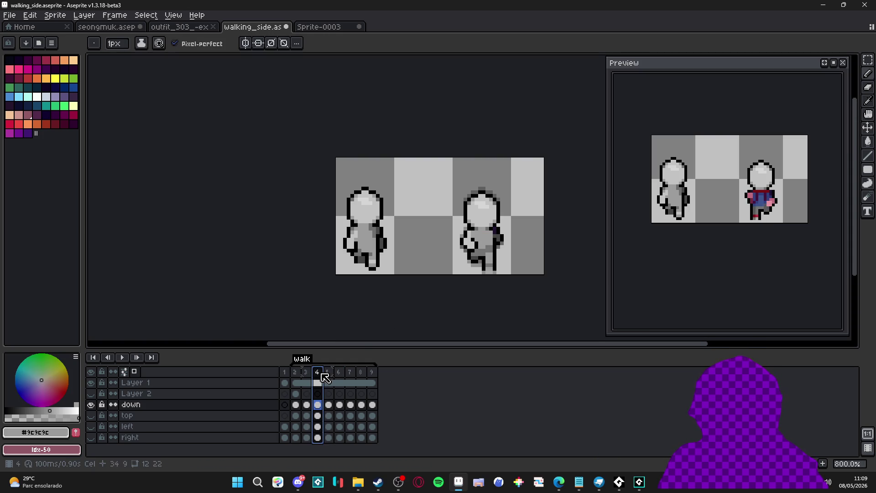
left_click(330, 373)
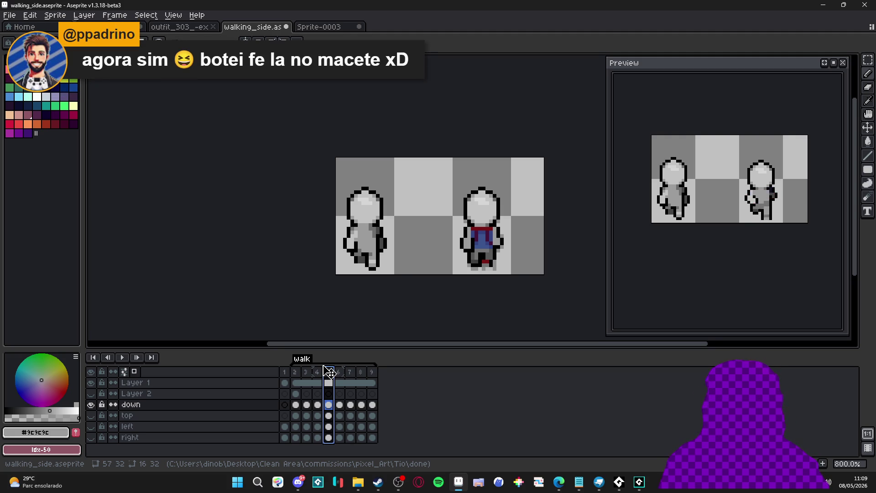
left_click(301, 483)
left_click(238, 346)
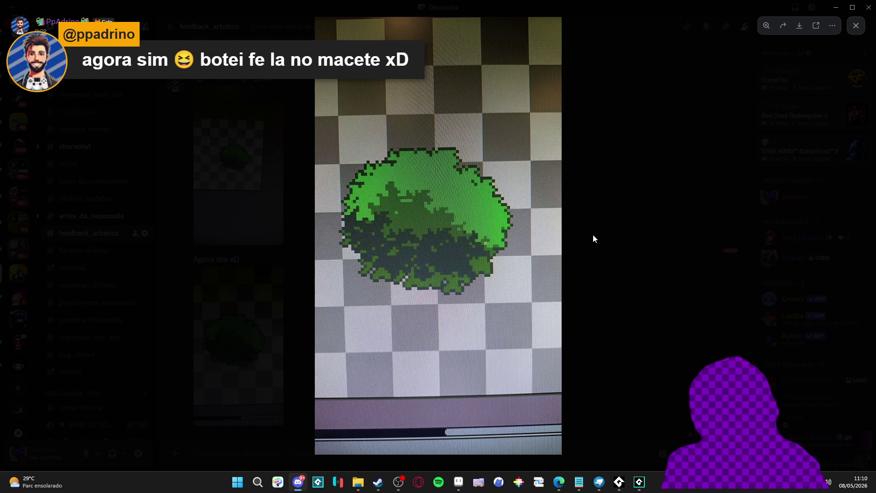
left_click(675, 274)
left_click(828, 73)
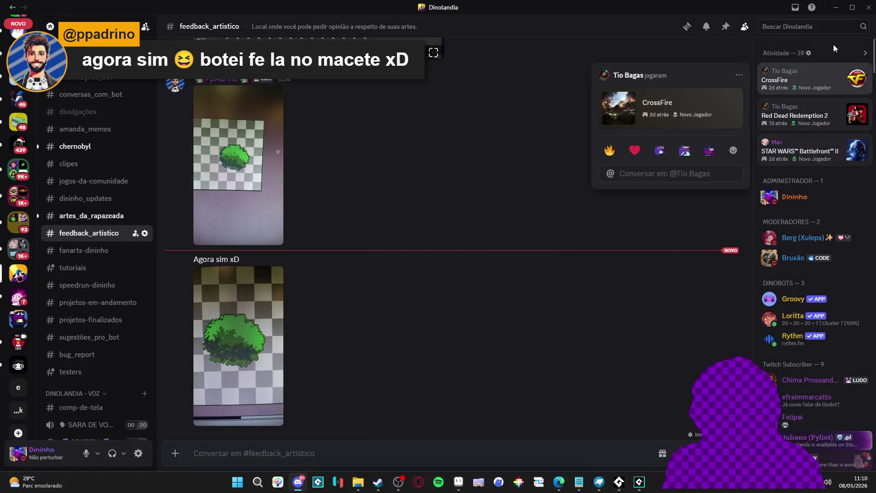
left_click(836, 10)
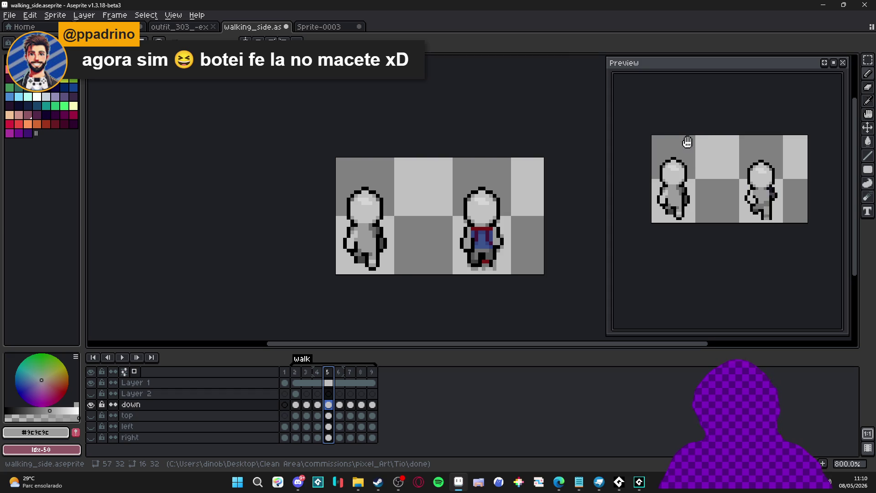
Deselect and erase the red and blue shirt from frame 5's right figure.
left_click(317, 372)
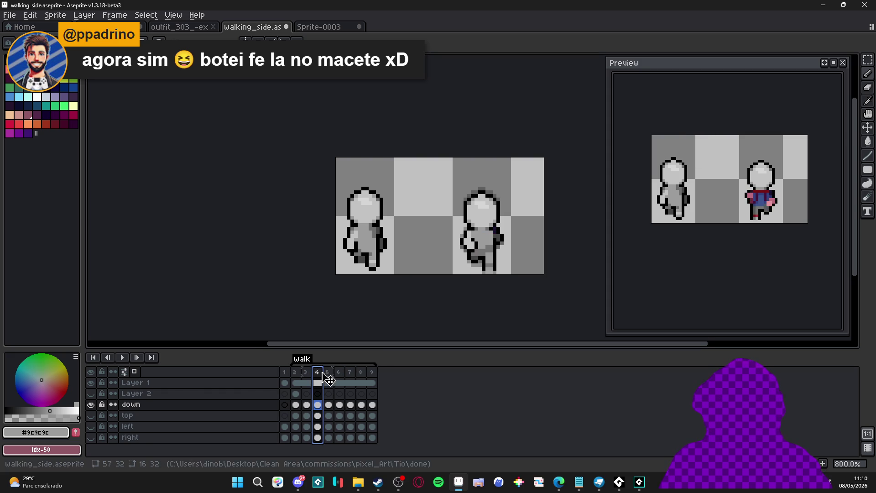
left_click(328, 372)
scroll(490, 240, "up", 1)
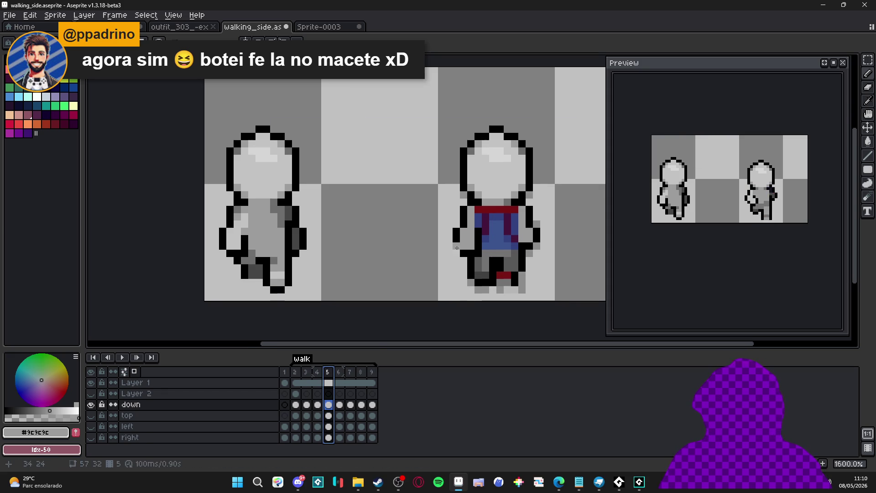
key("ctrl+d")
mouse_move(492, 225)
left_mouse_down()
mouse_move(482, 224)
mouse_move(498, 212)
mouse_move(516, 229)
mouse_move(510, 270)
mouse_move(497, 256)
mouse_move(496, 224)
mouse_move(485, 237)
mouse_move(485, 276)
mouse_move(504, 277)
left_mouse_up()
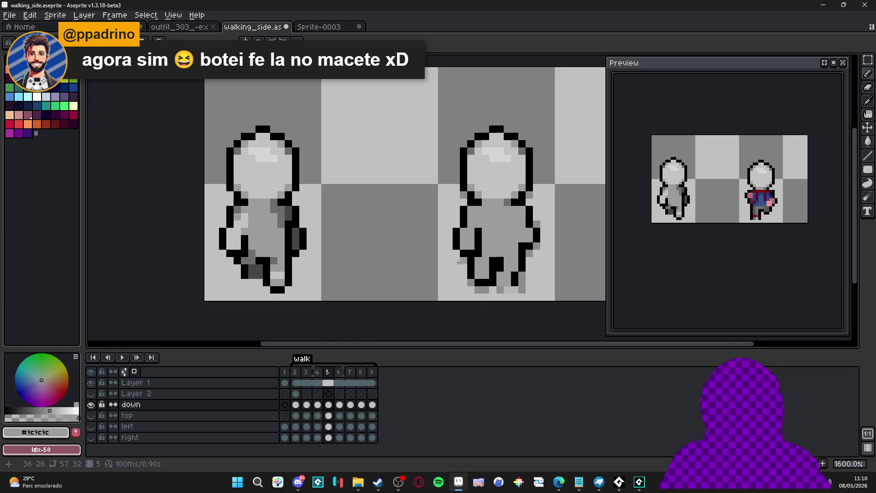
Undo a stray dark-grey block on the leg, then switch away to the browser.
left_click(319, 372)
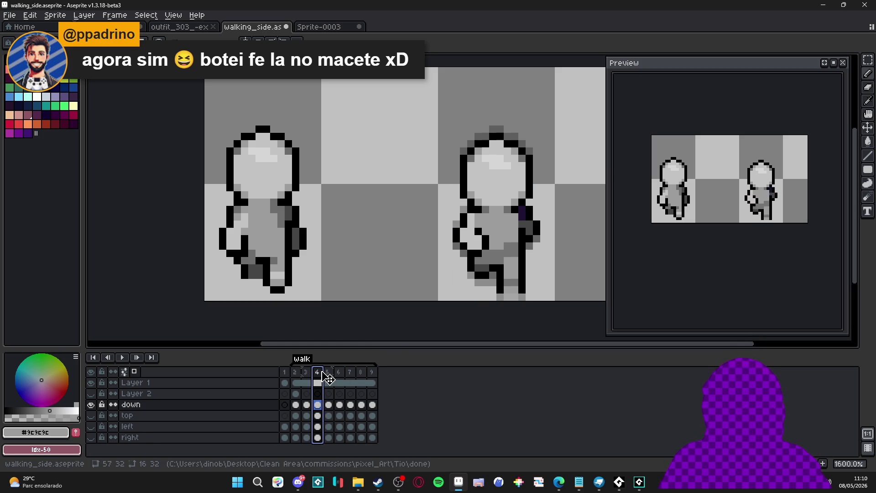
left_click(328, 372)
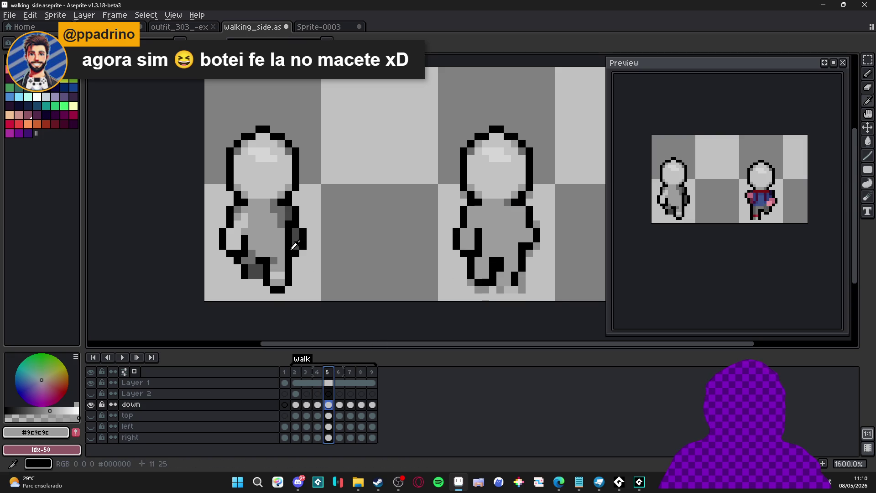
left_click(294, 242, "alt")
left_click(498, 265)
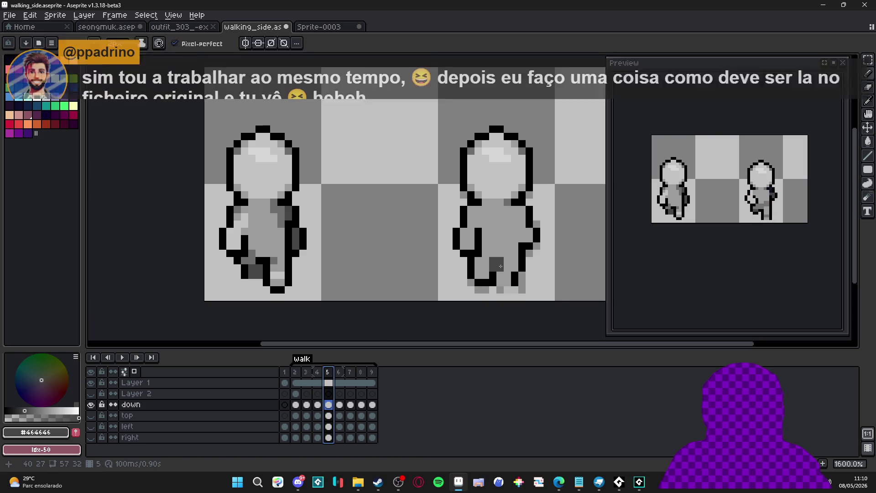
key("ctrl+z")
key("ctrl+z")
scroll(501, 269, "down", 4)
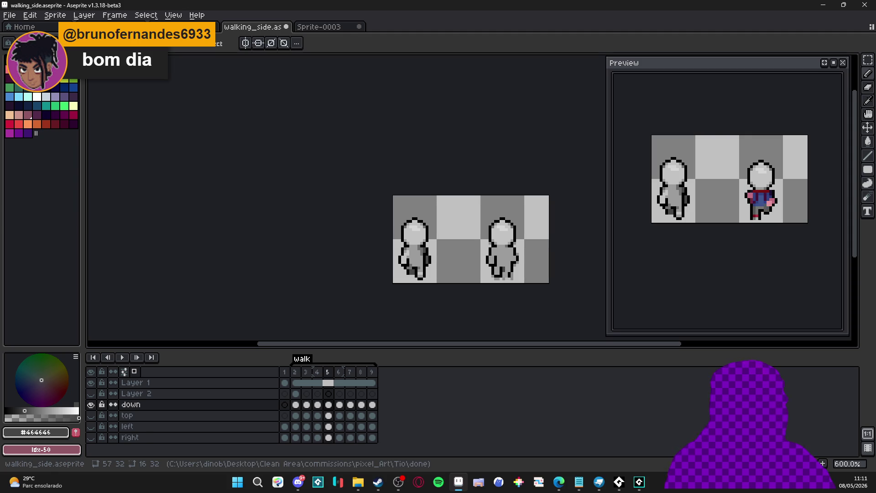
key("alt+Tab")
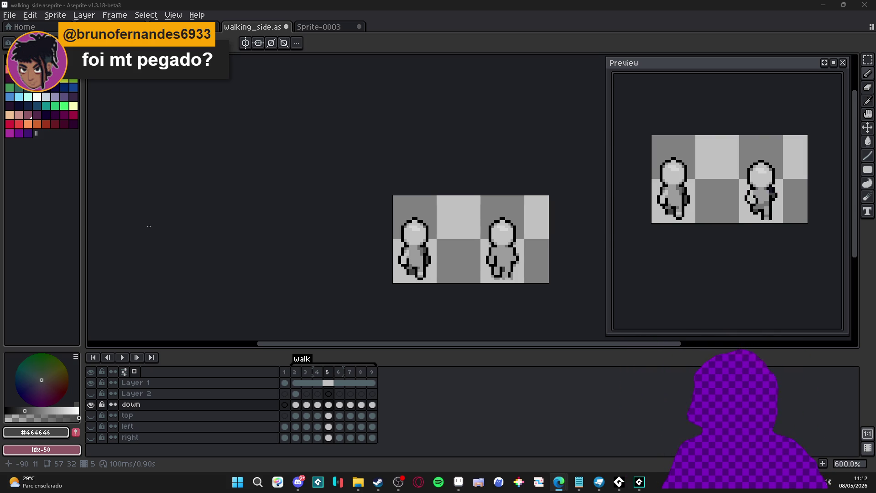
left_click_drag(478, 254, 412, 235)
Paint light-grey pixels onto the right figure's leg and torso in frame 5.
scroll(413, 235, "up", 3)
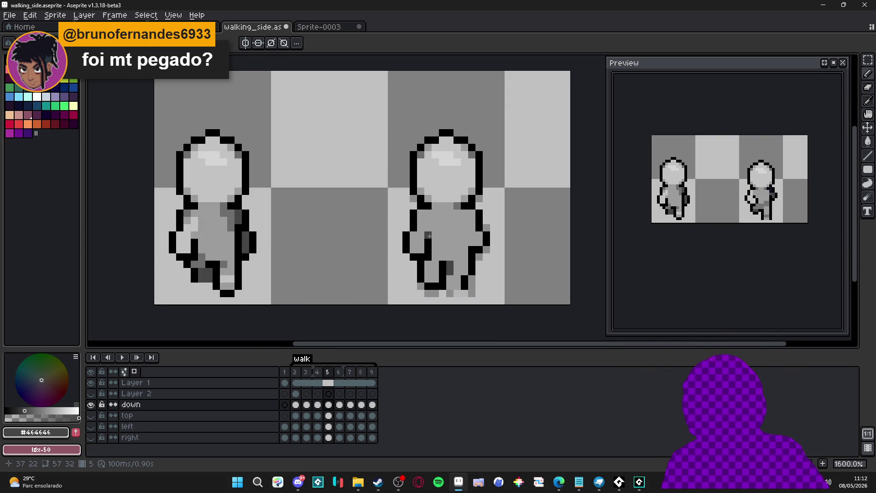
scroll(456, 278, "down", 3)
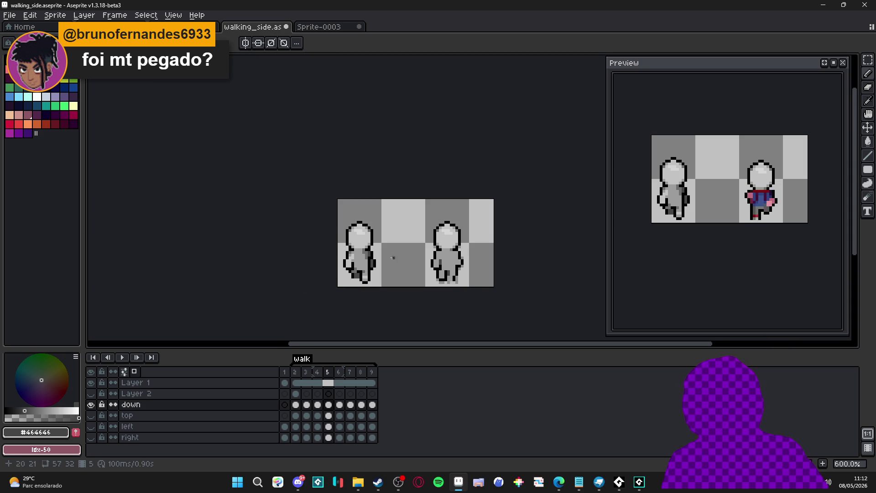
scroll(356, 260, "up", 2)
left_click(352, 261, "alt")
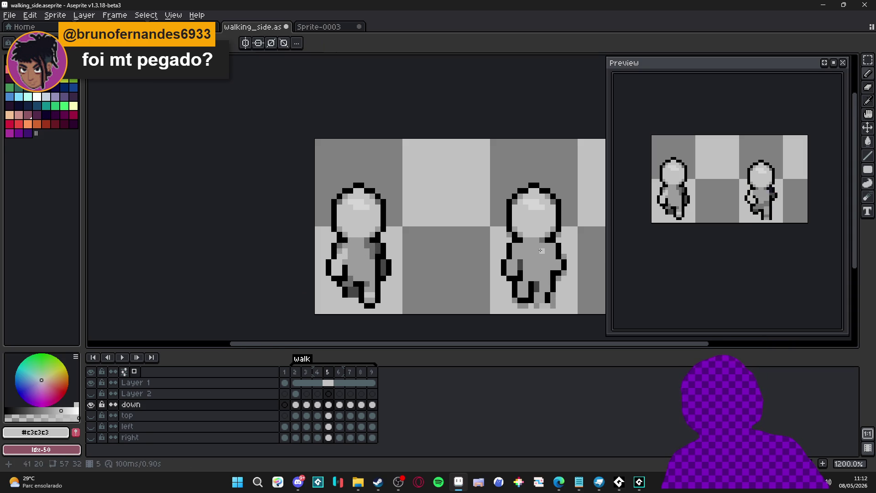
scroll(540, 250, "up", 1)
mouse_move(503, 276)
left_mouse_down()
mouse_move(512, 277)
mouse_move(504, 261)
left_mouse_up()
left_click(510, 247)
left_click(517, 246)
scroll(527, 254, "down", 2)
scroll(526, 259, "up", 2)
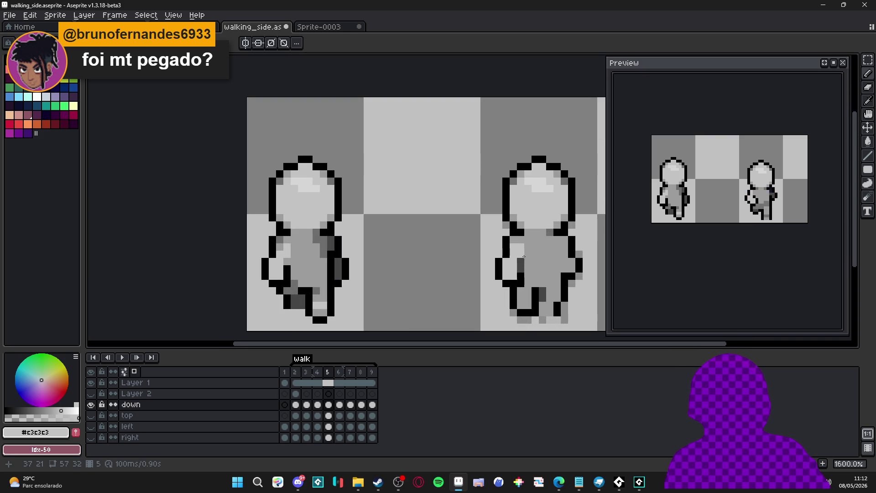
Add mid-grey #9c9c9c and black outline pixels to the right figure.
left_click(511, 245, "alt")
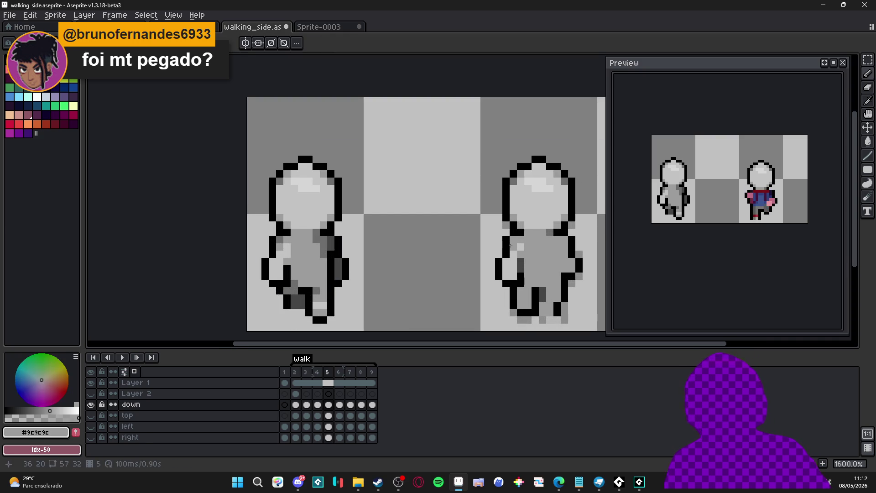
left_click_drag(531, 259, 503, 272)
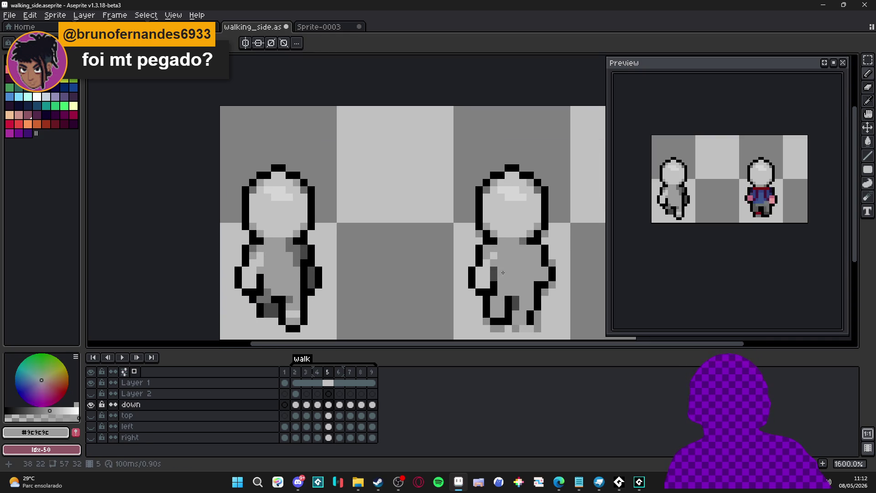
left_click(543, 281, "alt")
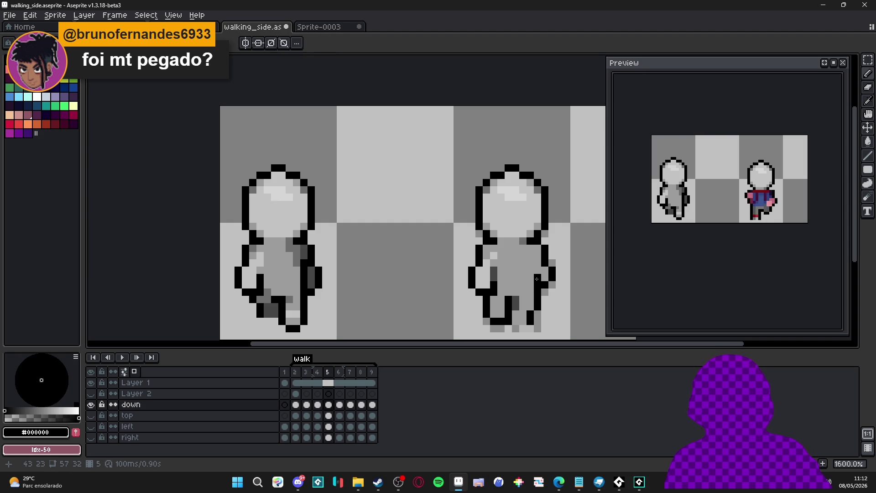
left_click(537, 274)
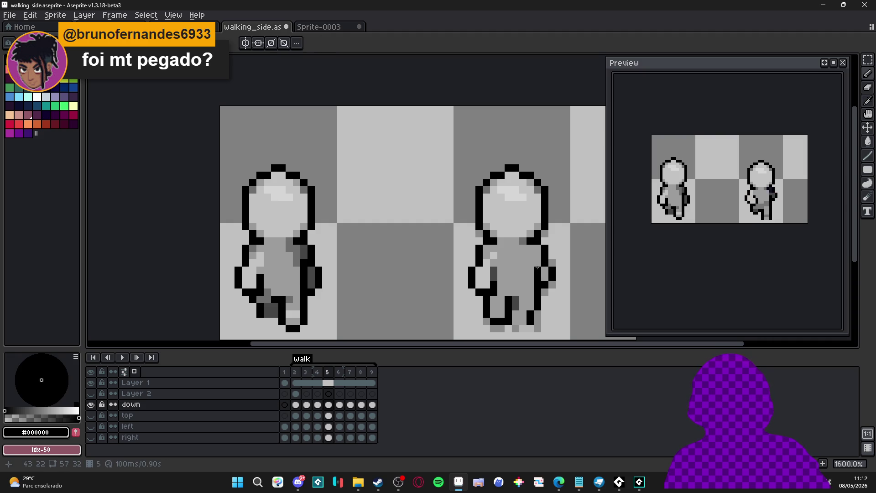
scroll(550, 315, "down", 1)
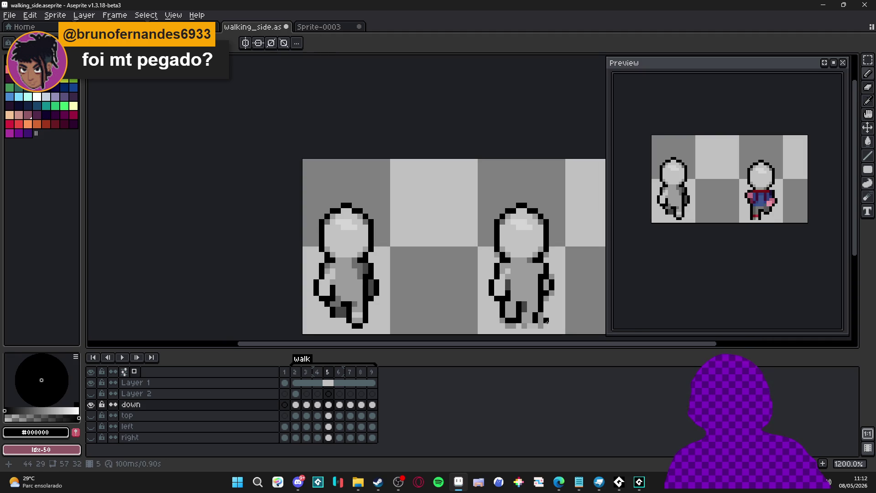
left_click(525, 315)
Sample dark grey #464646 and move to walk frame 4.
scroll(491, 310, "up", 1)
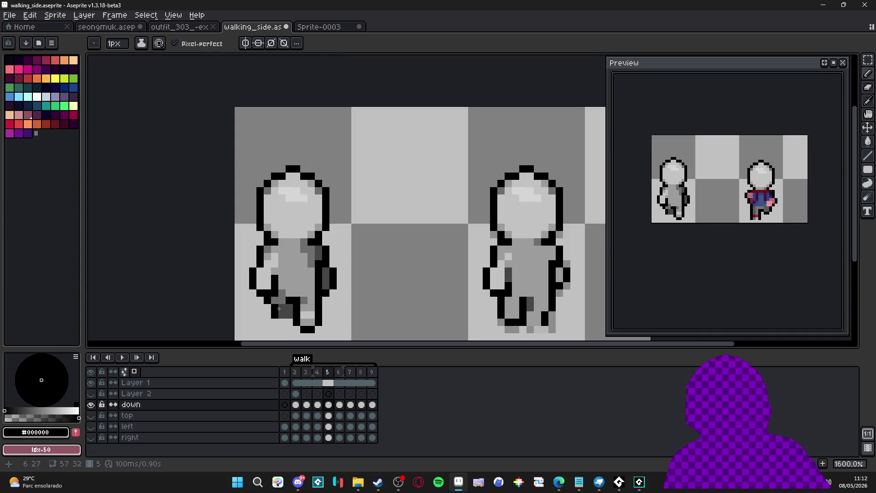
left_click(530, 304, "alt")
scroll(552, 276, "up", 1)
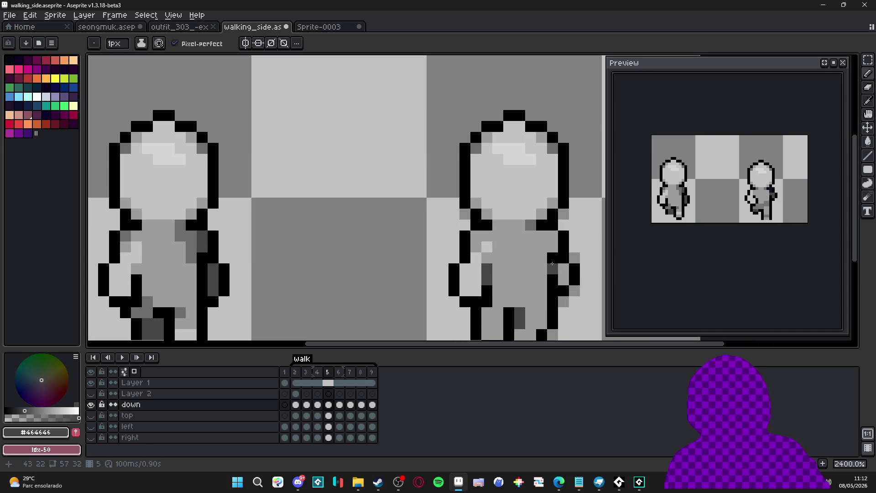
scroll(523, 274, "down", 2)
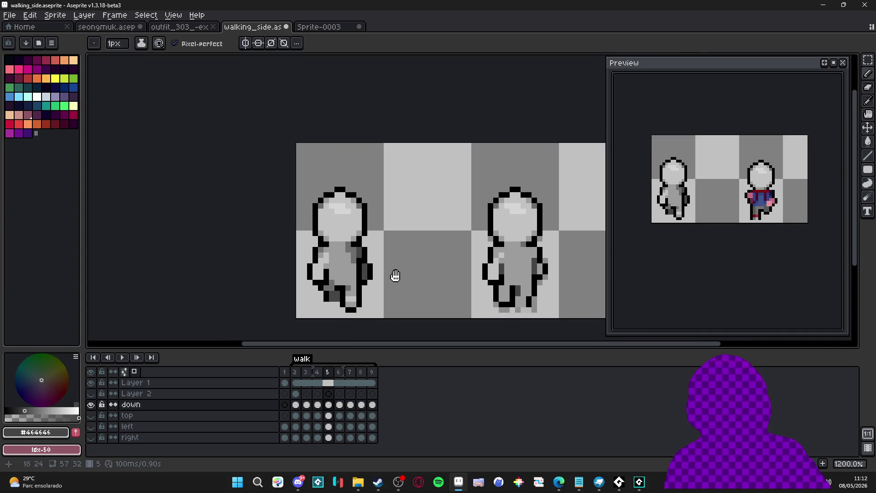
scroll(525, 273, "up", 1)
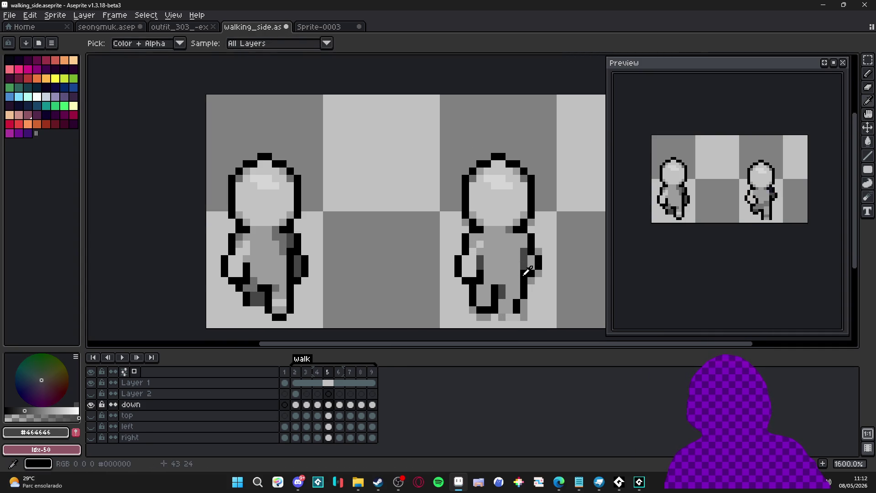
left_click(323, 373)
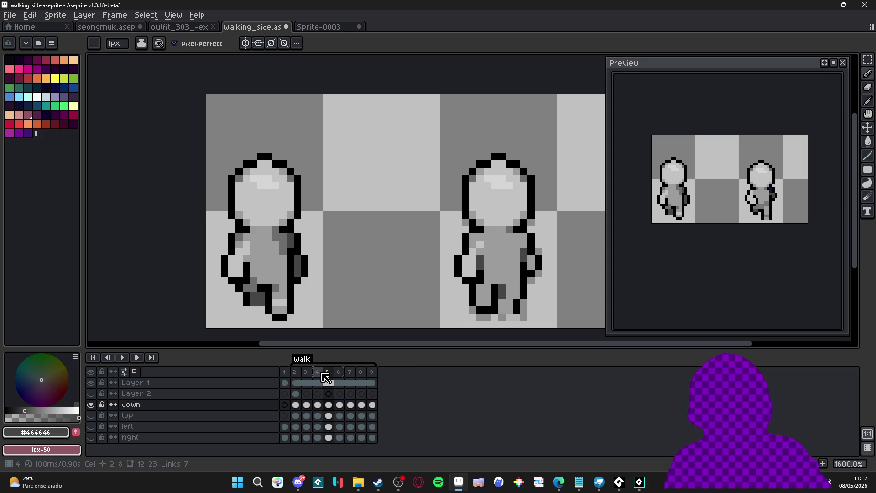
Compare walk frames 4 and 5, zoomed out to see both figures whole.
left_click(323, 373)
scroll(551, 247, "up", 2)
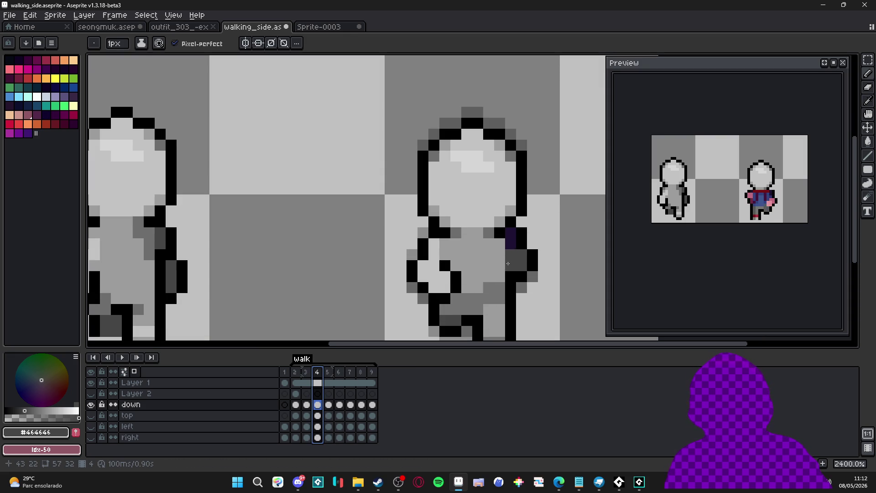
left_click(327, 372)
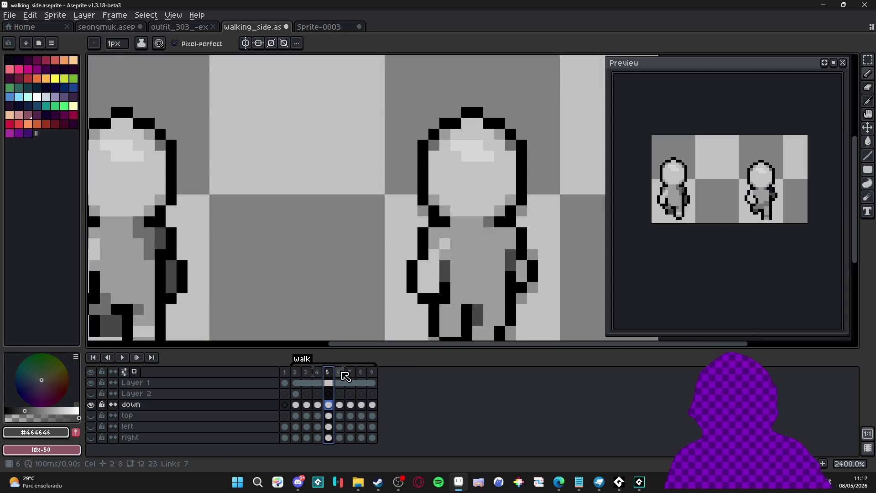
key("minus")
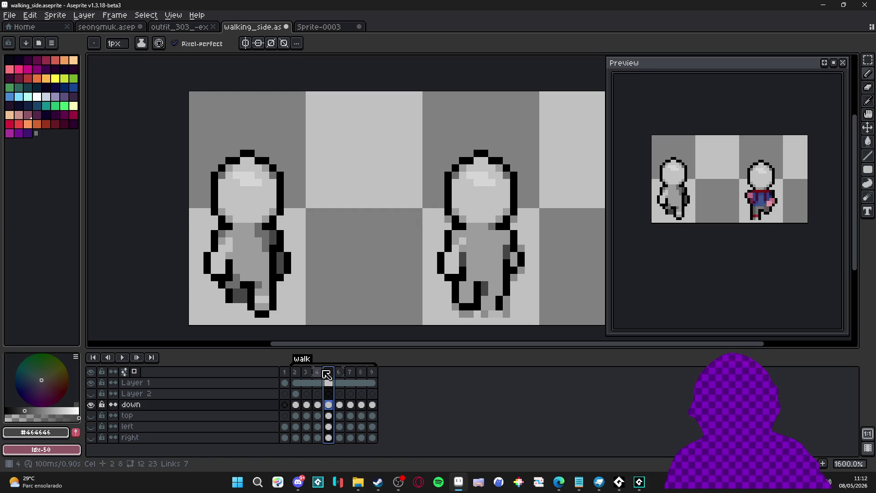
key("Left")
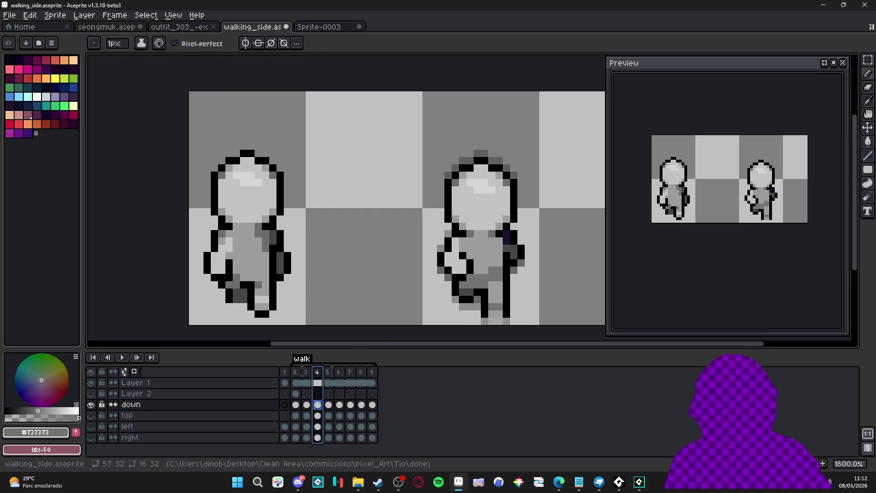
left_click(327, 372)
Shade the right figure's lower legs dark grey in frame 5 with the pencil.
key("v")
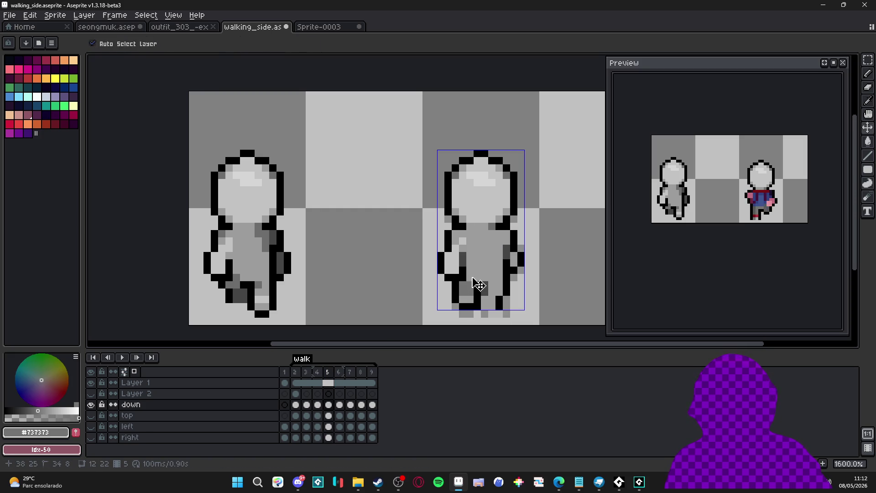
key("b")
left_click_drag(464, 303, 471, 299)
key("ctrl")
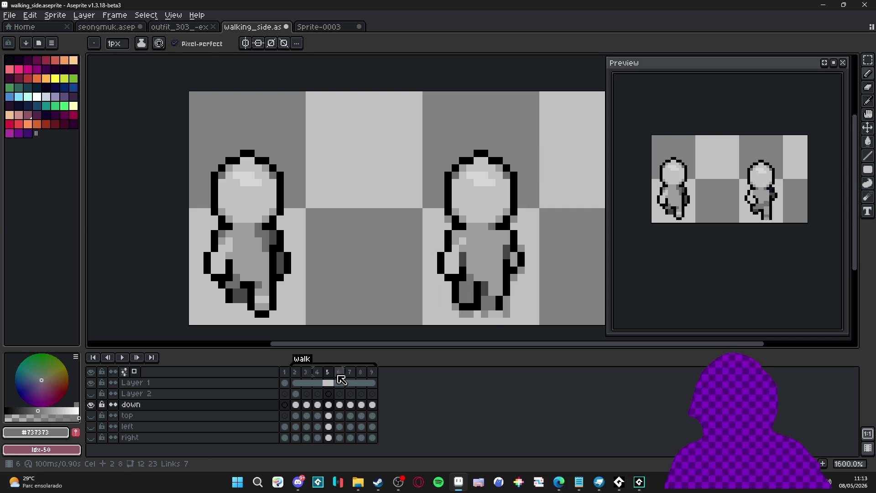
left_click(317, 372)
left_click(333, 372)
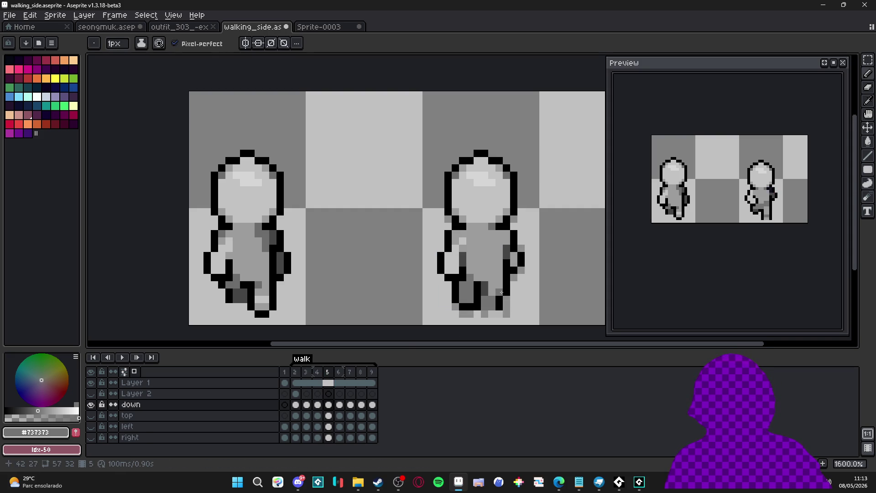
Recheck frame 4 against frame 5 and pick black from the figure's outline.
scroll(500, 306, "down", 3)
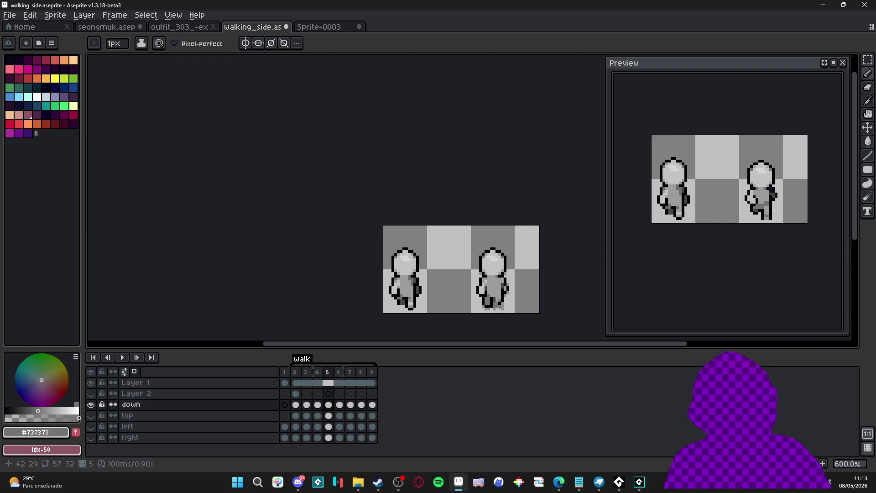
scroll(506, 289, "up", 1)
left_click(318, 372)
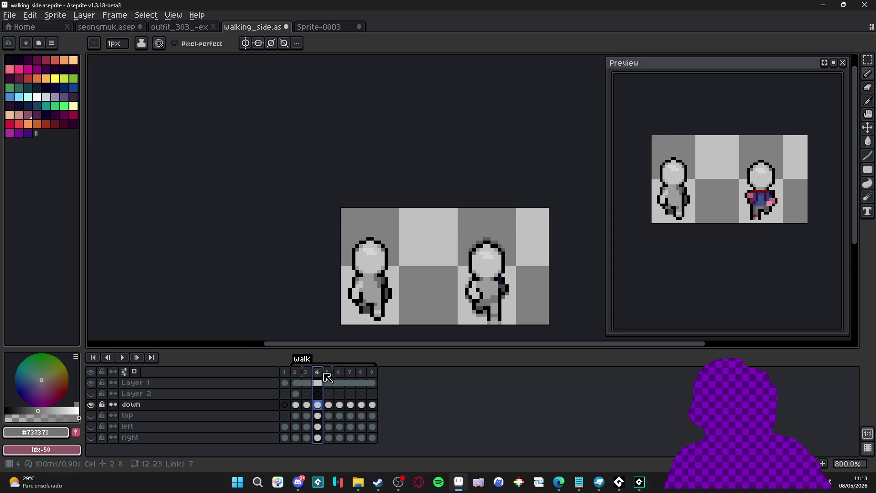
left_click(328, 372)
scroll(497, 276, "up", 3)
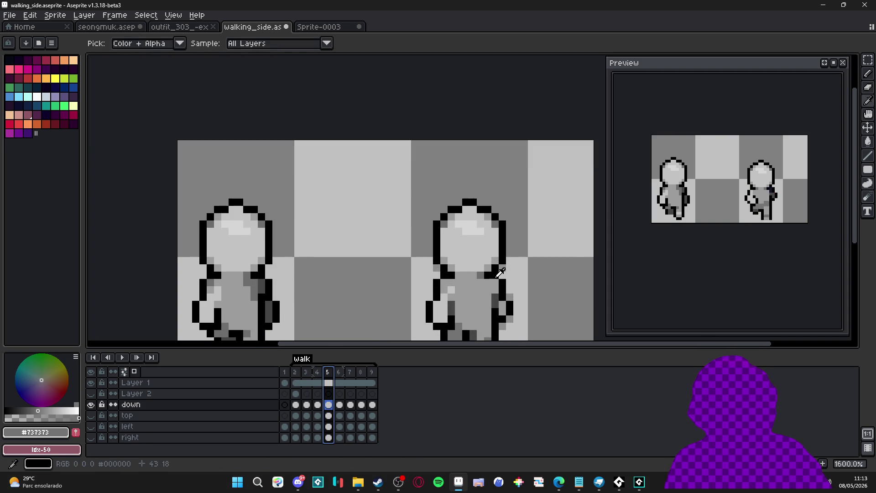
left_click(496, 278, "alt")
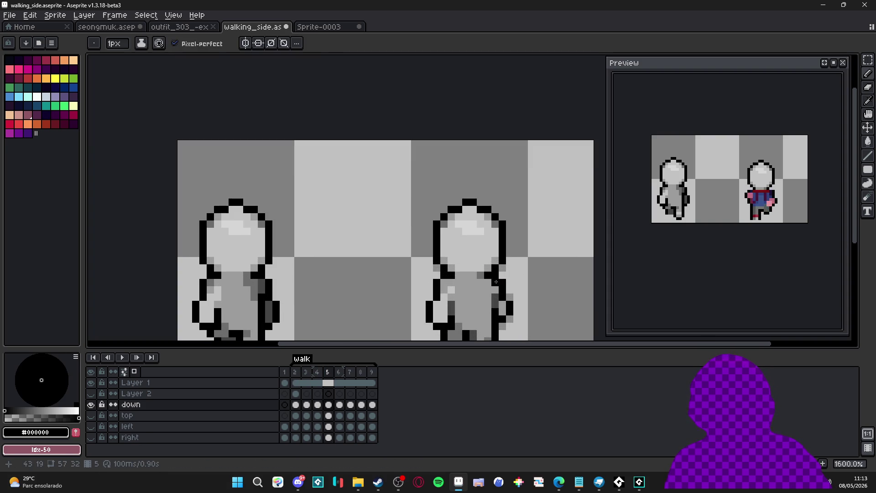
scroll(505, 289, "down", 3)
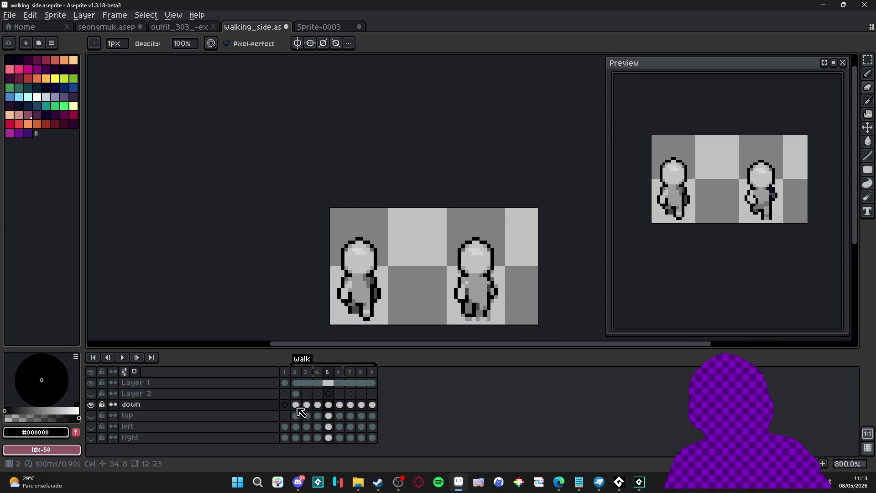
left_click(319, 373)
Sample light grey #c3c3c3 from the frame-5 figure, then switch to File Explorer.
left_click(331, 375)
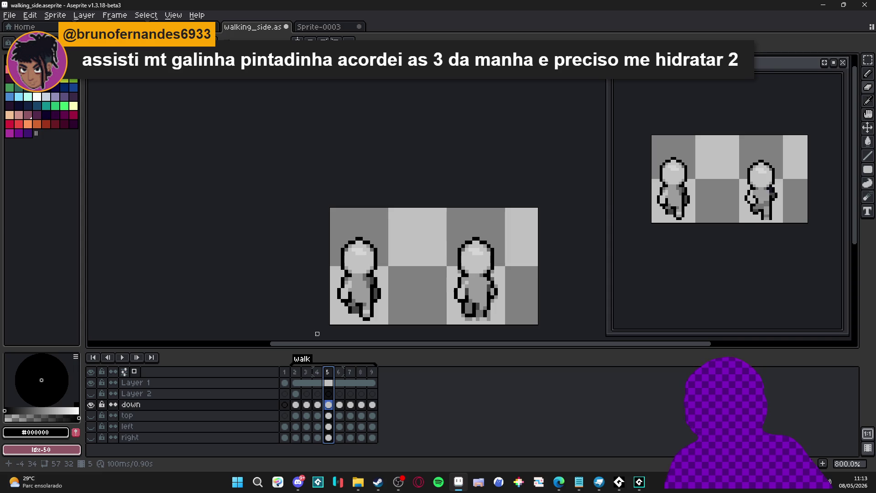
left_click_drag(415, 307, 390, 301)
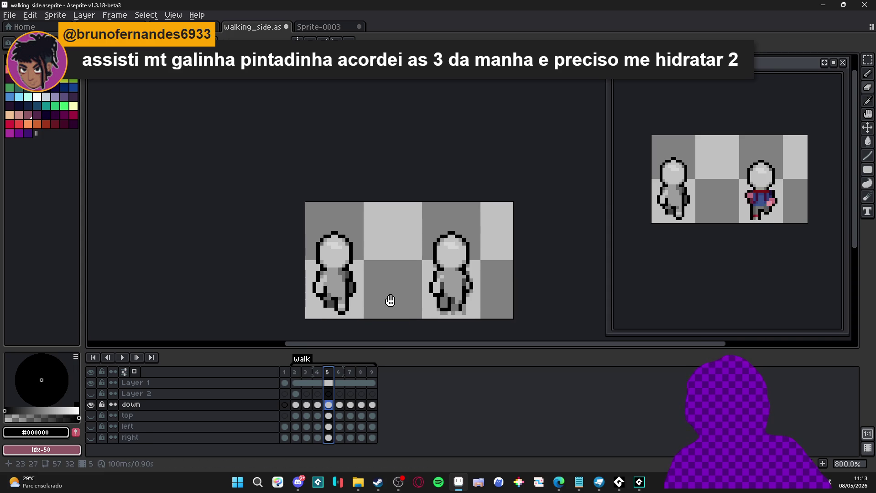
scroll(443, 278, "up", 3)
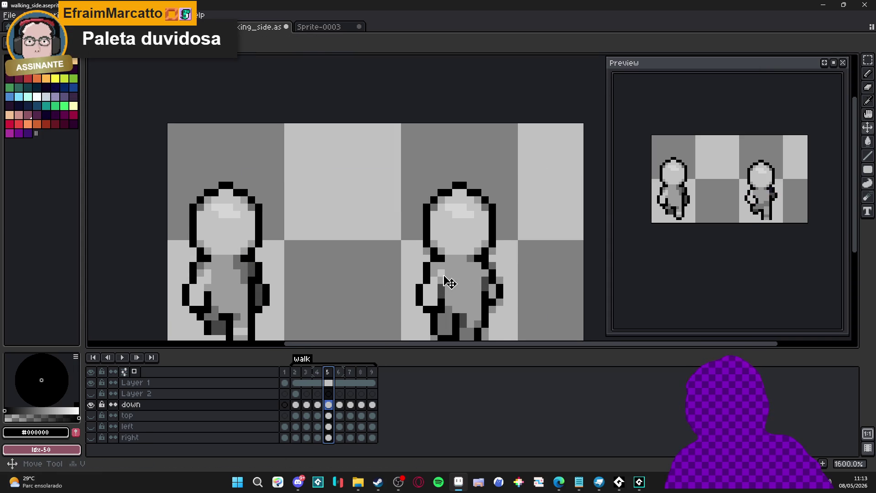
left_click(442, 274, "alt")
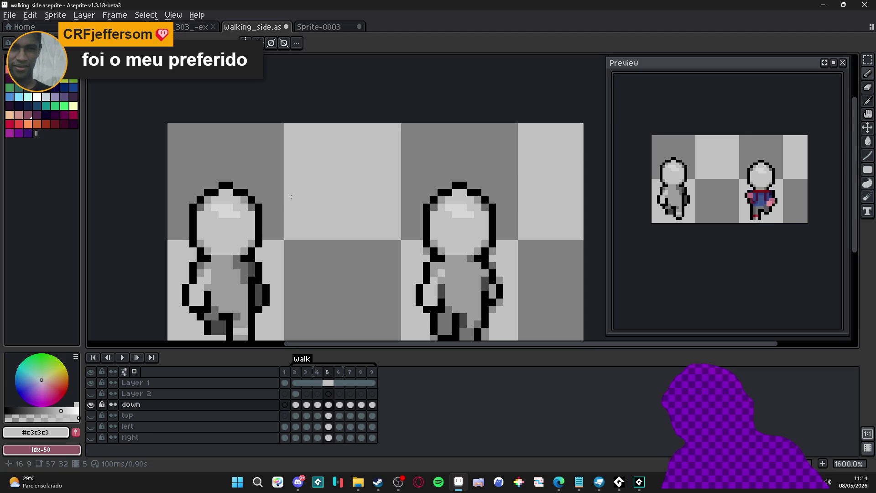
scroll(418, 270, "down", 1)
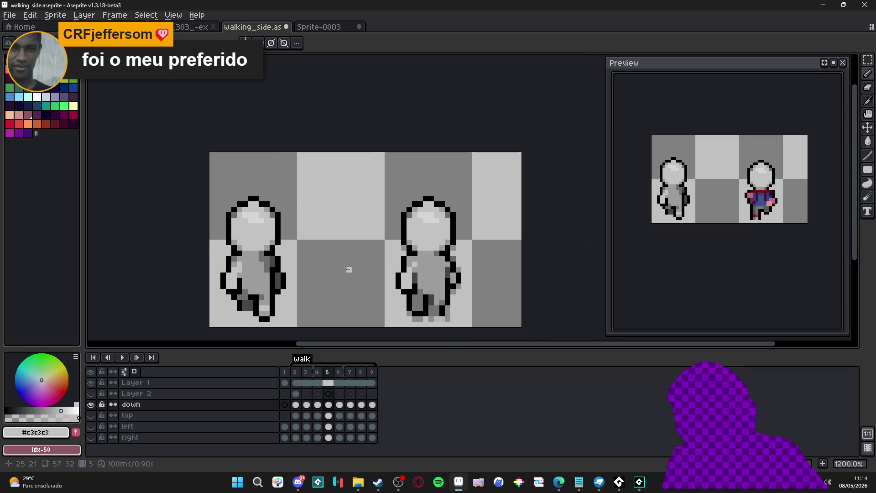
left_click(357, 482)
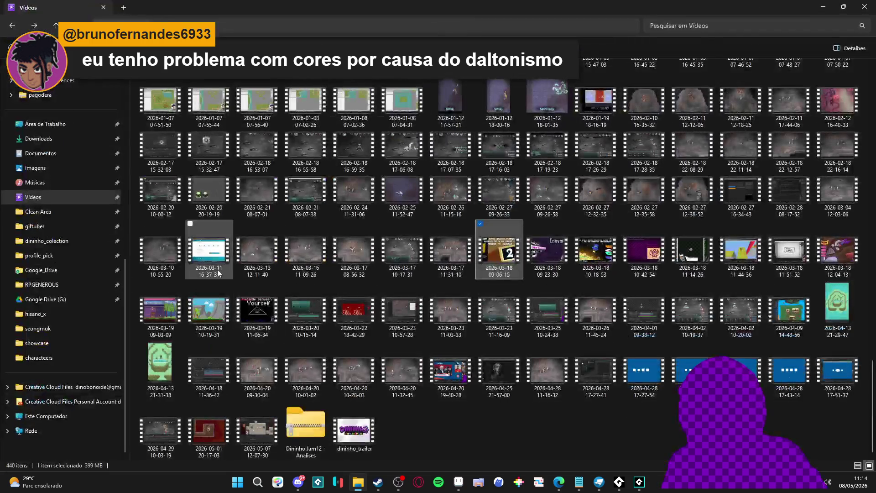
double_click(480, 277)
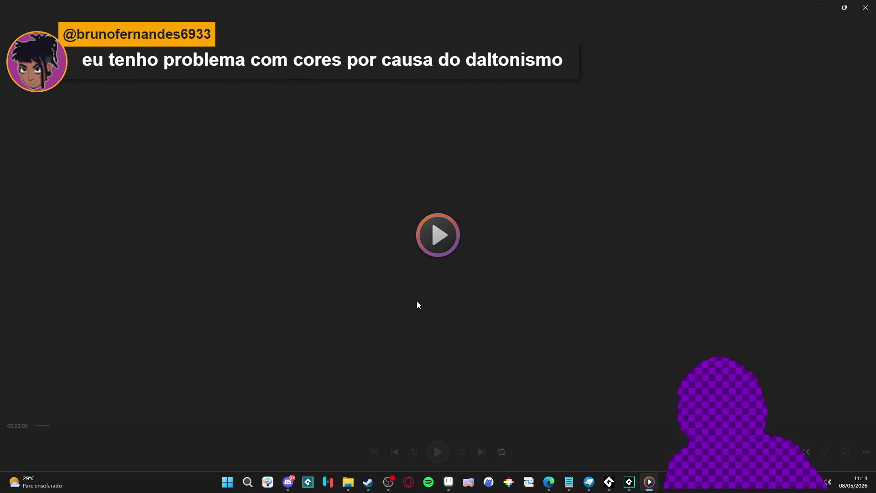
left_click(201, 426)
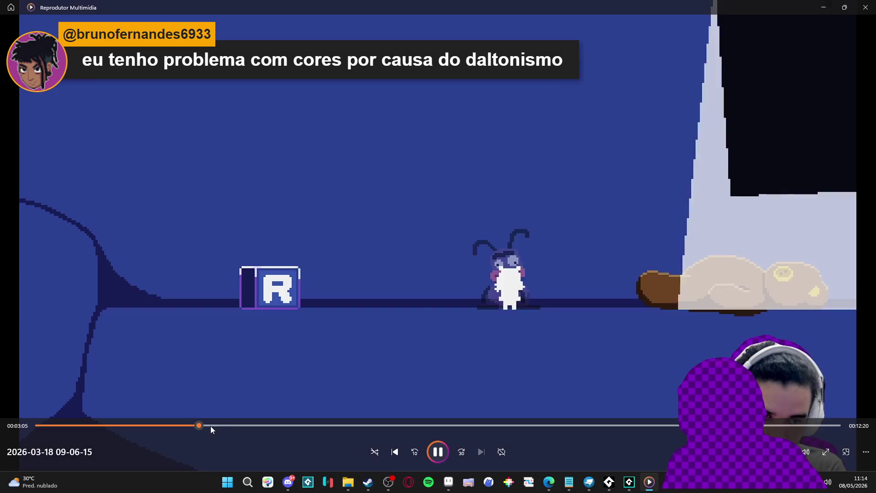
left_click(434, 454)
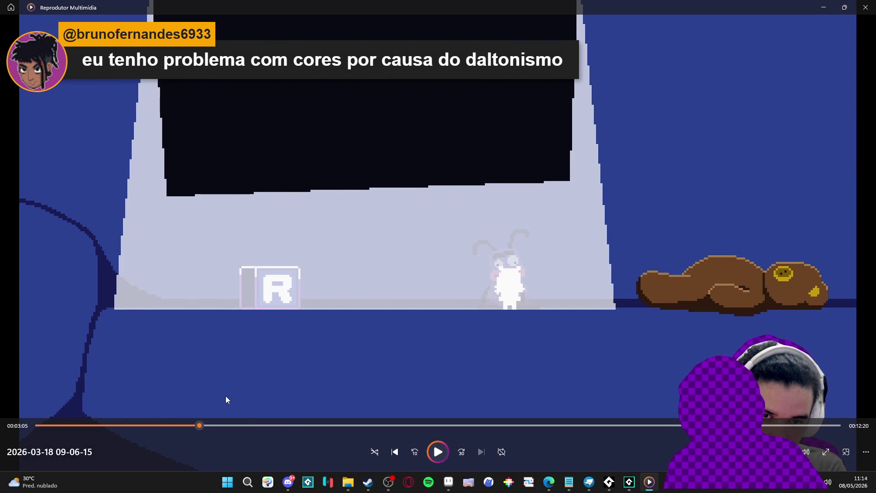
left_click(95, 424)
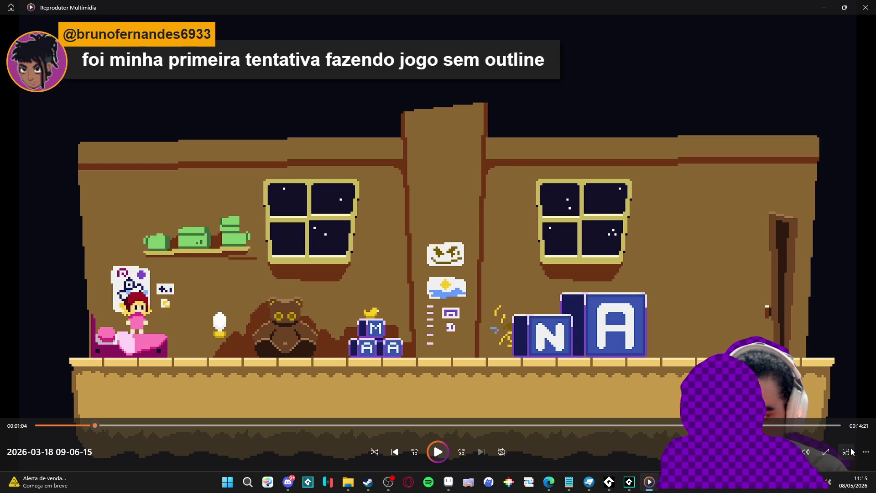
Close Media Player, maximise Edge and open YouTube in the new tab.
mouse_move(846, 8)
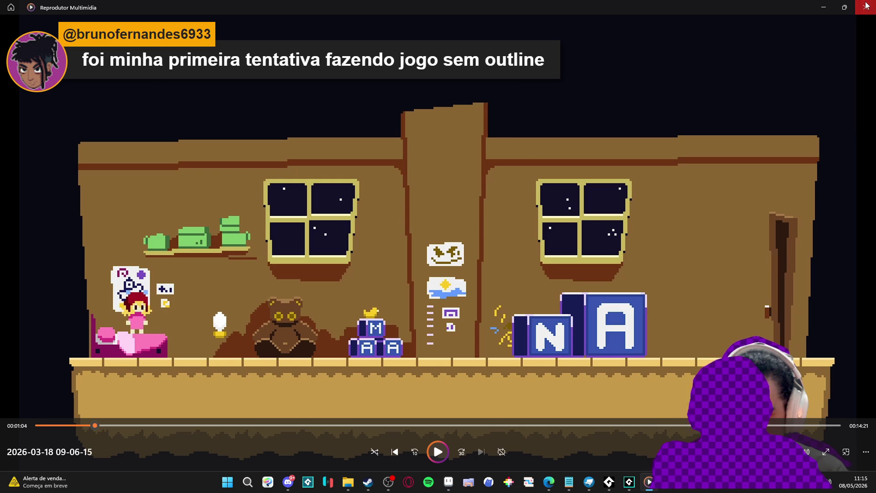
left_click(867, 5)
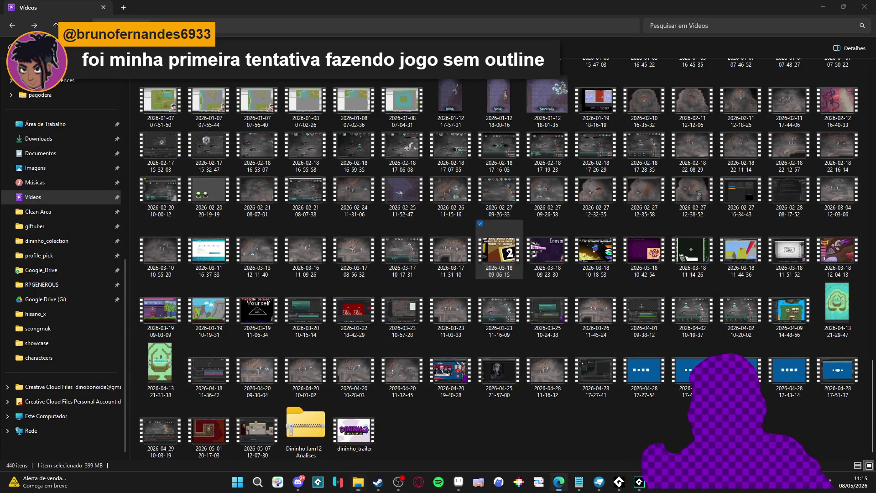
left_click_drag(148, 178, 225, 3)
left_click(299, 273)
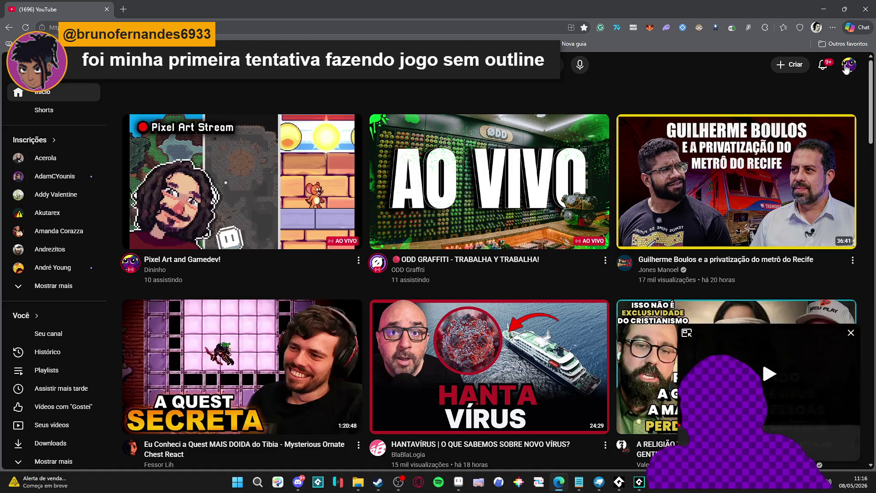
Go to your YouTube channel's playlists and start Tutoriais Pixel Art.
left_click(847, 68)
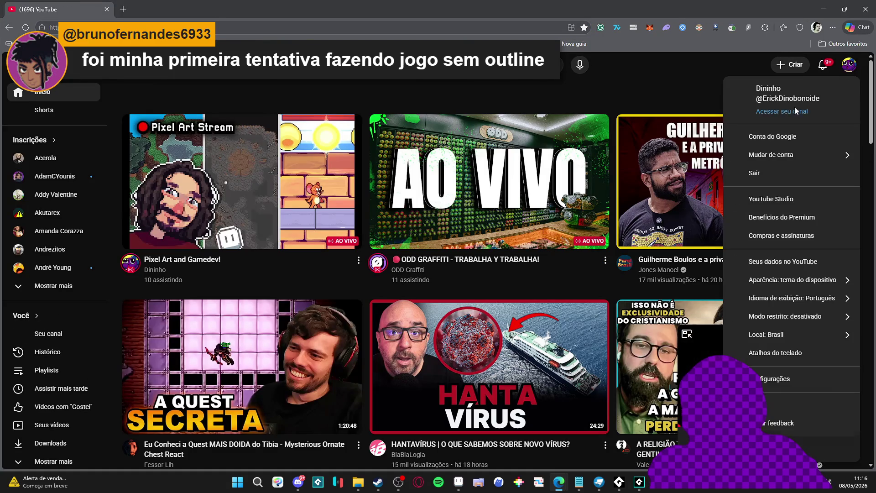
key("Escape")
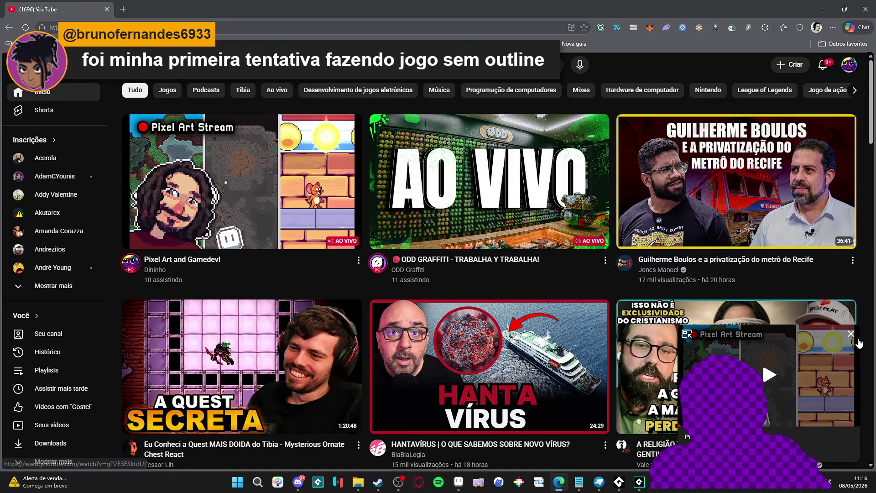
left_click(49, 333)
left_click(311, 265)
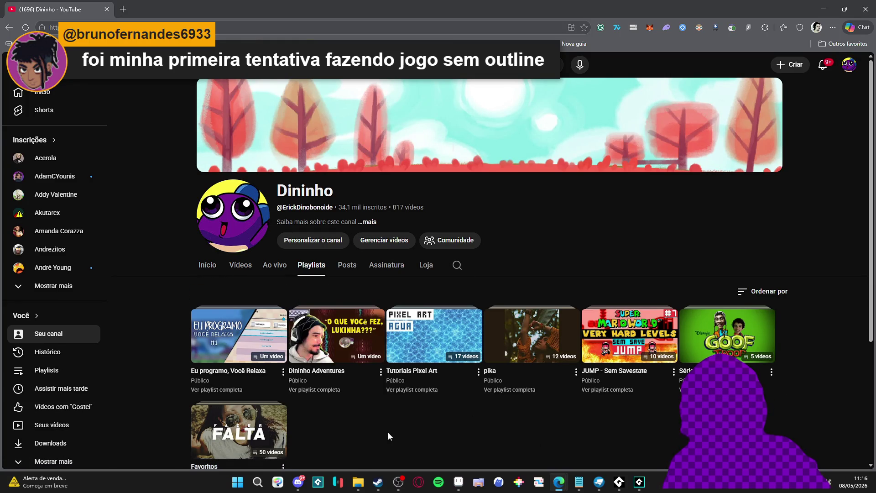
left_click(433, 335)
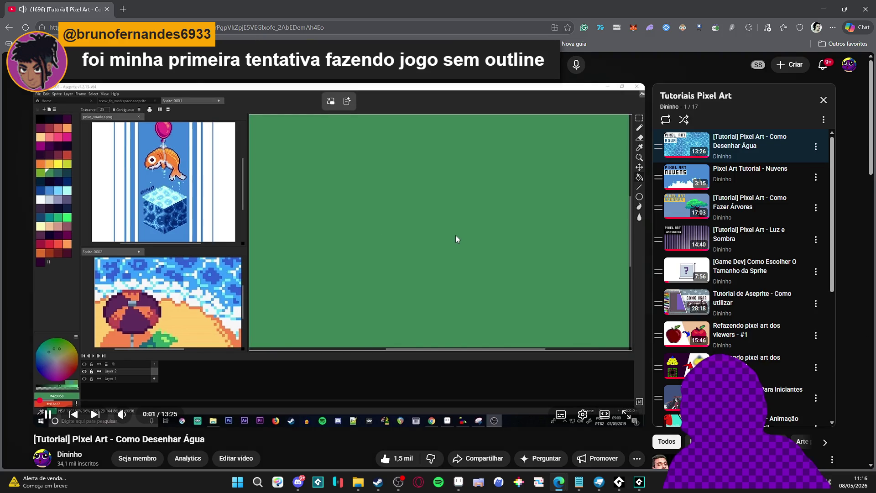
Open the scenery tutorial in a new tab, copy its video URL, and close Edge and File Explorer.
left_click(456, 235)
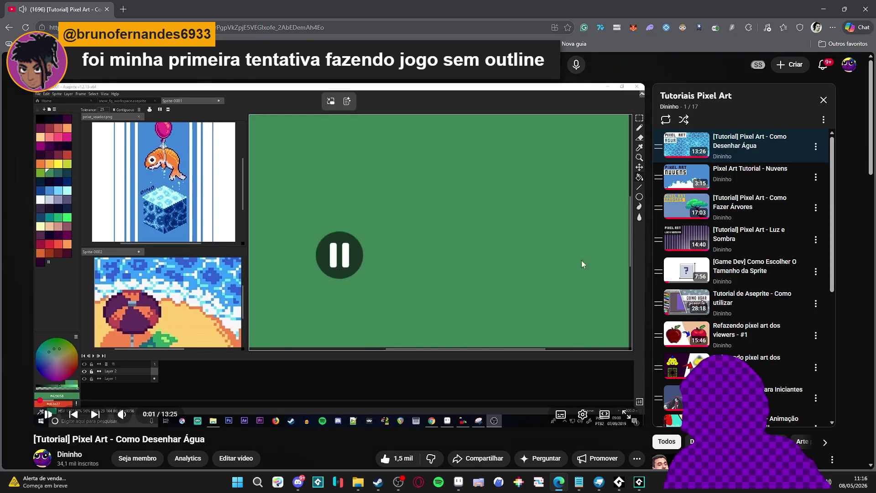
scroll(759, 273, "down", 1)
scroll(759, 274, "down", 2)
middle_click(749, 361)
key("ctrl+Tab")
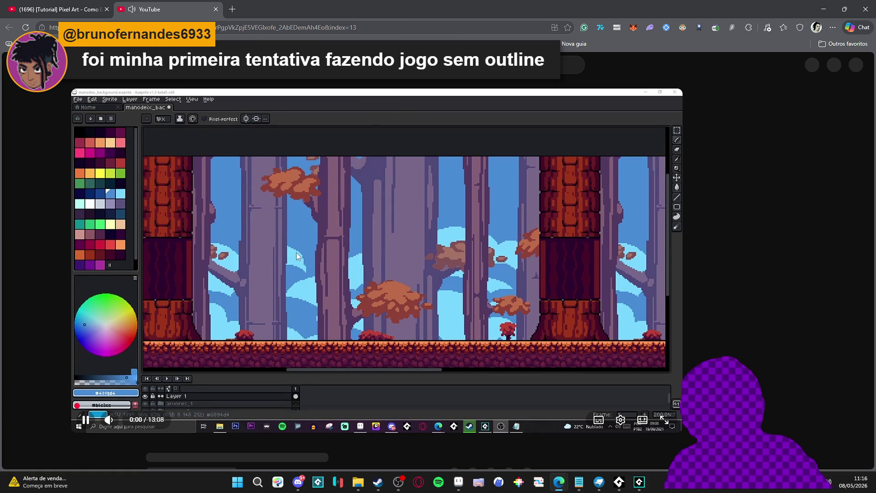
left_click(289, 234)
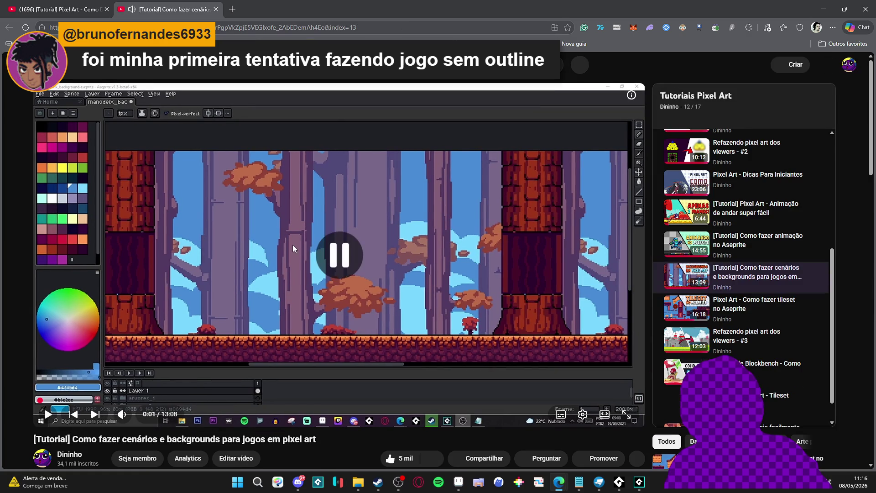
right_click(304, 198)
left_click(356, 249)
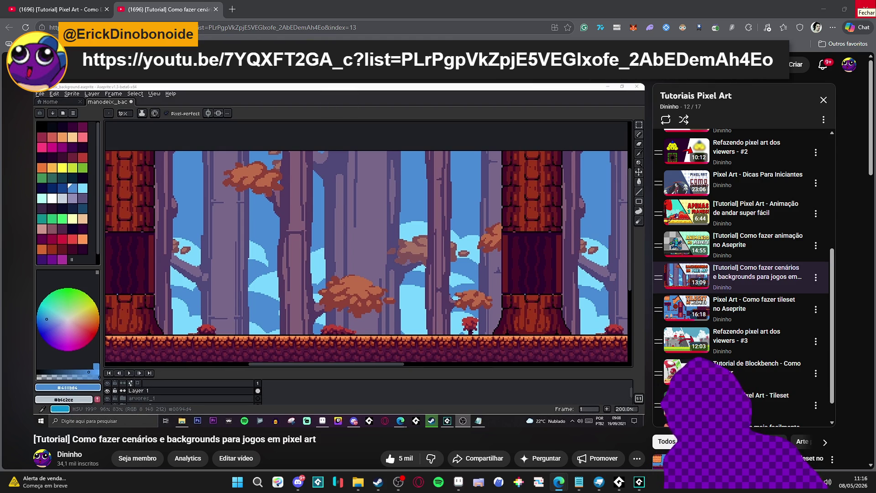
left_click(866, 8)
left_click(865, 7)
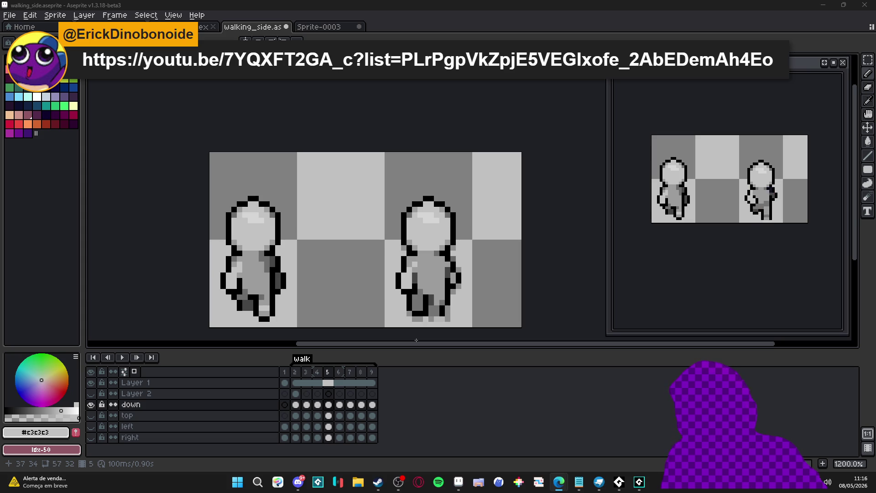
Try repainting the second figure's leg in frame 4 with #737373, then undo it.
scroll(378, 264, "left", 1)
left_click(319, 371)
left_click(322, 372)
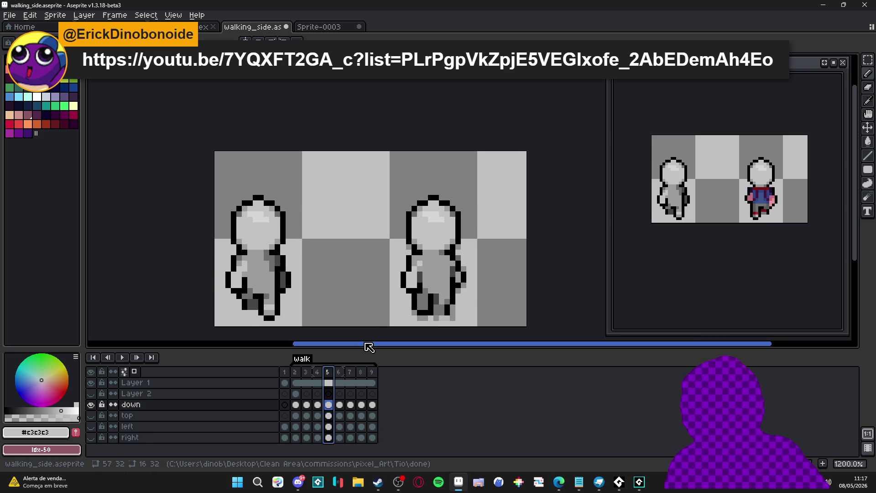
left_click(322, 373)
left_click_drag(421, 297, 425, 307)
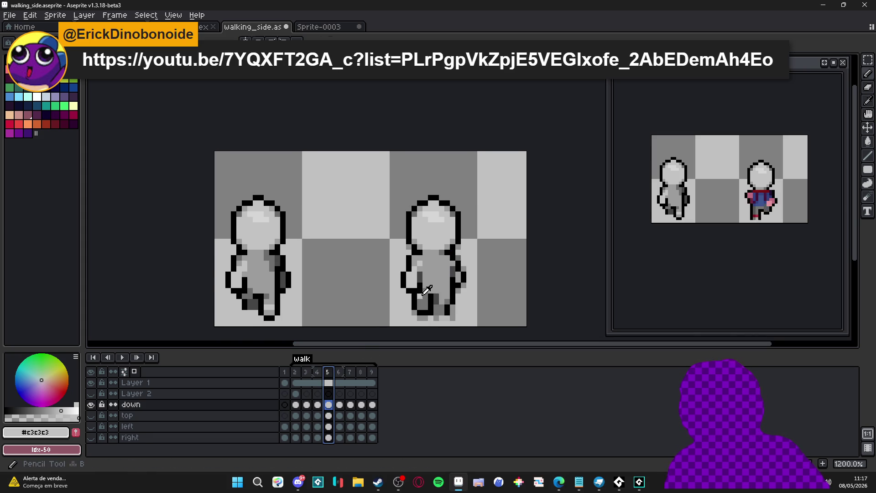
left_click(434, 290, "alt")
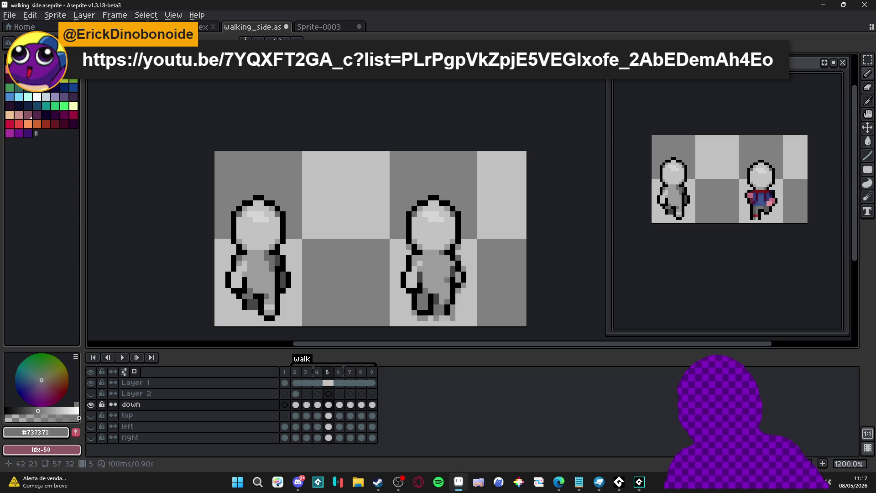
scroll(446, 275, "down", 2)
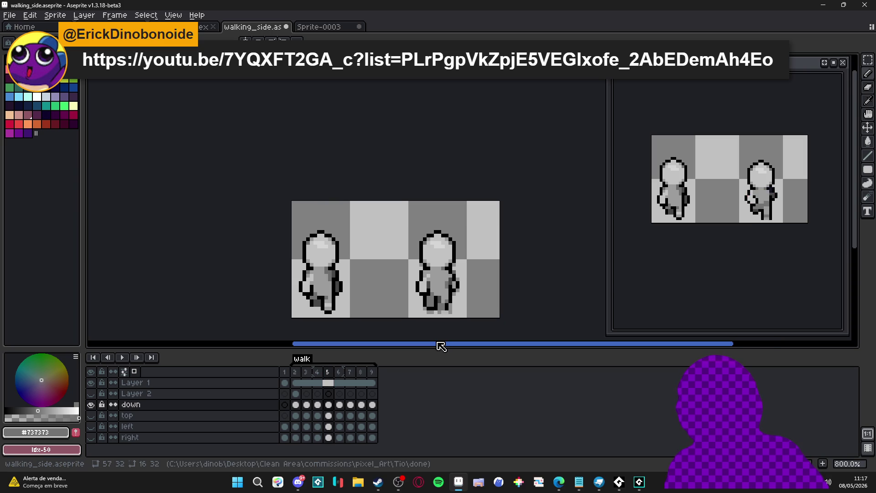
key("ctrl+z")
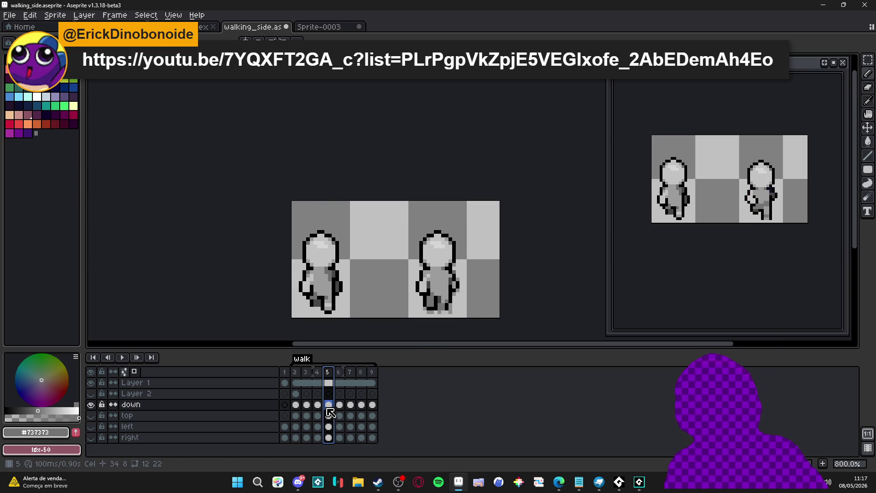
left_click_drag(424, 295, 421, 293)
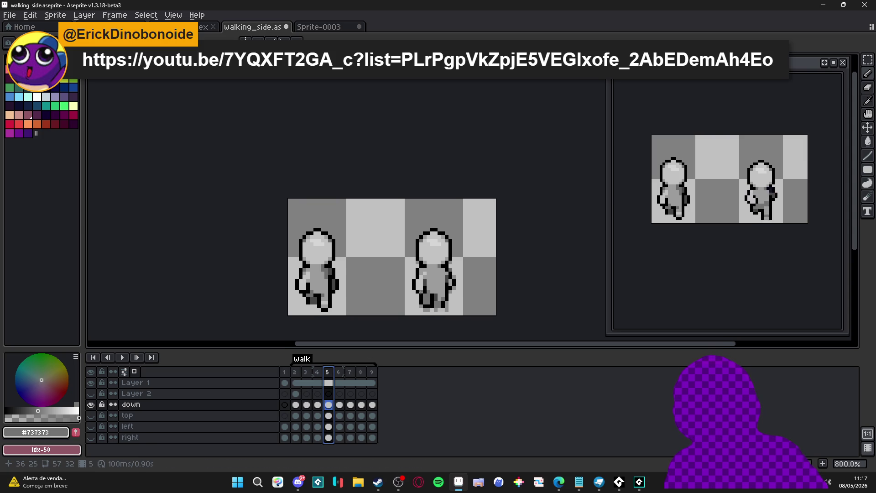
Save walking_side.aseprite and strip frame 6's coloured clothing, moving the figure back into its cell.
left_click(296, 404)
key("ctrl+s")
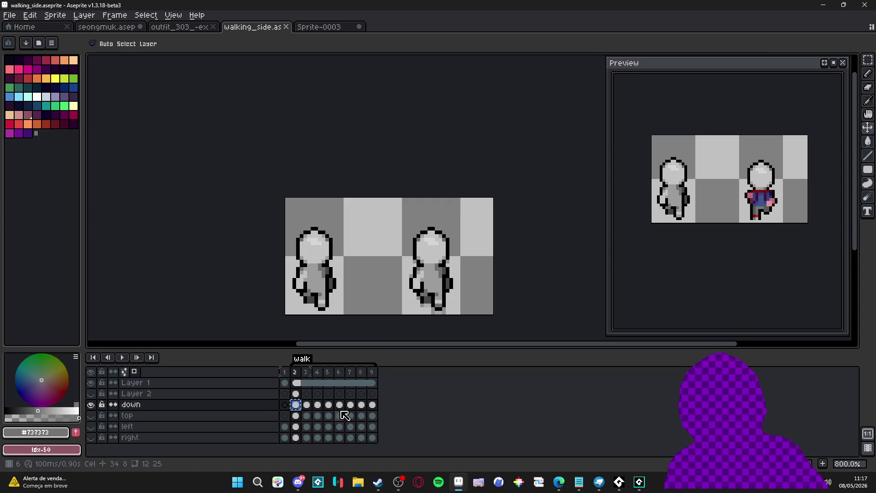
left_click(340, 406)
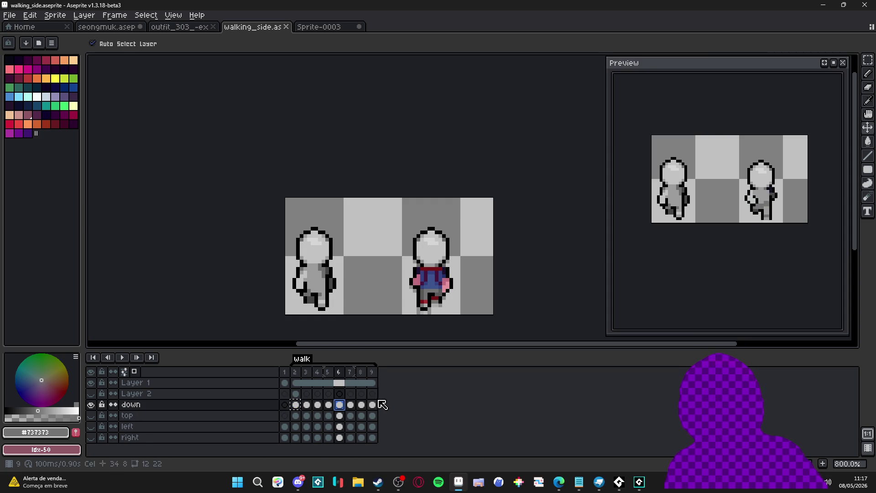
key("ctrl+z")
key("b")
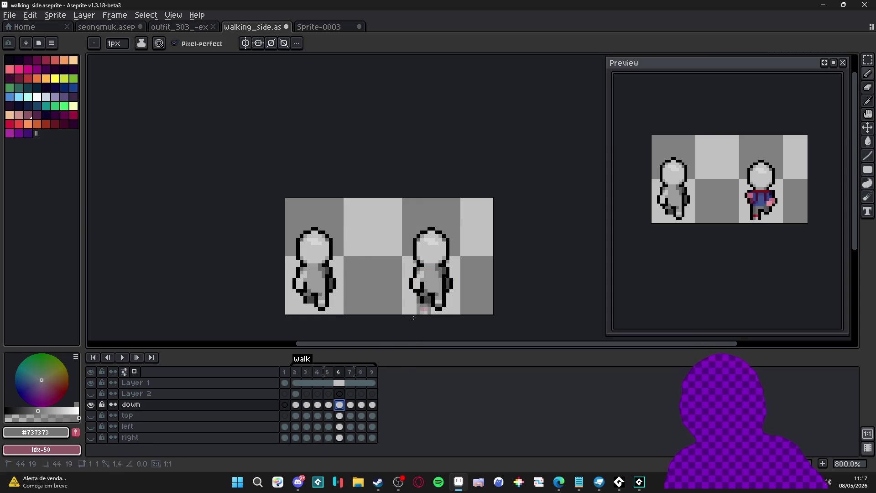
key("ctrl+z")
key("v")
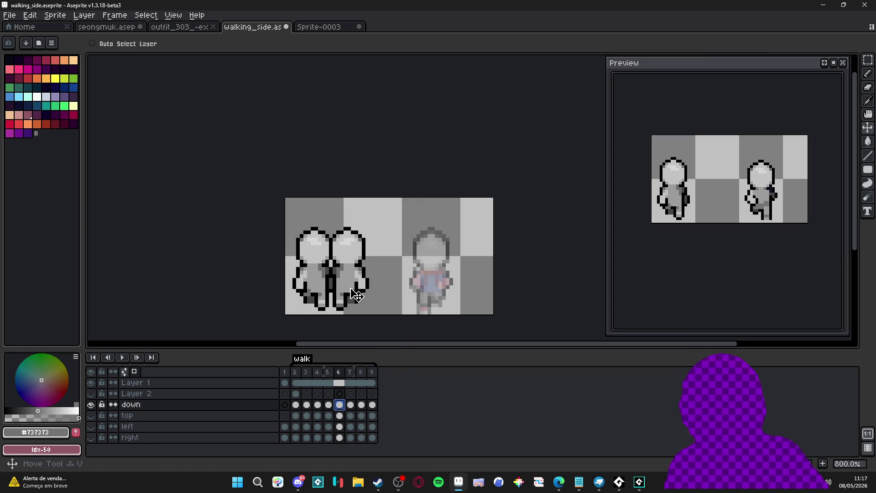
left_click_drag(355, 287, 439, 295)
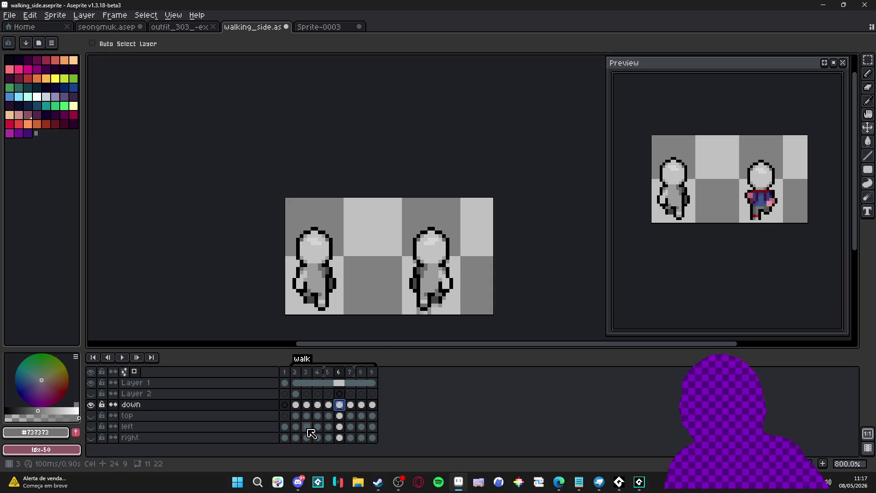
Copy the grey frame-3 figure and paste it over frame 7's cleared coloured figure.
left_click(307, 405)
key("m")
mouse_move(403, 199)
left_mouse_down()
mouse_move(452, 246)
mouse_move(437, 301)
left_mouse_up()
key("ctrl+d")
left_click(350, 405)
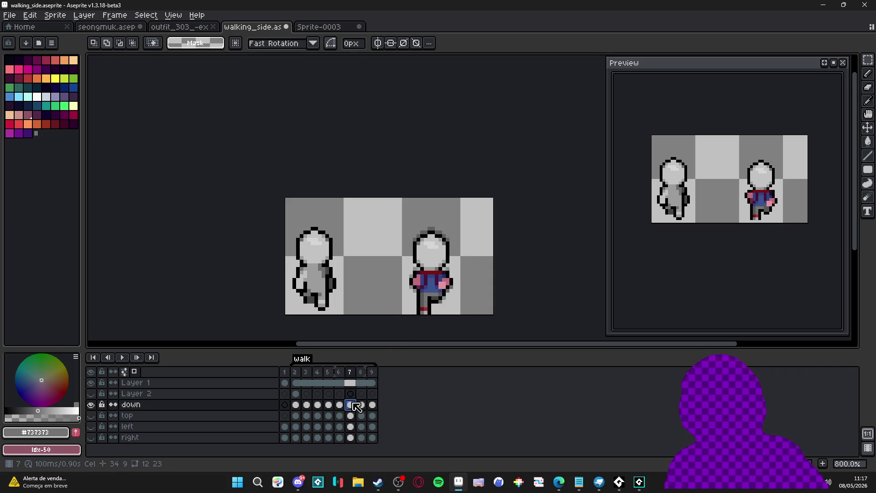
key("Left")
left_click(349, 406)
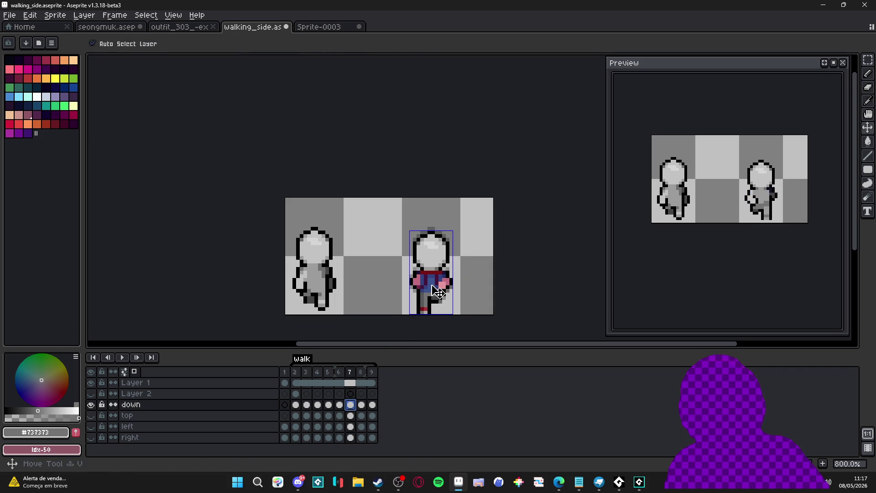
left_click_drag(439, 238, 432, 297)
key("Delete")
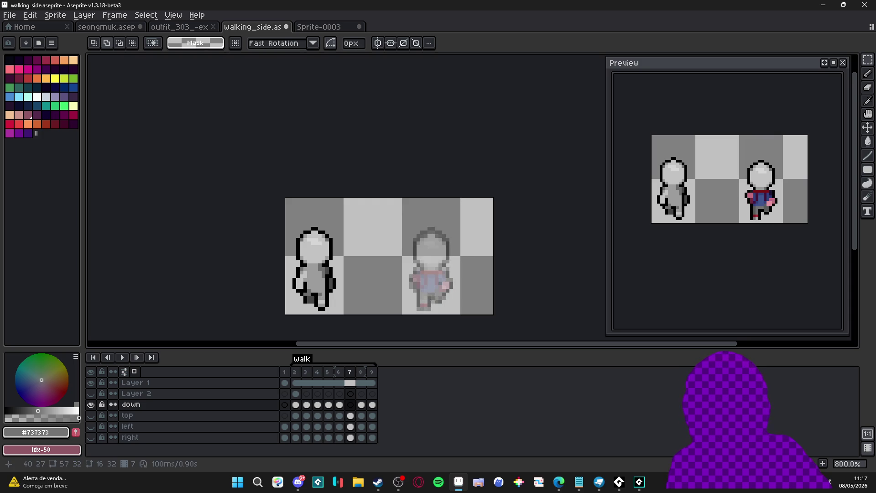
key("ctrl+v")
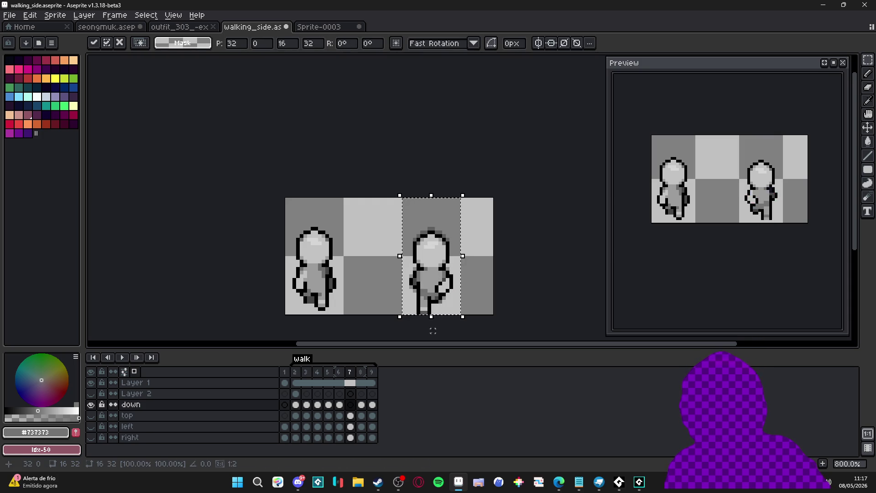
key("Return")
Step through walk frames 2, 3 and 4 to review the result.
left_click(296, 405)
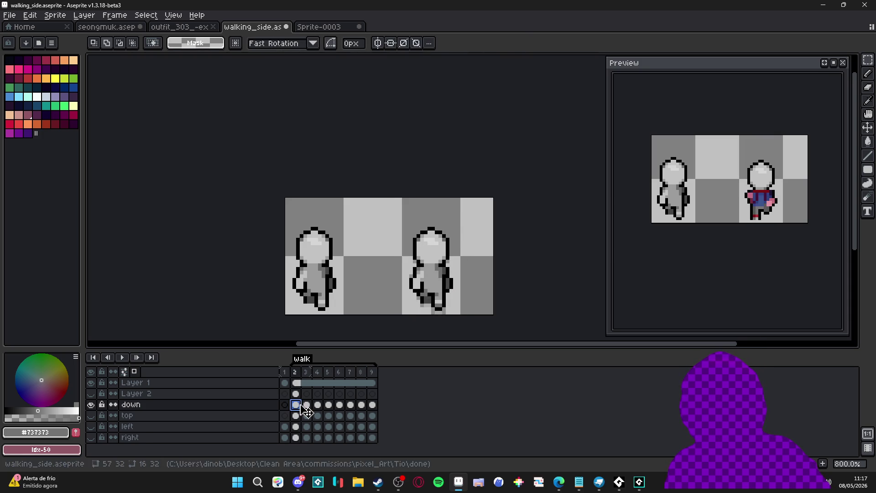
left_click(307, 405)
left_click(318, 405)
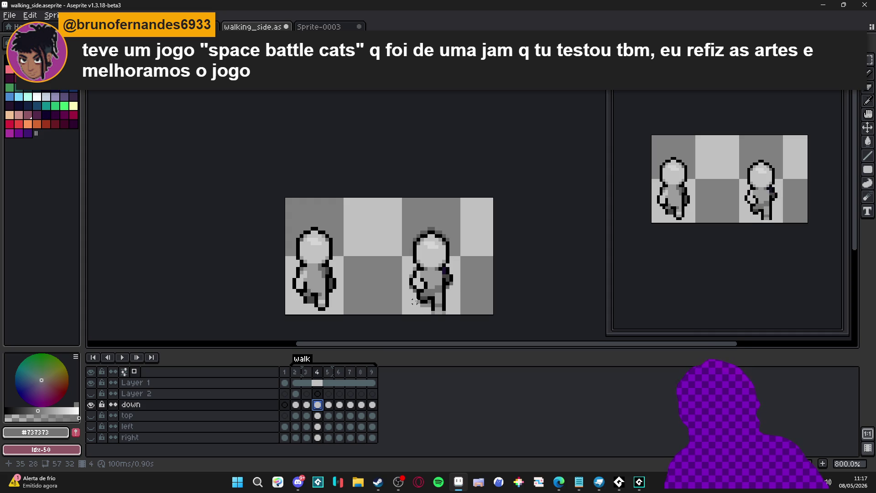
Browse Vídeos > Nonejamsvideos > space-battle-cats and play the gameplay-e-review video.
left_click(358, 482)
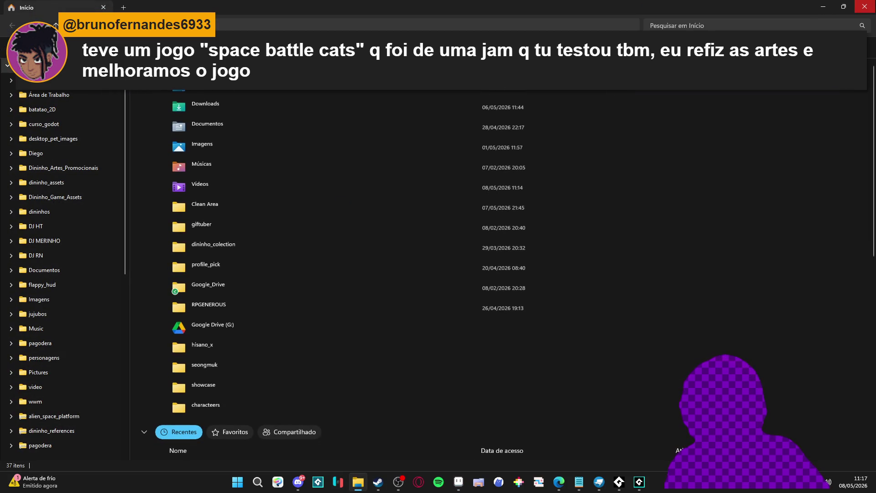
left_click(60, 199)
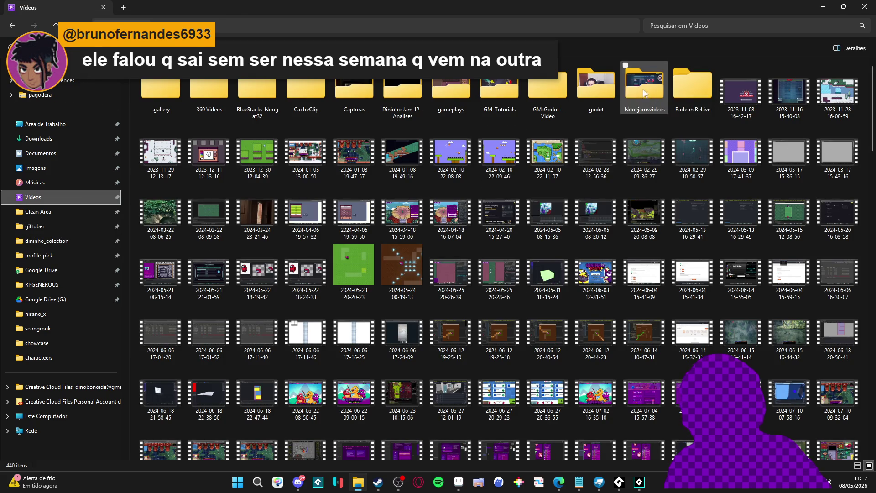
double_click(645, 89)
double_click(344, 95)
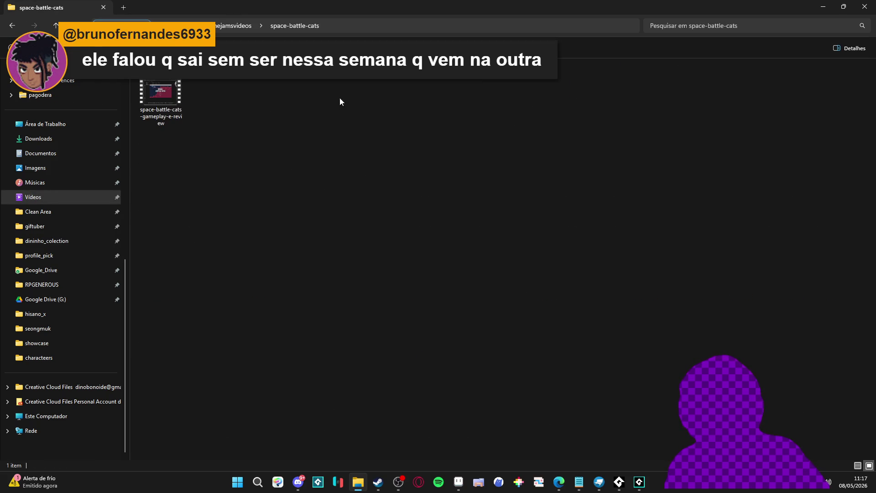
double_click(165, 95)
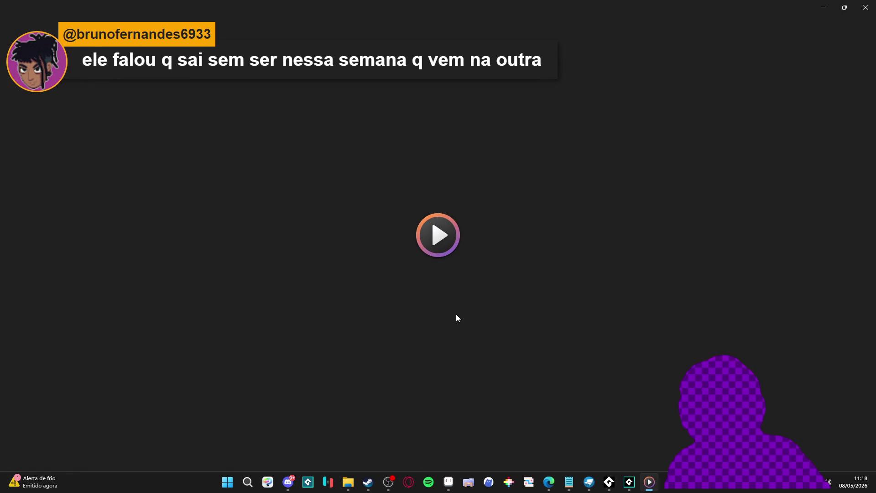
Pause and skip ahead through the space-battle-cats video, then close it to return to Aseprite.
left_click(437, 452)
left_click(399, 426)
left_click(499, 428)
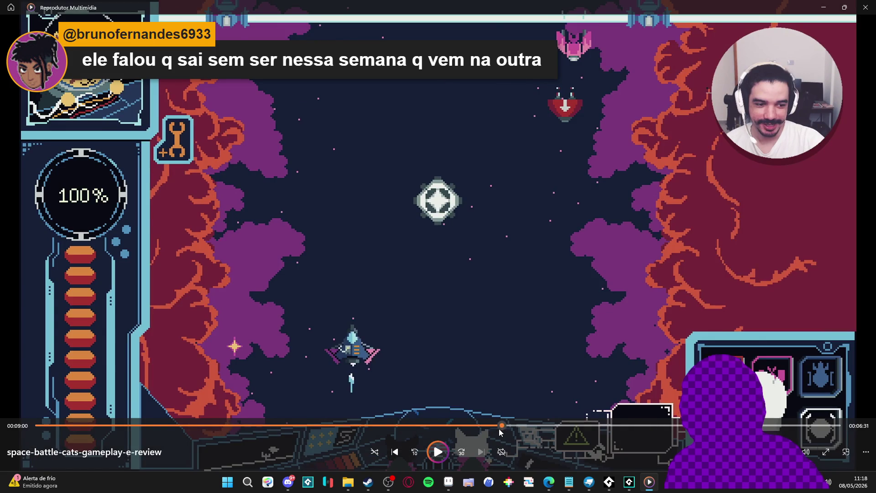
left_click(558, 428)
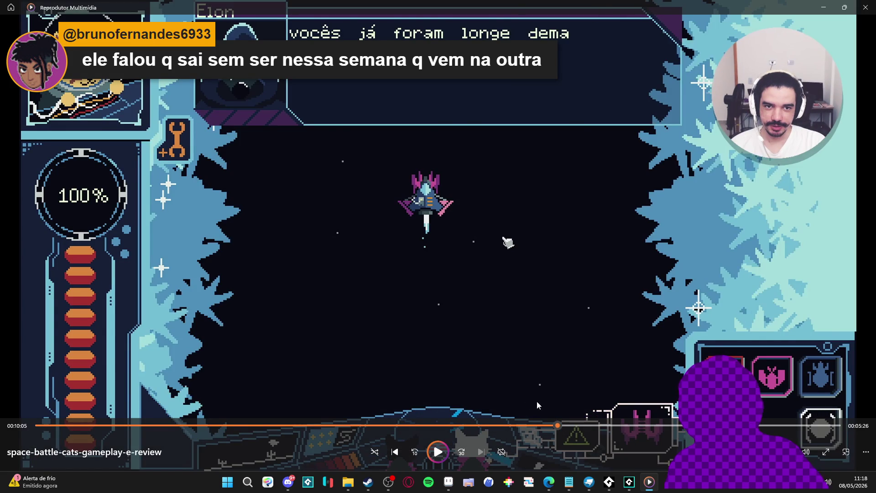
left_click(584, 425)
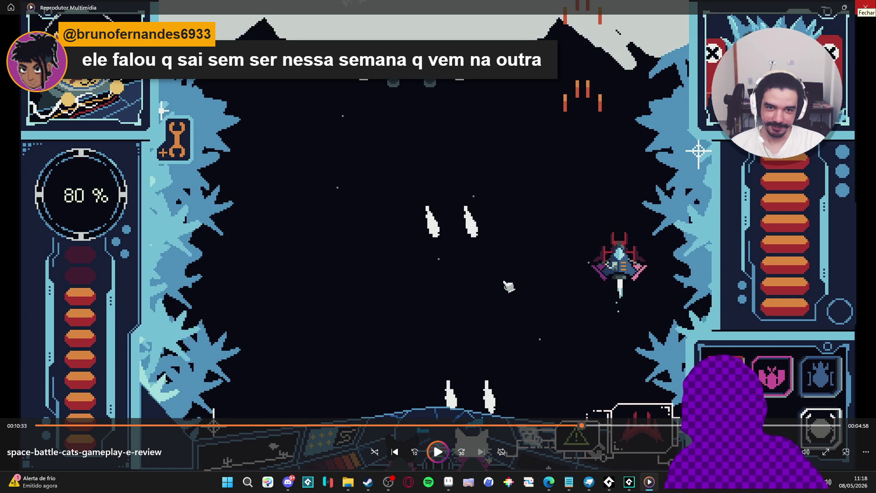
left_click(866, 7)
left_click(458, 482)
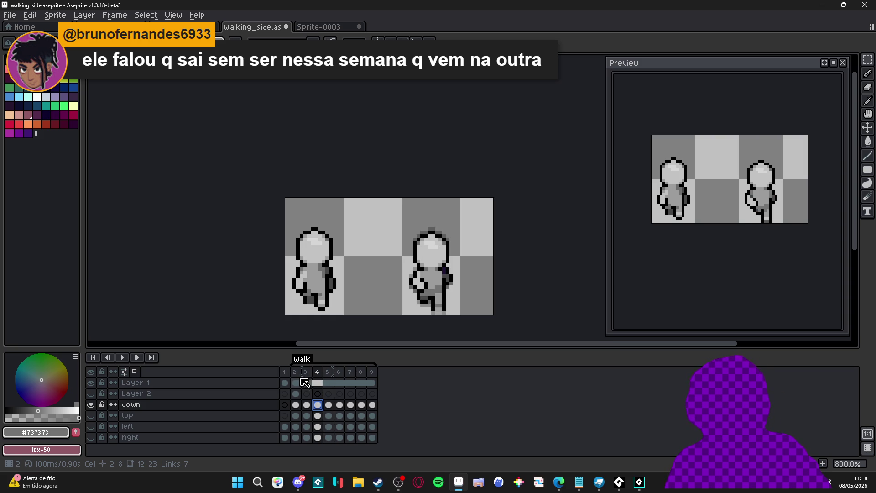
Step through walk frames 2 to 8 to find the frames with coloured clothing.
left_click(295, 372)
left_click(306, 372)
left_click(317, 372)
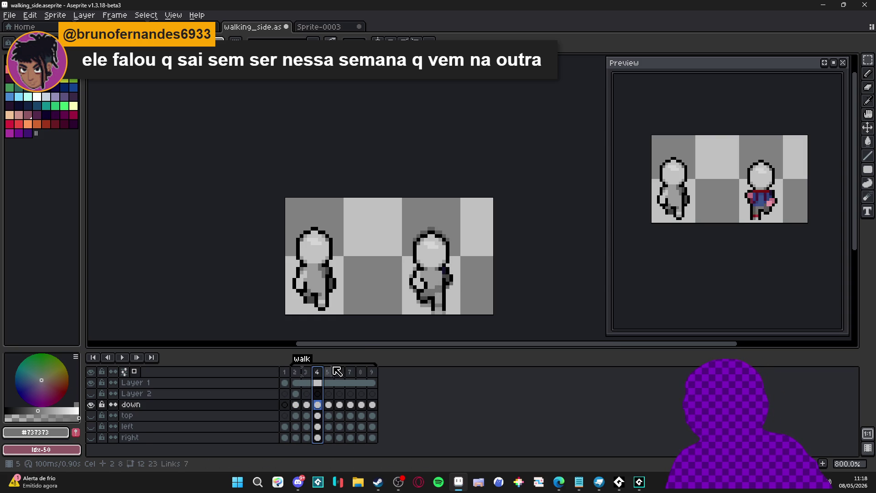
left_click(329, 372)
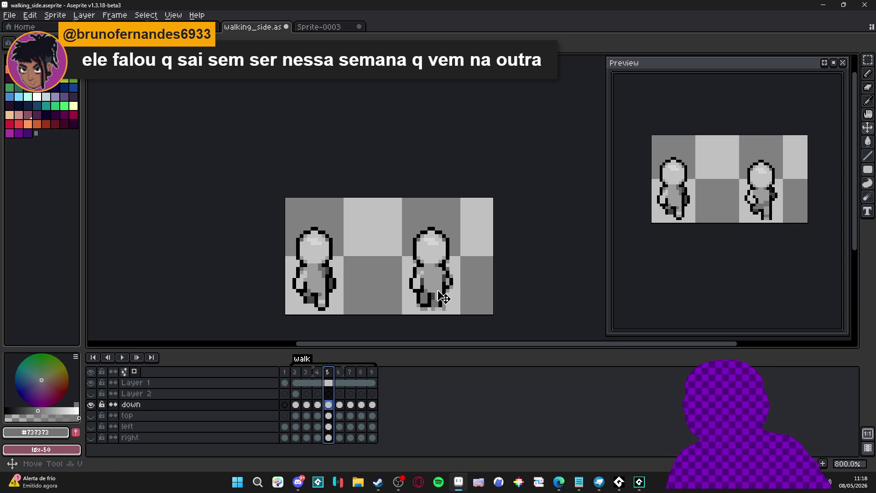
left_click(339, 372)
left_click(350, 372)
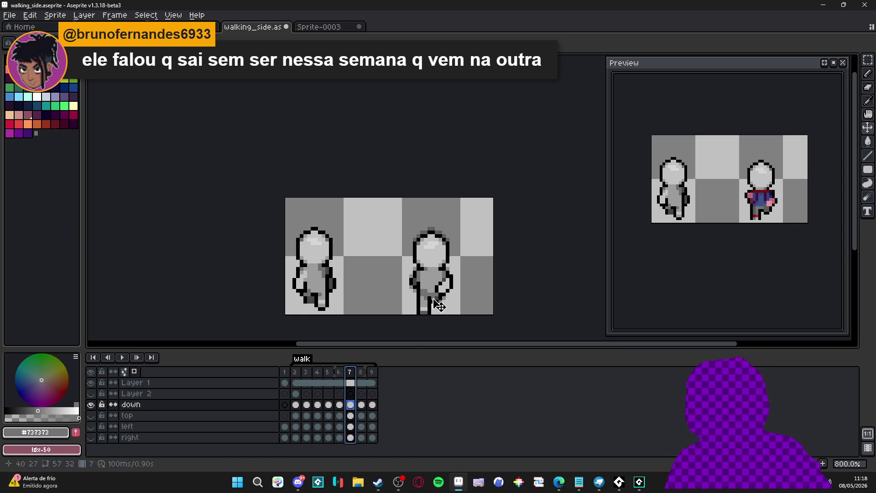
left_click(361, 372)
left_click(351, 373)
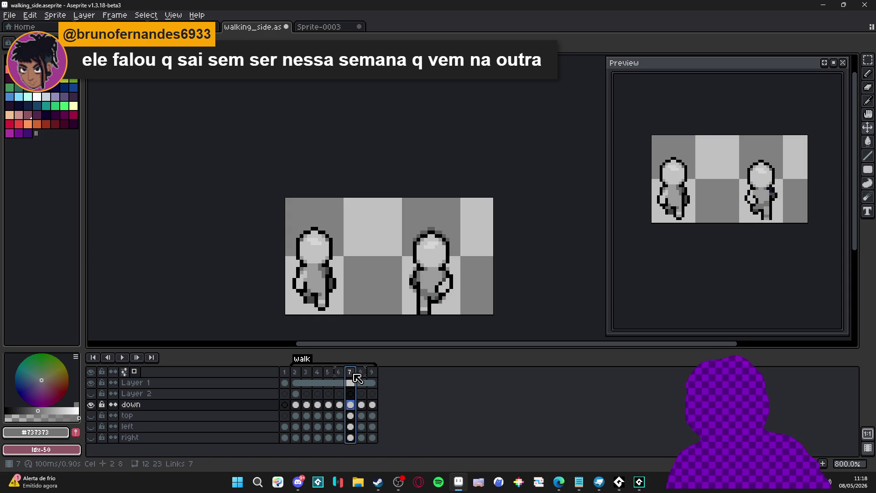
left_click(361, 372)
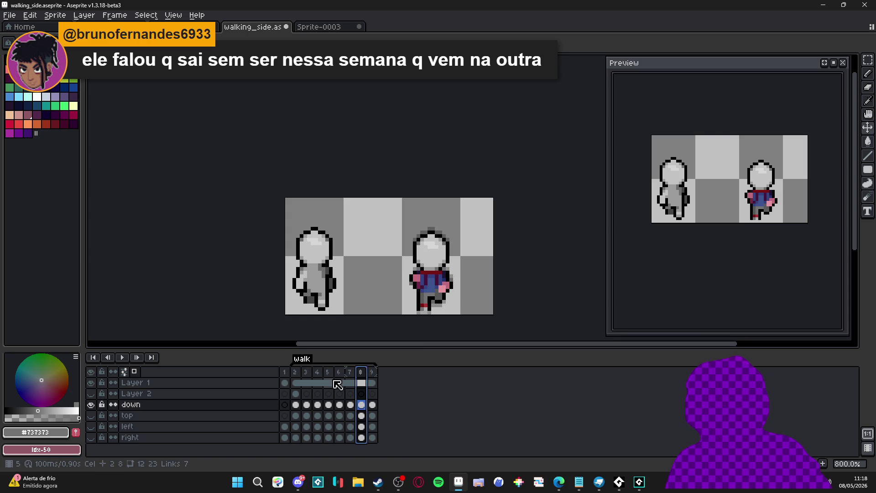
left_click(318, 372)
On frame 8, clear the right sprite cell and paste the plain grey body in its place.
key("m")
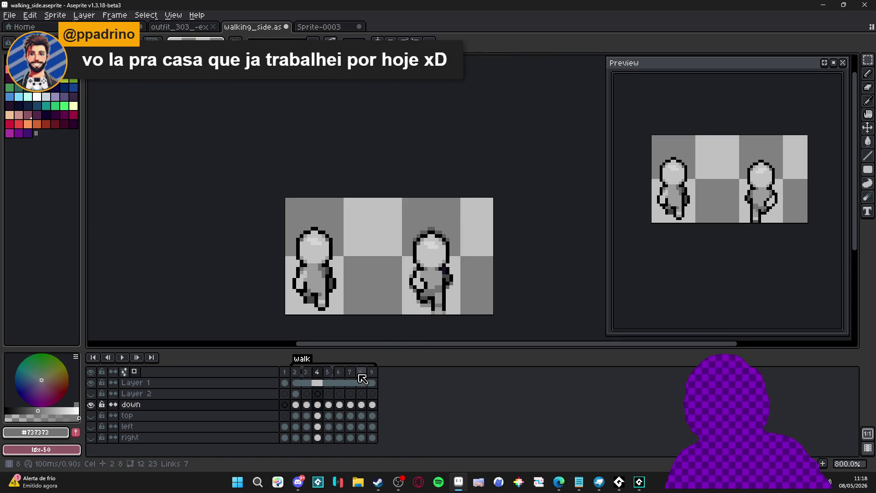
left_click(361, 372)
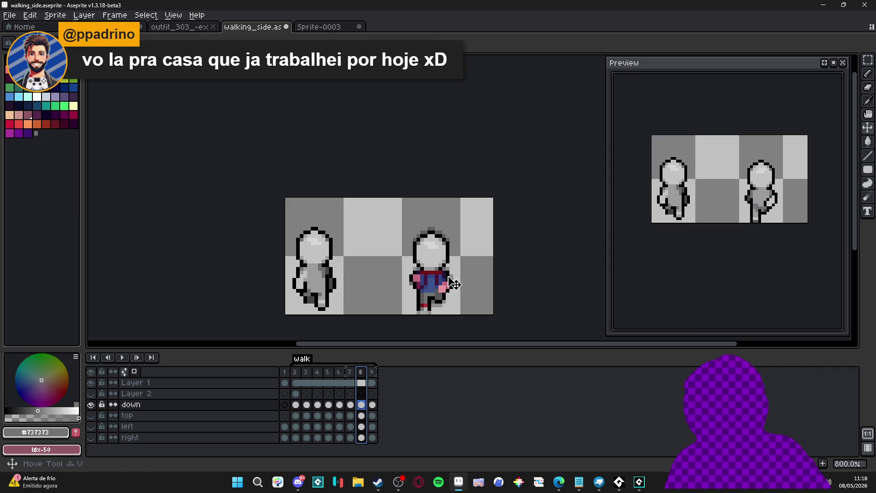
left_click_drag(433, 229, 442, 297)
key("Delete")
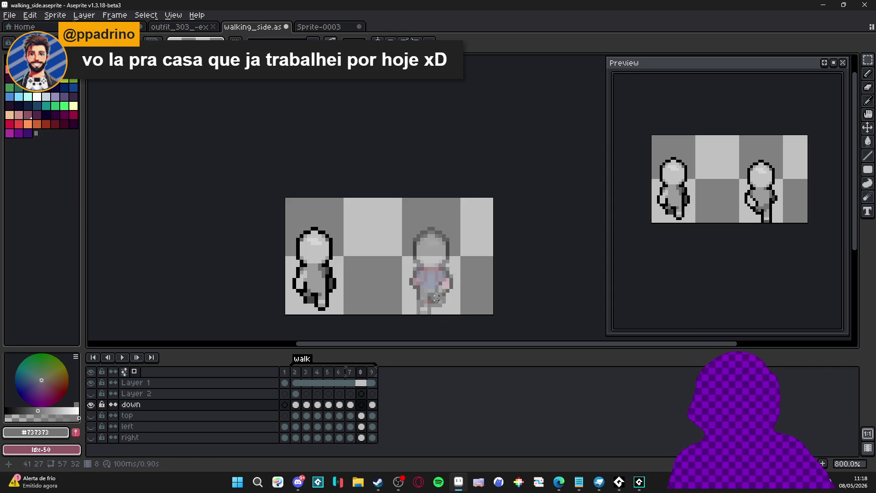
key("ctrl+v")
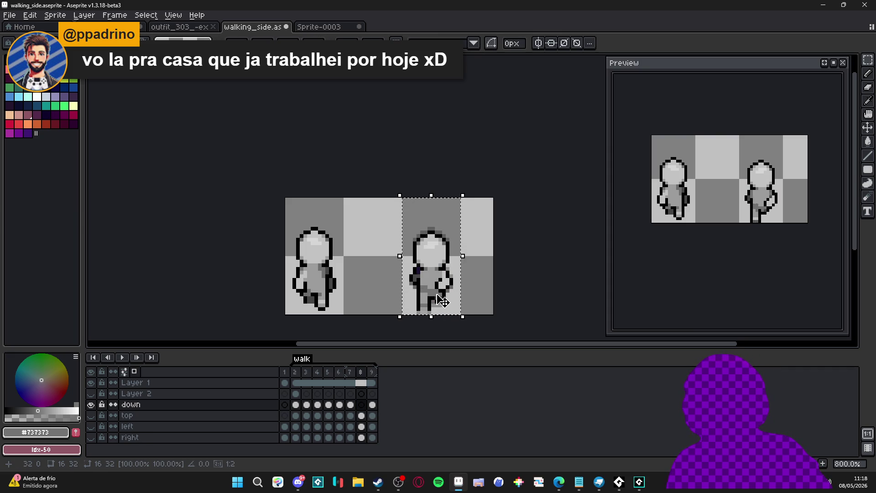
key("Return")
Drop the selection and paste the plain grey body over the coloured sprite on frame 9.
left_click(306, 372)
left_click(319, 372)
left_click(328, 373)
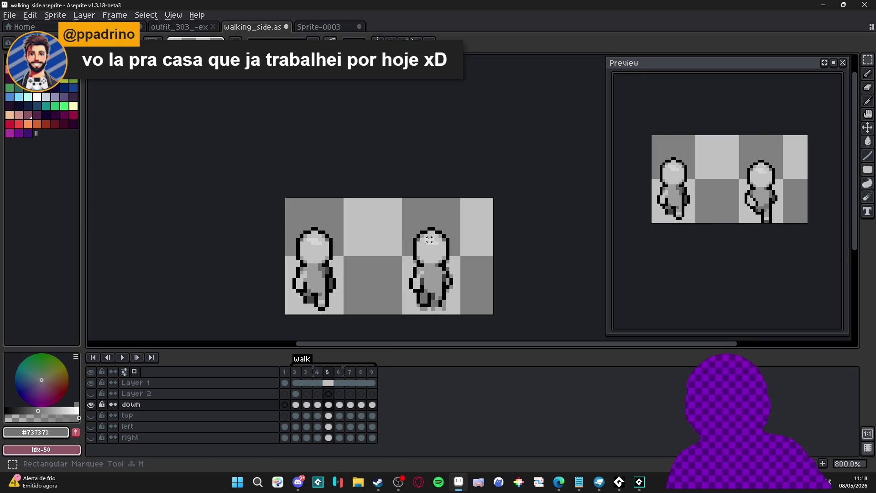
left_click(431, 225)
left_click(431, 225)
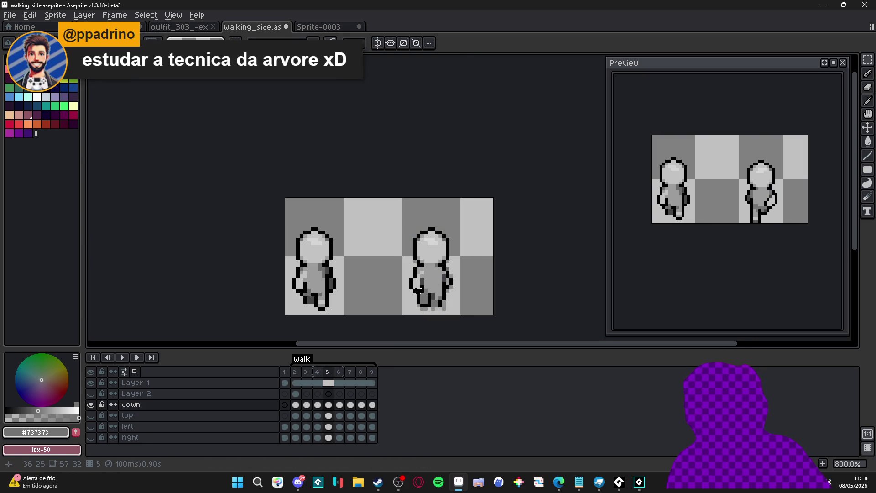
left_click(372, 372)
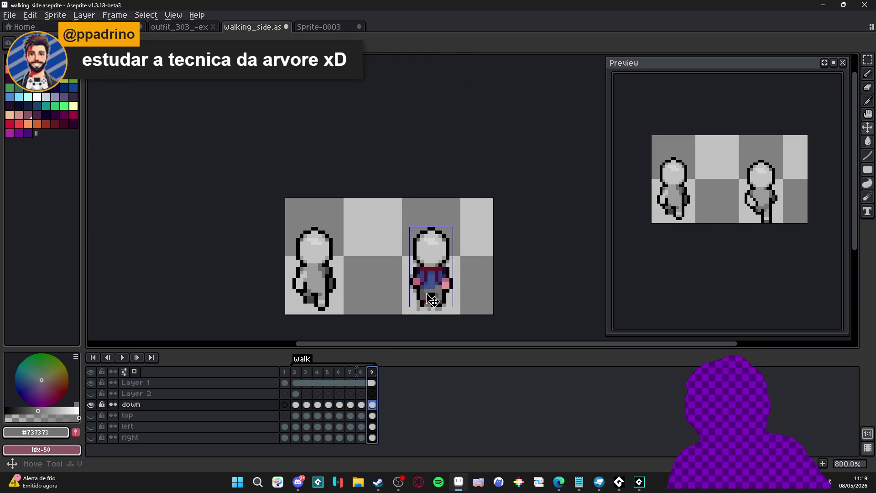
key("ctrl+t")
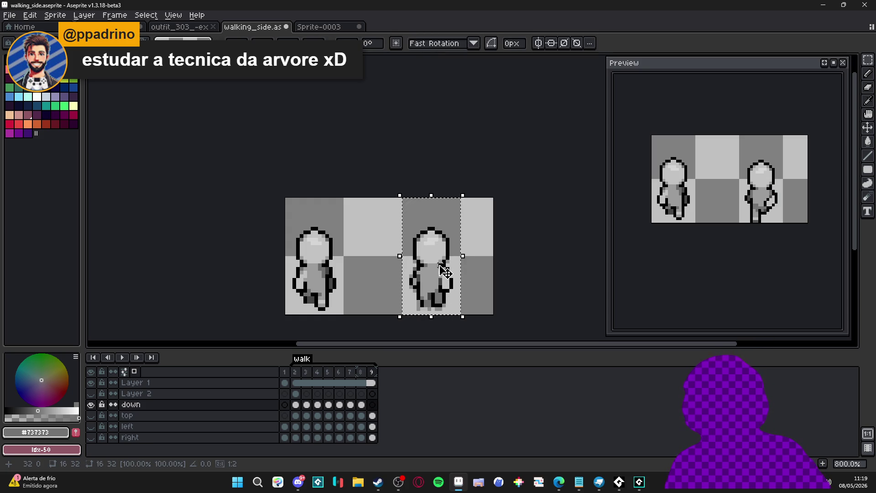
key("Return")
Select a small patch on the figure's head, then step back through frames 8 to 5.
scroll(436, 241, "up", 2)
left_click_drag(436, 241, 422, 248)
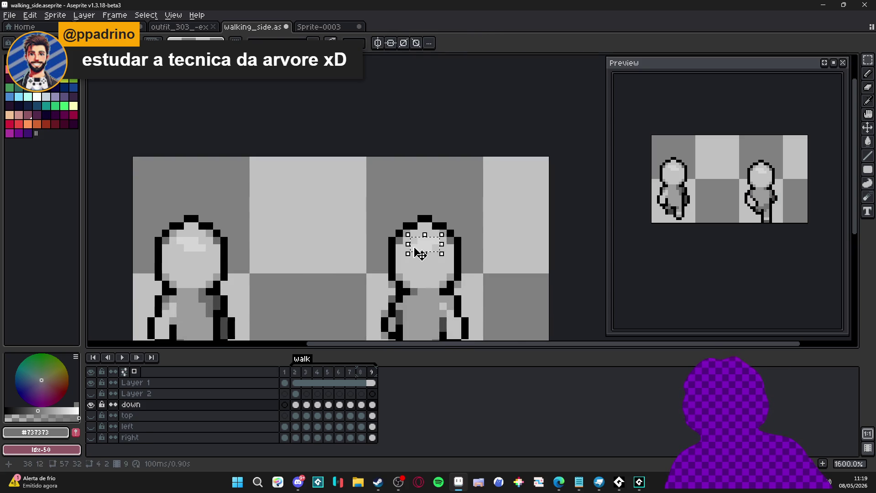
left_click(360, 372)
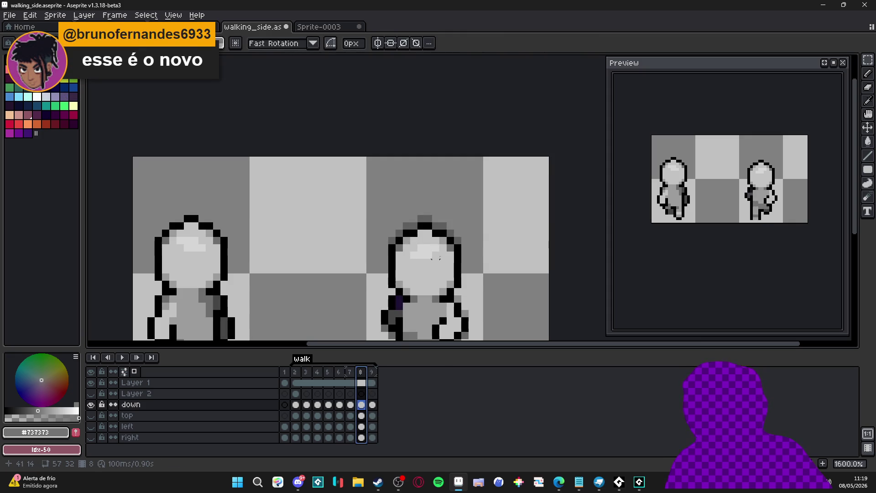
key("Left")
key("m")
key("Left")
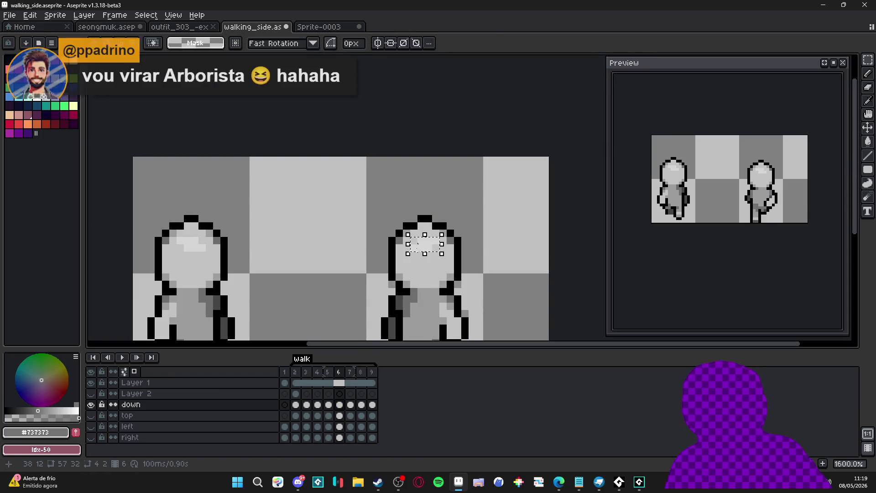
left_click(328, 372)
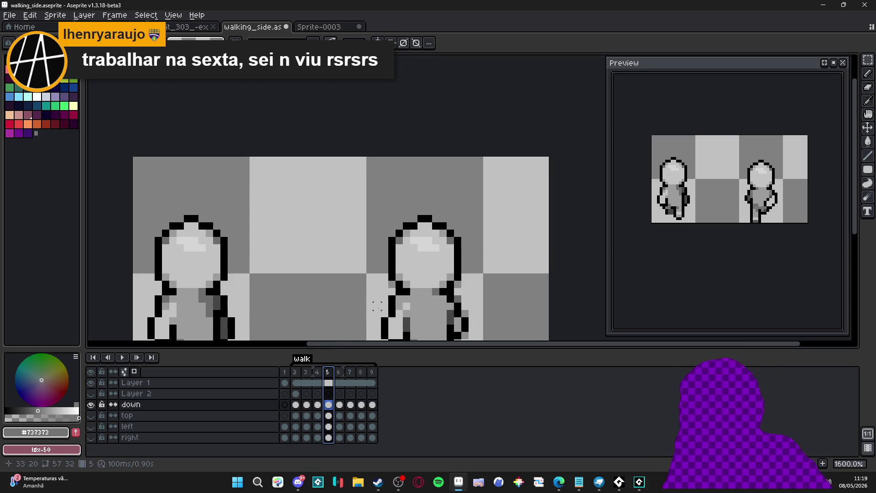
Zoom the sprite out and back in, then Alt+Tab to the Google Images results.
scroll(396, 269, "down", 3)
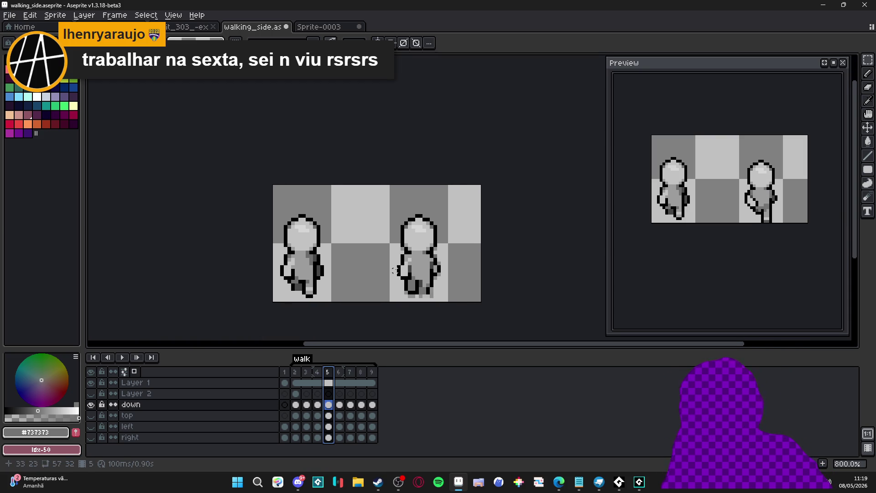
scroll(395, 270, "up", 2)
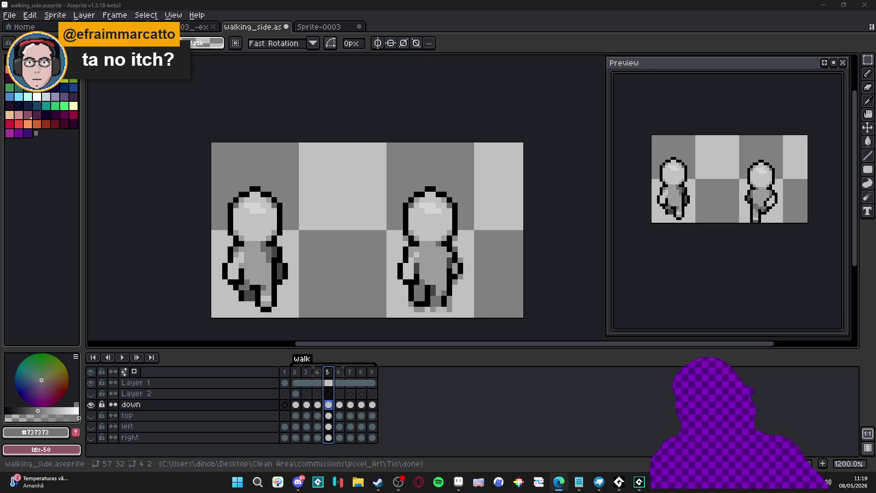
key("alt+Tab")
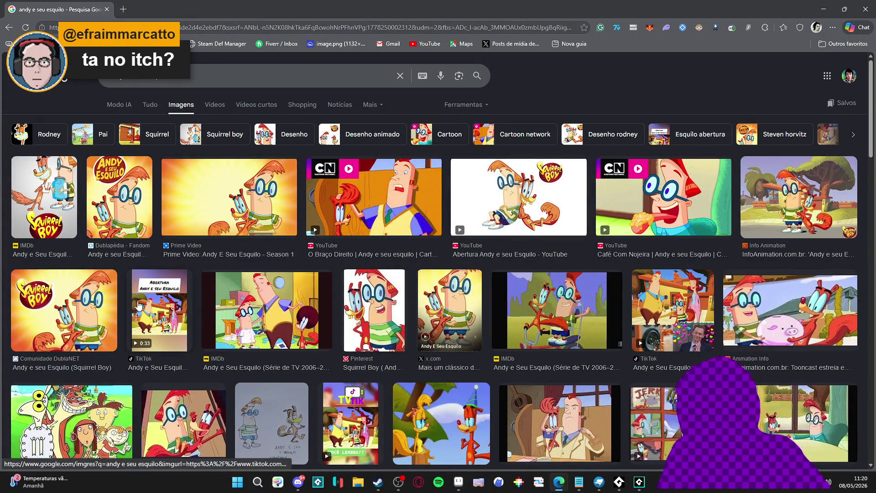
Rerun the Google image search for 'andy e seu esquilo topoaria', then return to Aseprite.
scroll(234, 274, "down", 3)
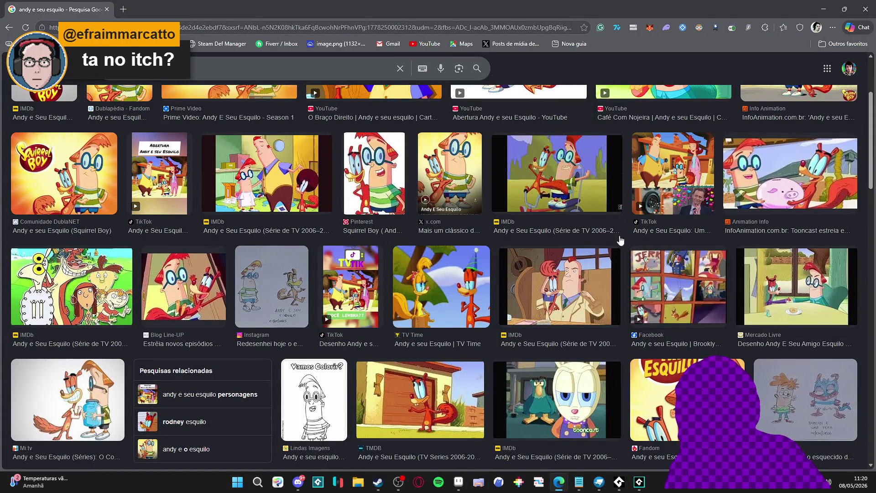
scroll(376, 235, "up", 3)
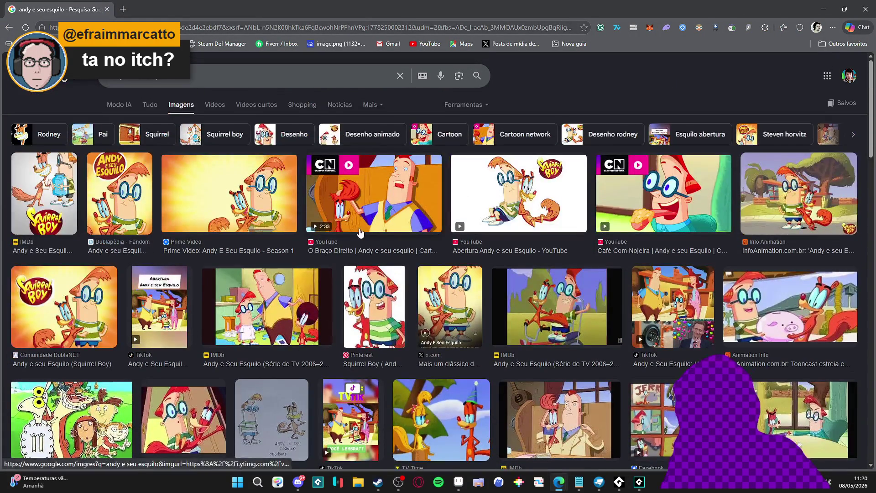
left_click(274, 75)
key("Escape")
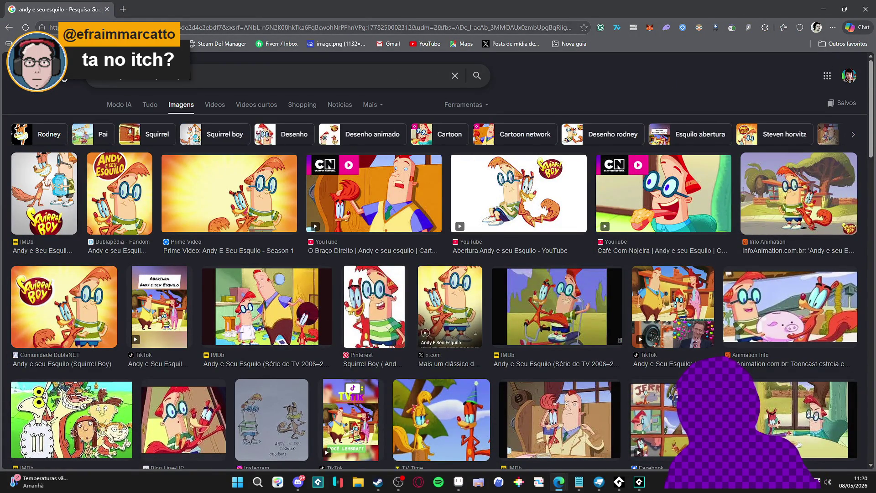
type("ria")
key("Return")
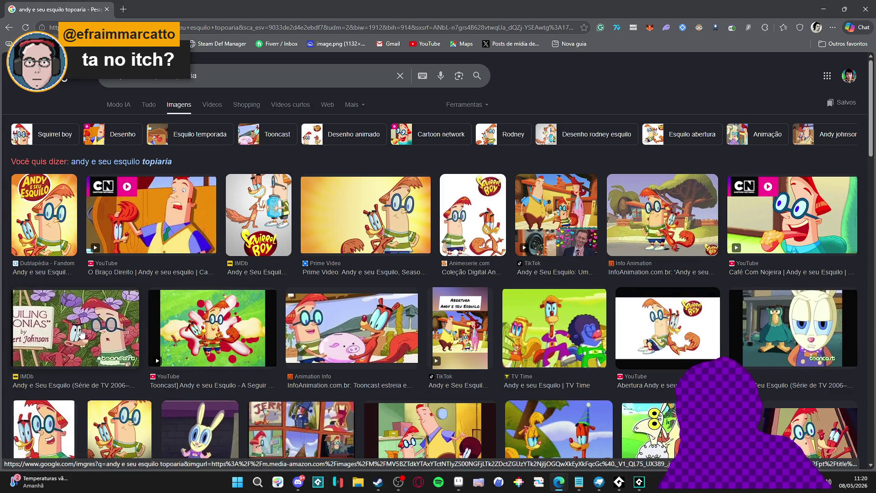
scroll(81, 333, "down", 4)
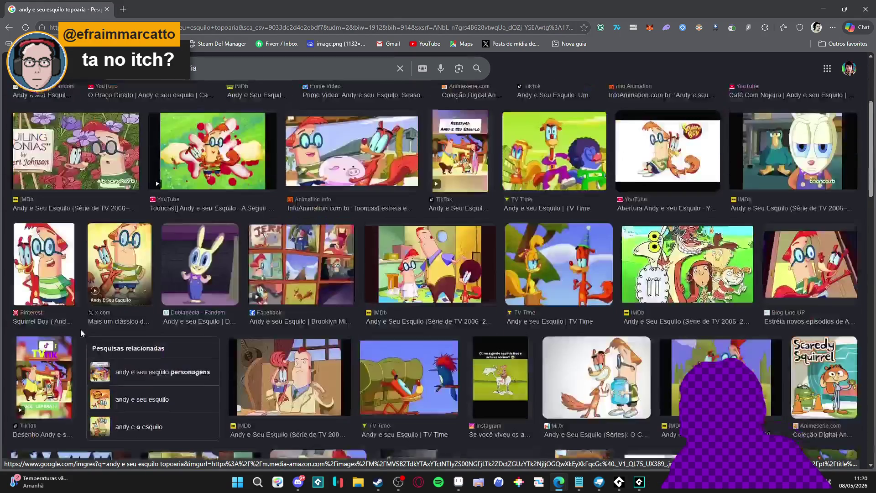
key("alt+Tab")
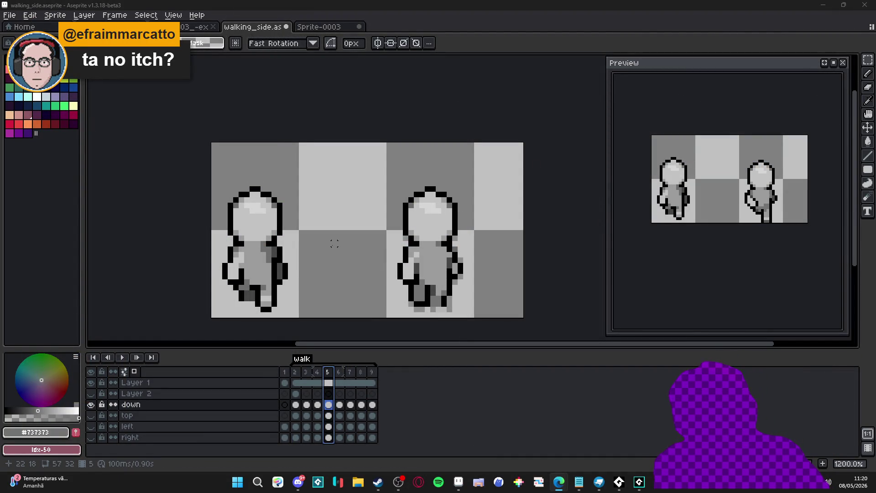
Step through walk frames 2 to 5, settling on frame 5.
left_click(294, 373)
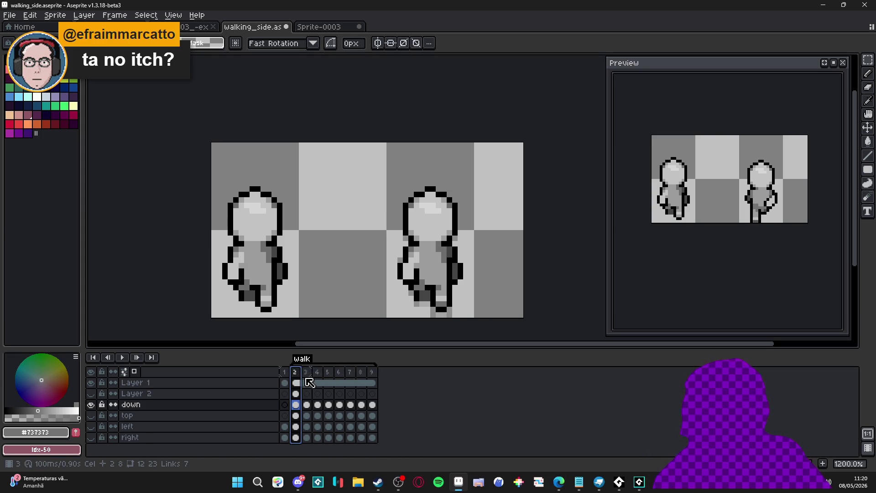
left_click(306, 372)
left_click(318, 372)
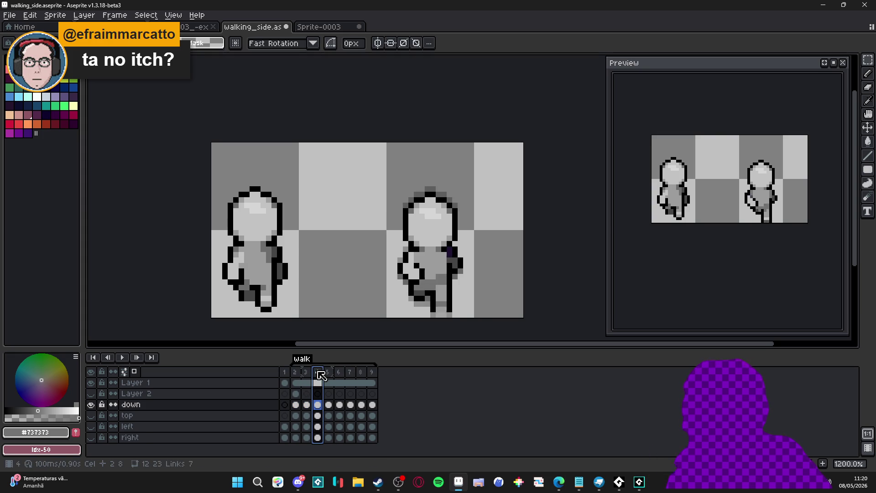
left_click(328, 374)
left_click(317, 377)
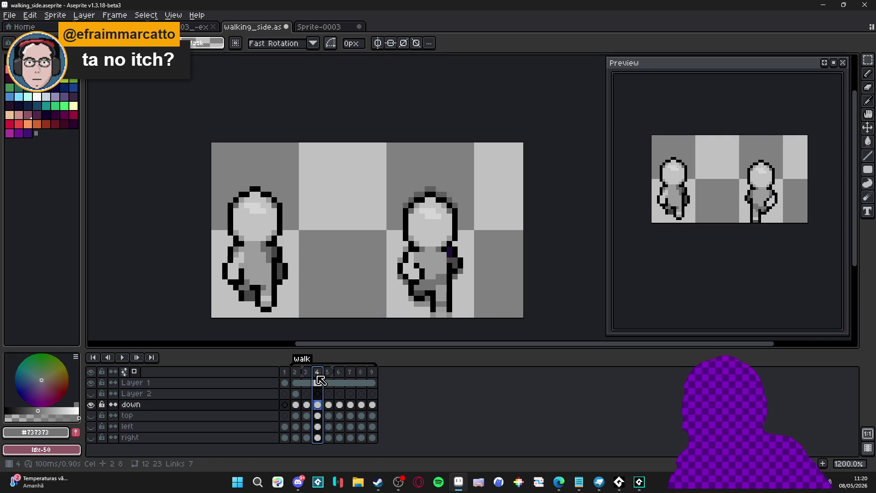
left_click(327, 372)
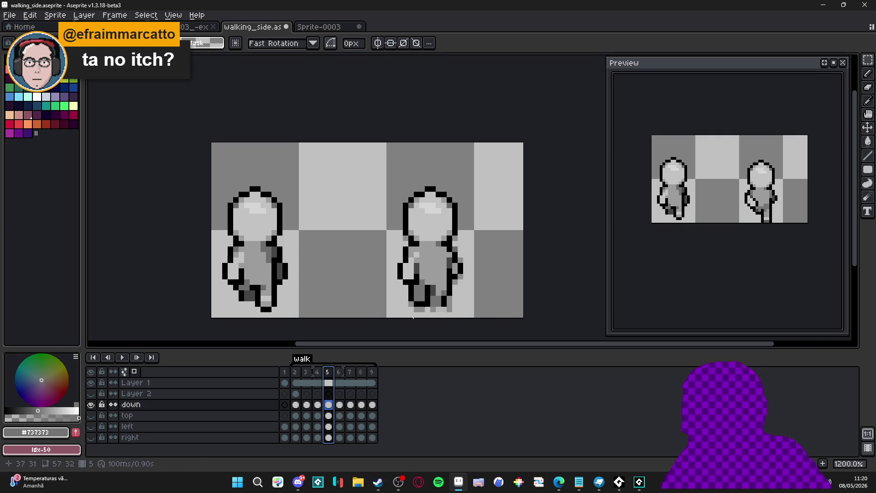
Eyedrop mid grey #737373 and paint two pixels beside the right figure's arm.
scroll(461, 244, "up", 3)
key("i")
left_click(441, 276)
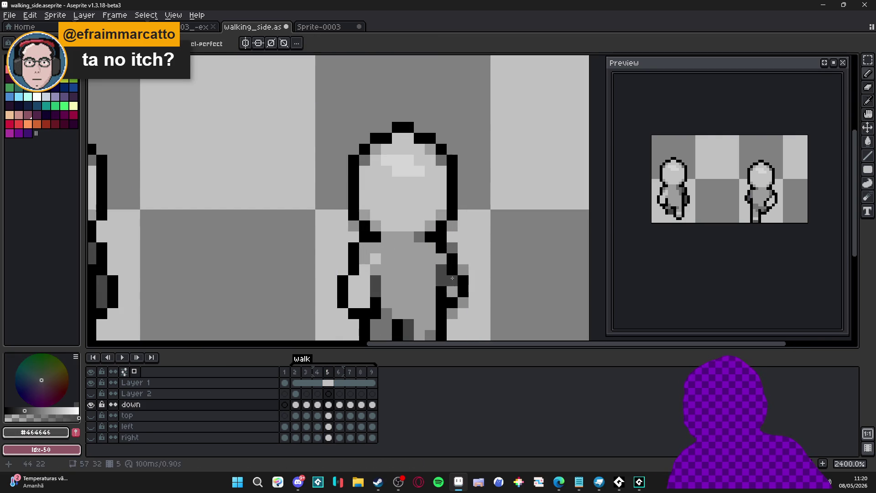
left_click(396, 312)
key("b")
left_click(453, 292)
left_click(453, 281)
scroll(445, 278, "down", 3)
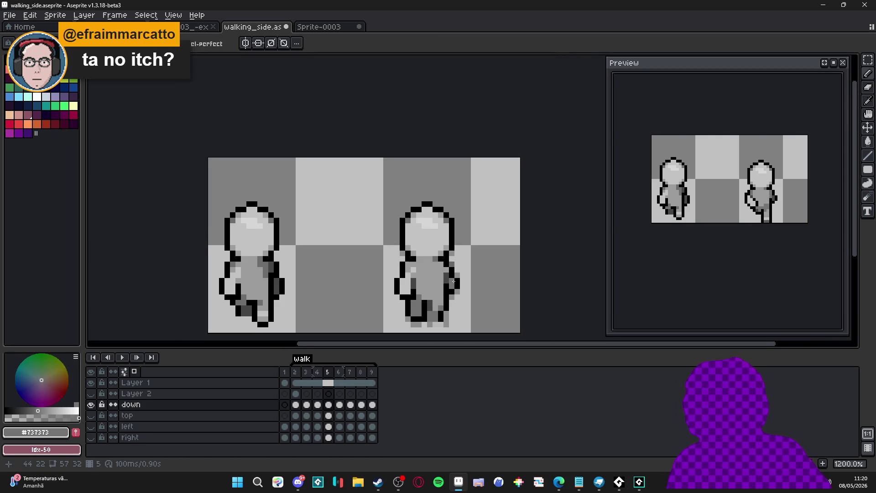
Advance to frames 6 and 7 and pan the view to inspect the sprite.
key("period")
key("period")
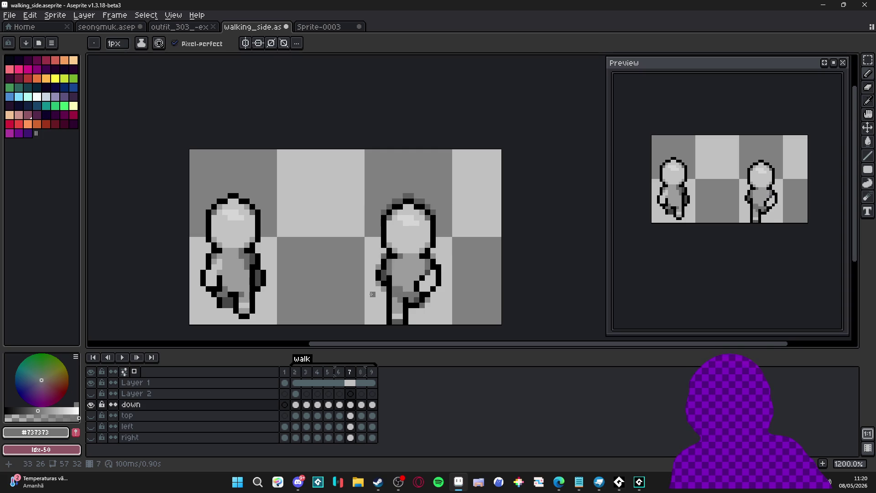
key("period")
key("period")
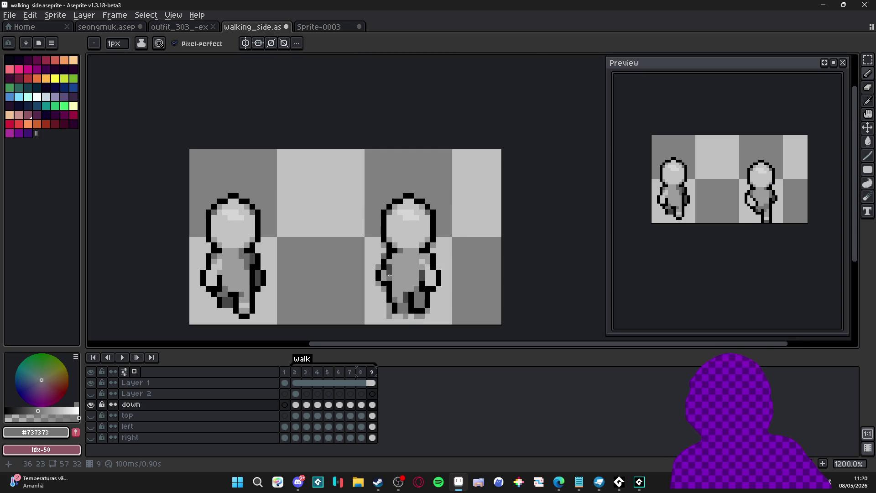
scroll(389, 275, "up", 1)
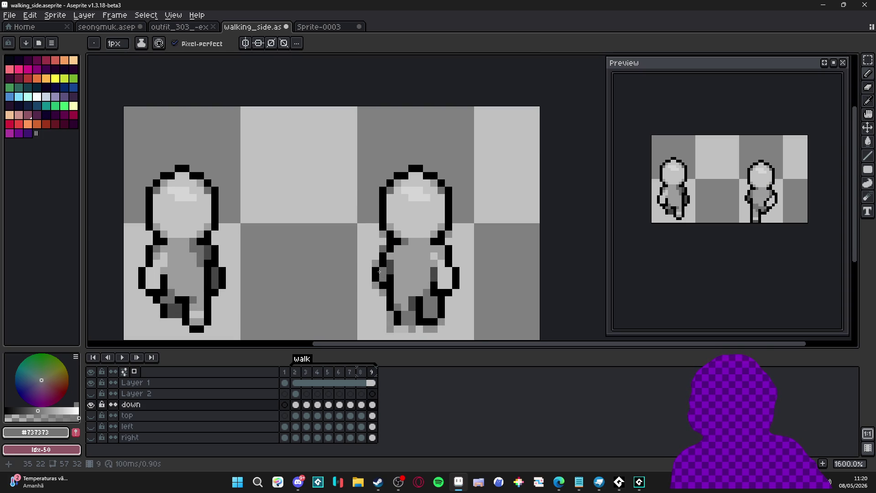
scroll(379, 272, "down", 3)
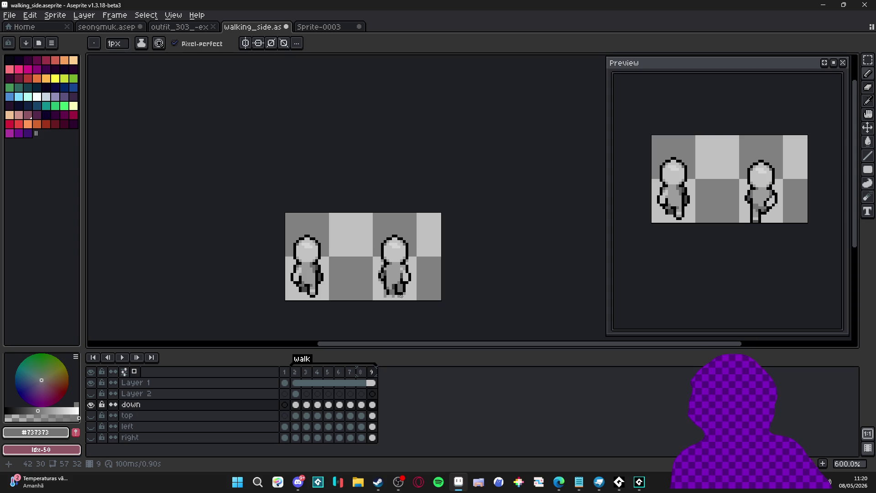
scroll(402, 295, "down", 1)
left_click_drag(399, 298, 413, 289)
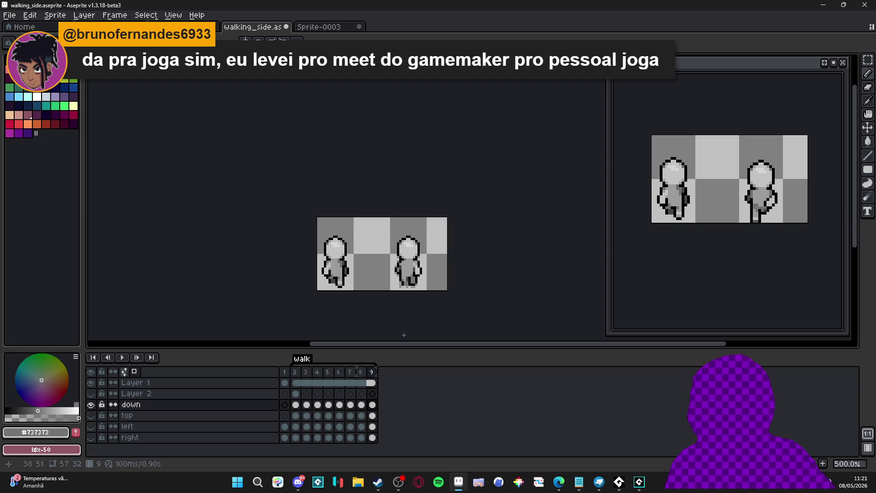
scroll(394, 302, "up", 2)
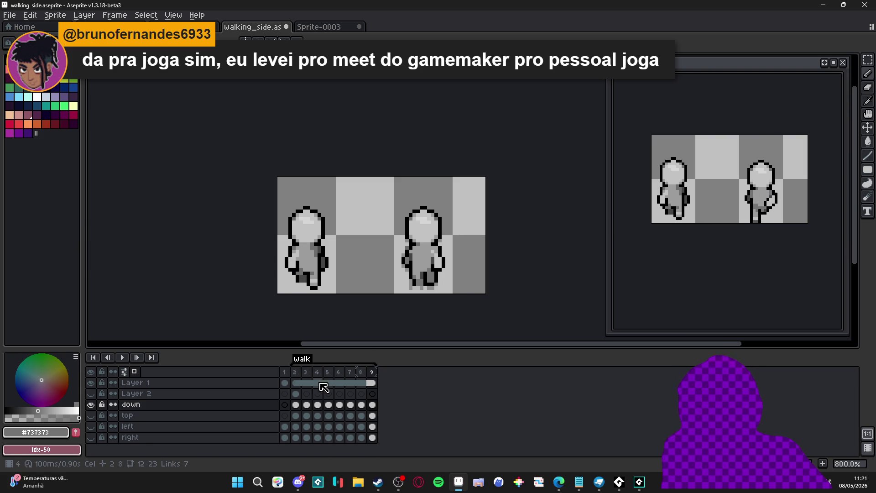
Flip between walk frames 2, 3 and 4 to compare poses, ending back on frame 2.
left_click(295, 371)
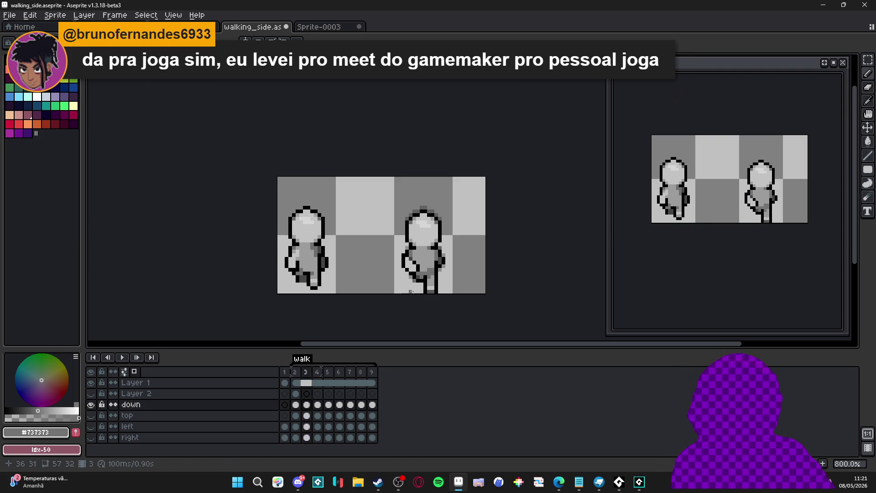
key("Right")
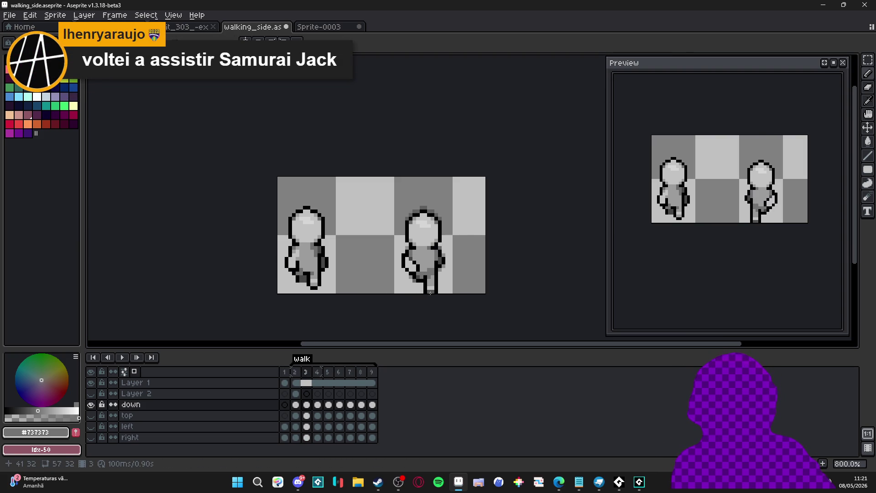
scroll(442, 247, "up", 3)
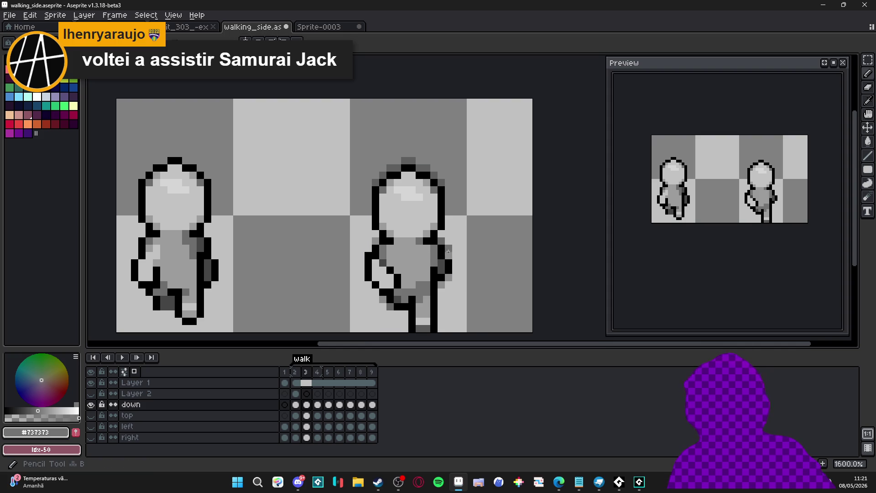
key("Right")
key("Left")
key("Right")
key("Left")
key("Left")
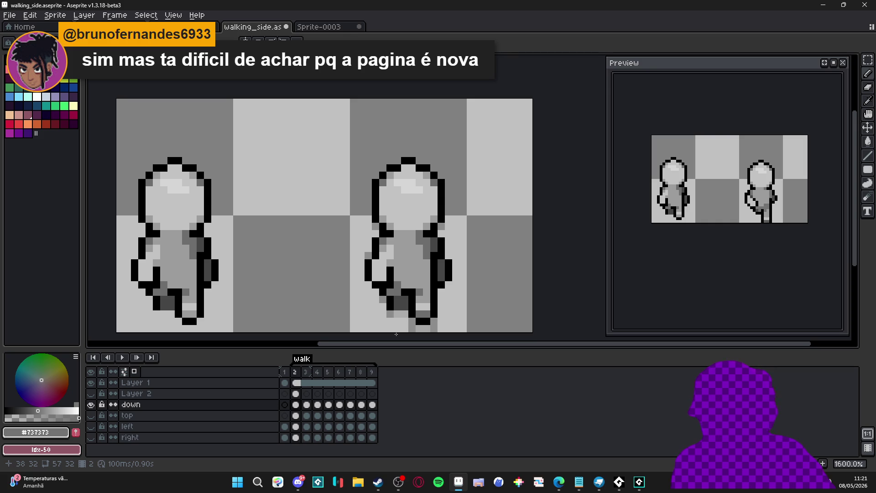
left_click(298, 482)
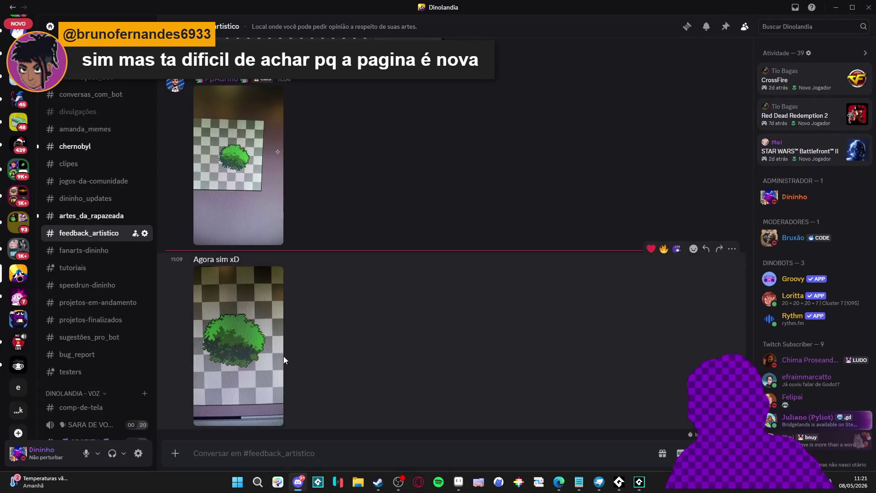
scroll(110, 292, "down", 3)
scroll(116, 274, "up", 2)
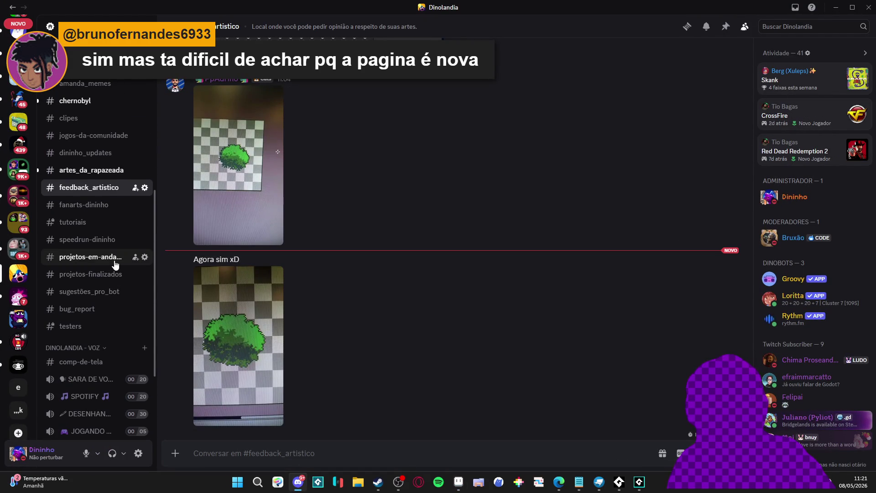
left_click(114, 260)
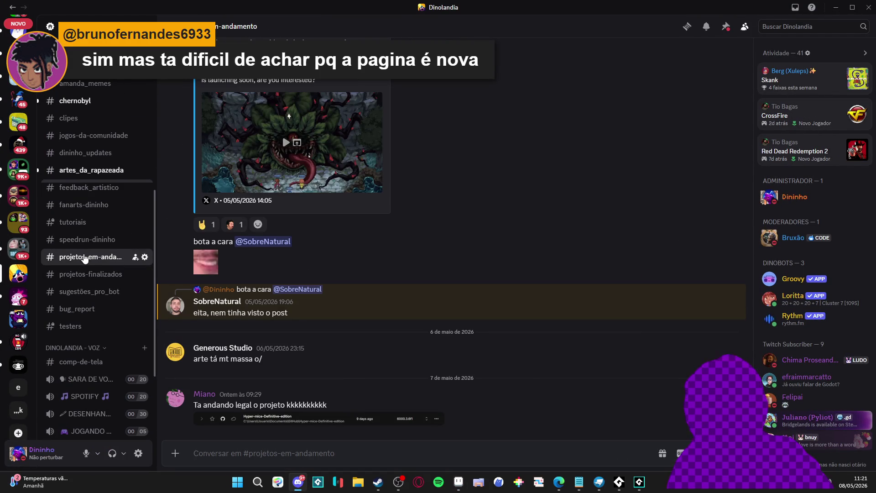
left_click(83, 274)
left_click(81, 262)
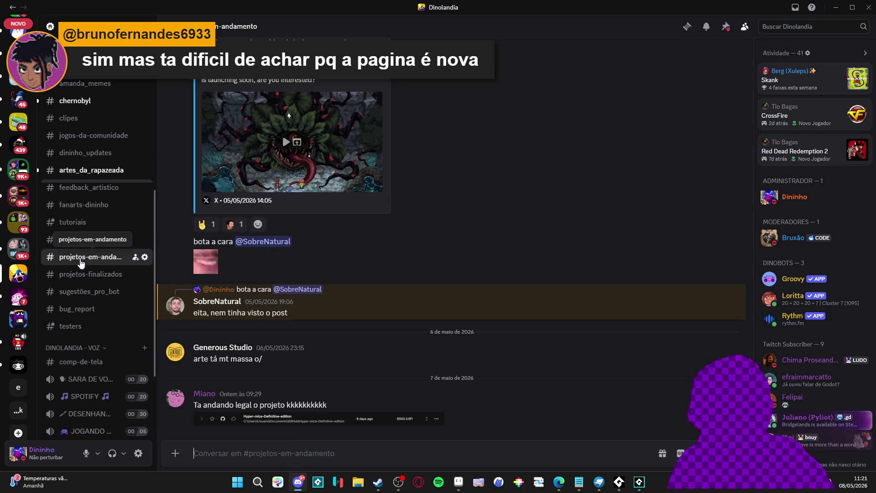
key("alt+Tab")
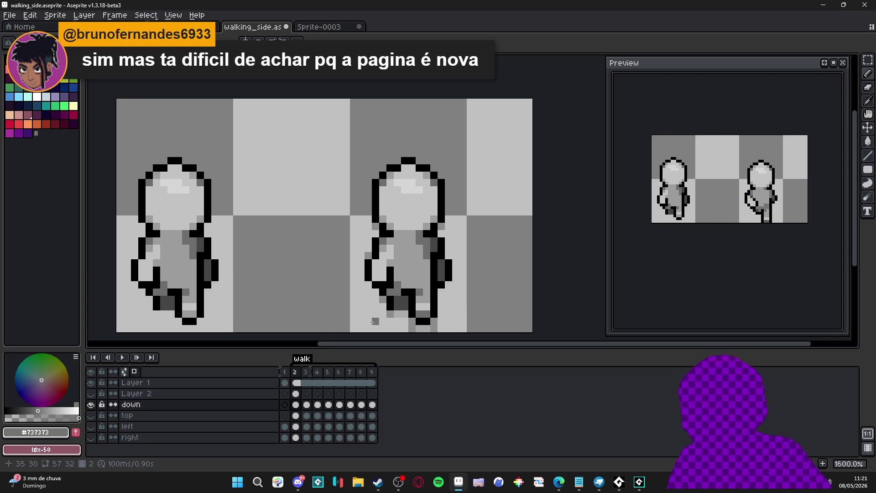
On frame 4, eyedrop dark grey #464646 and paint over the purple pixel beside the arm.
left_click(311, 372)
left_click(318, 372)
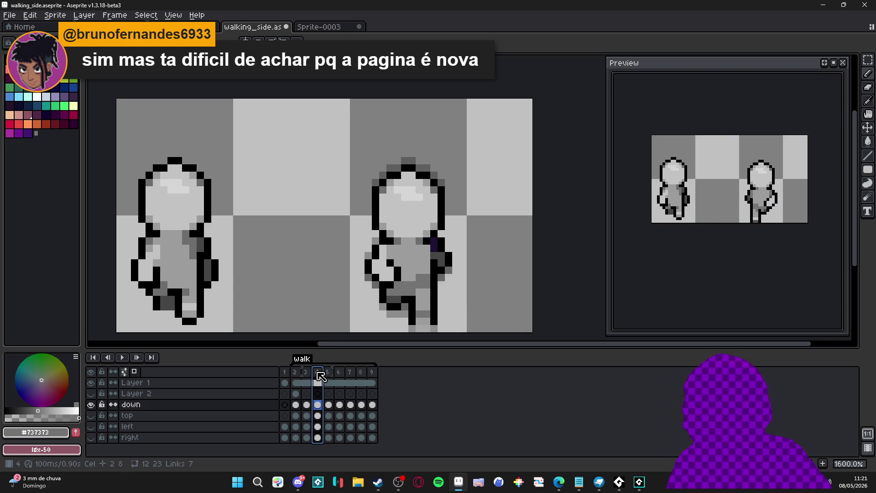
scroll(452, 260, "up", 3)
left_click(429, 253, "alt")
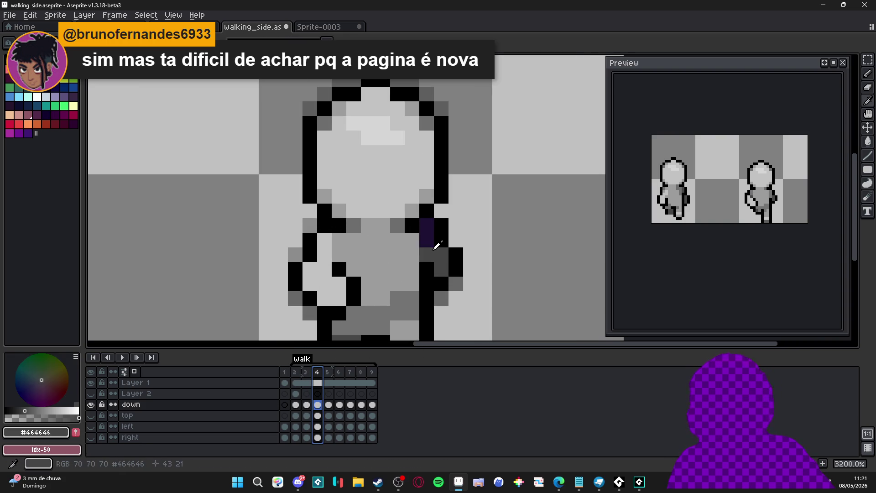
left_click(429, 231)
scroll(451, 289, "down", 4)
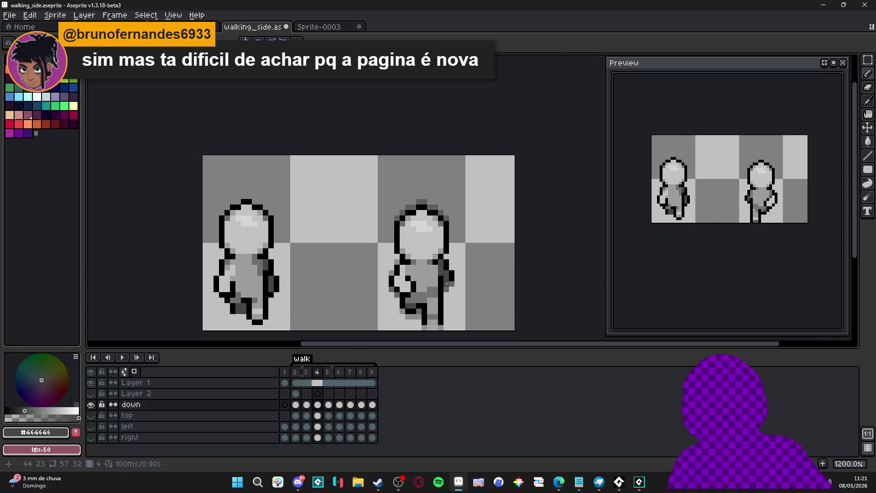
Check the result on frames 8 and 9, then hide the down layer.
left_click(305, 372)
left_click(318, 372)
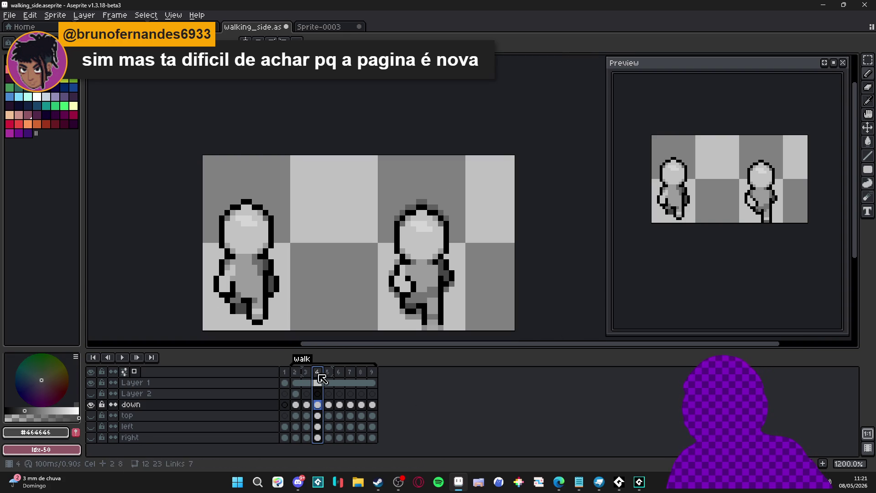
left_click(350, 372)
left_click(361, 372)
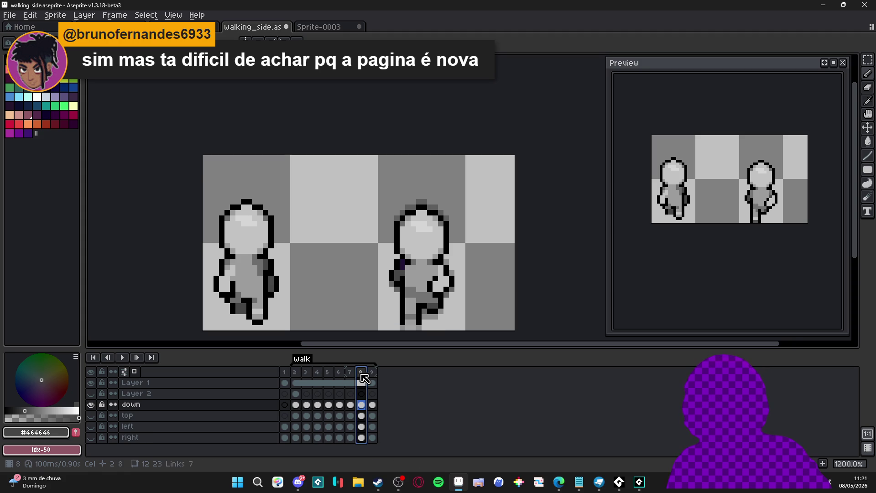
scroll(402, 261, "up", 1)
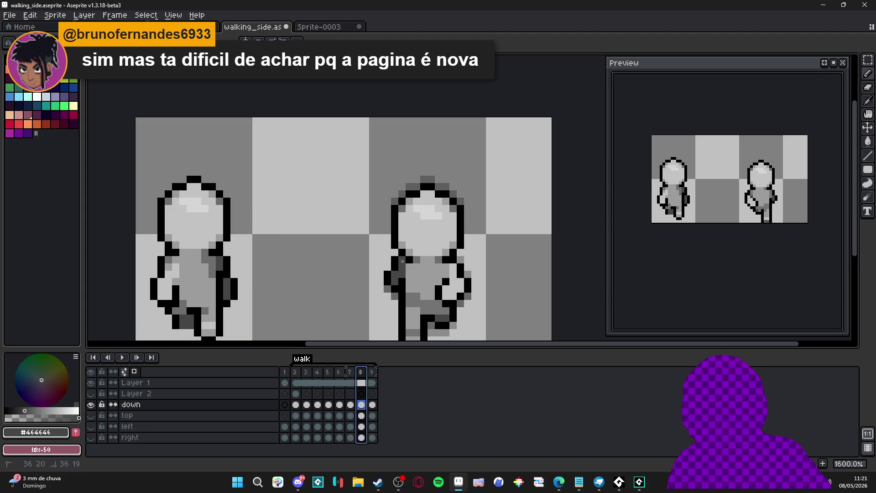
scroll(410, 281, "down", 3)
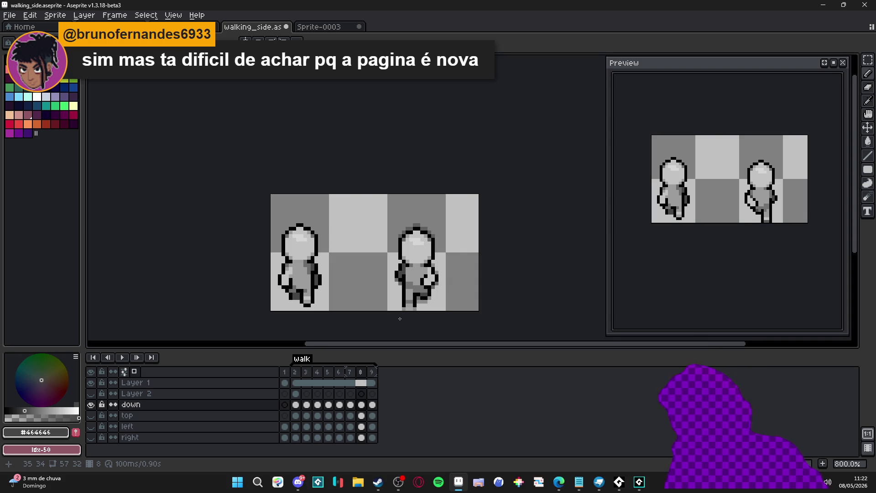
left_click(374, 373)
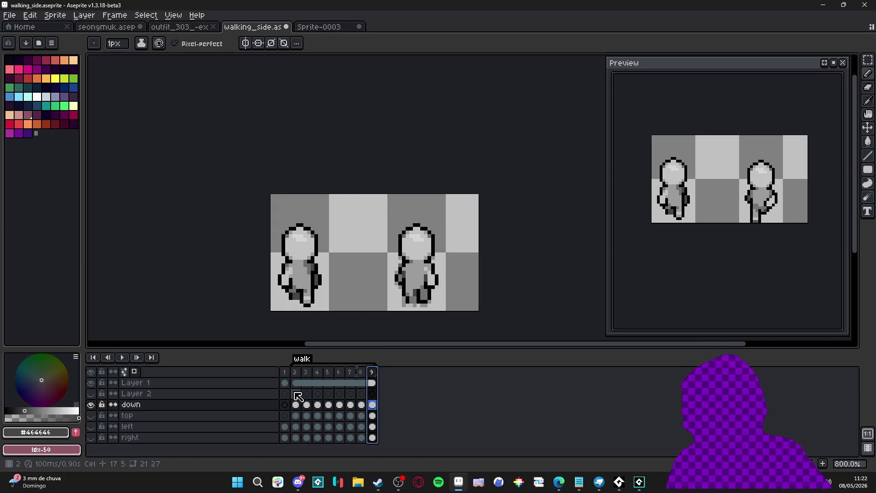
left_click(92, 405)
left_click(90, 416)
left_click(90, 418)
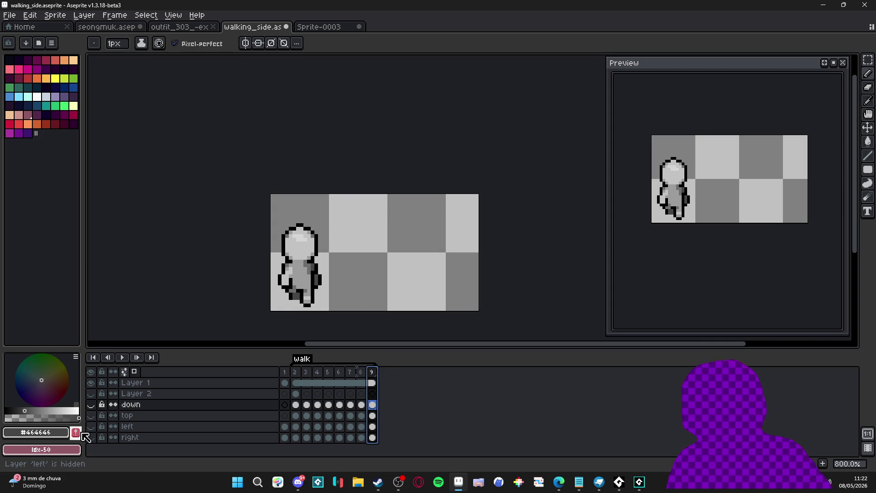
left_click(92, 428)
left_click(93, 427)
left_click(92, 437)
left_click(93, 437)
left_click(93, 417)
left_click(93, 416)
left_click(91, 415)
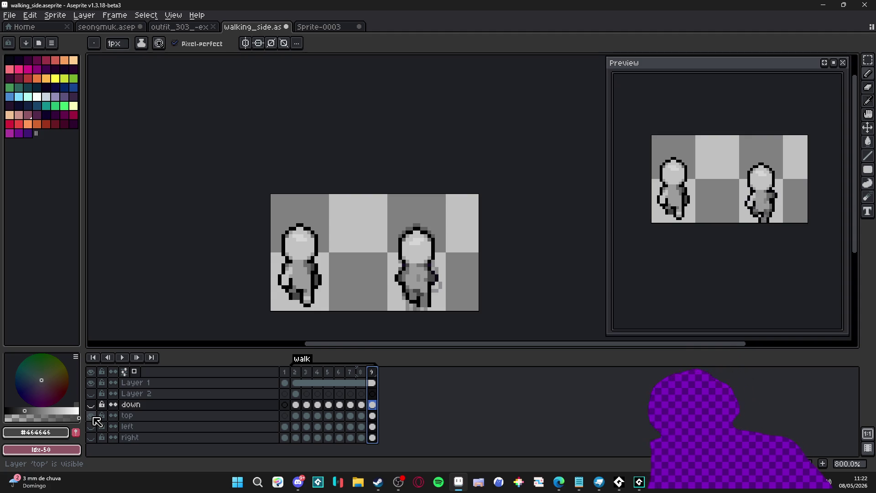
left_click(94, 417)
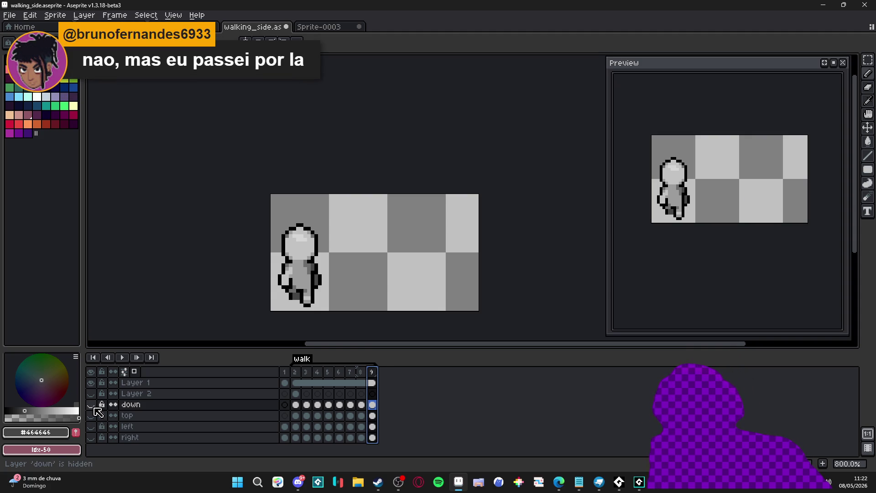
left_click(92, 407)
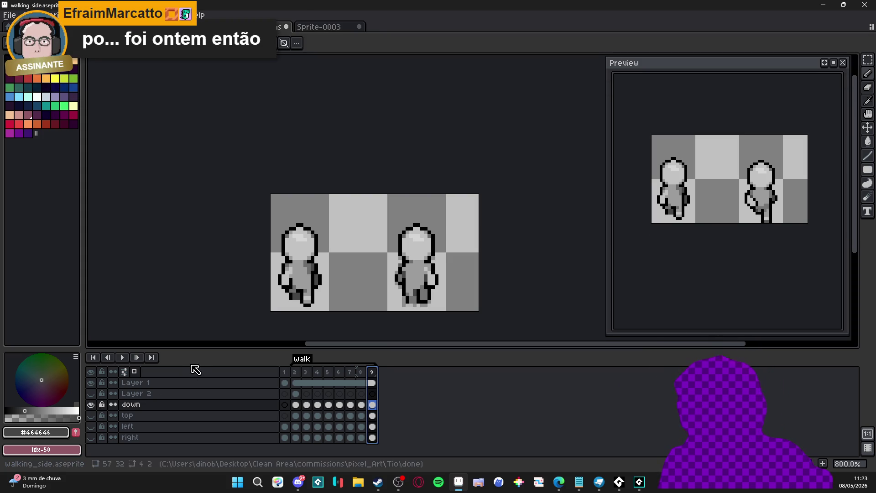
On frame 2, add a black outline pixel to the top of the right figure's head.
left_click(362, 373)
left_click(295, 372)
scroll(377, 239, "up", 3)
key("b")
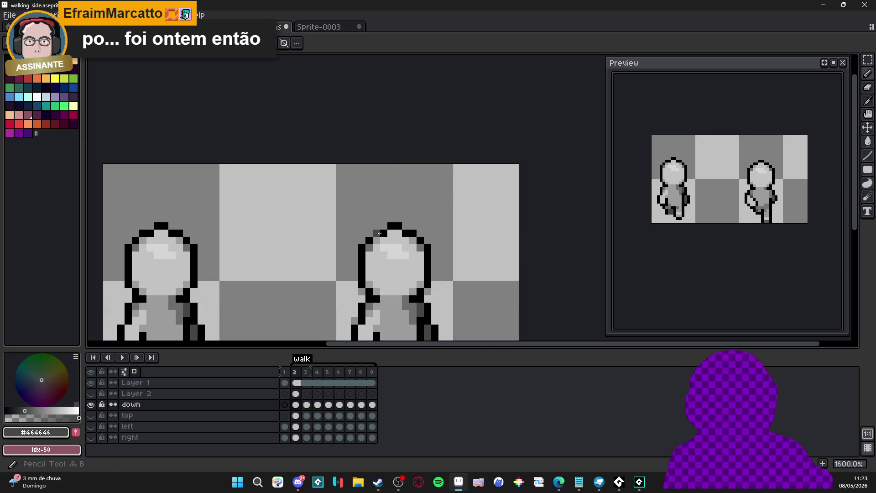
left_click(394, 226, "alt")
left_click(406, 226)
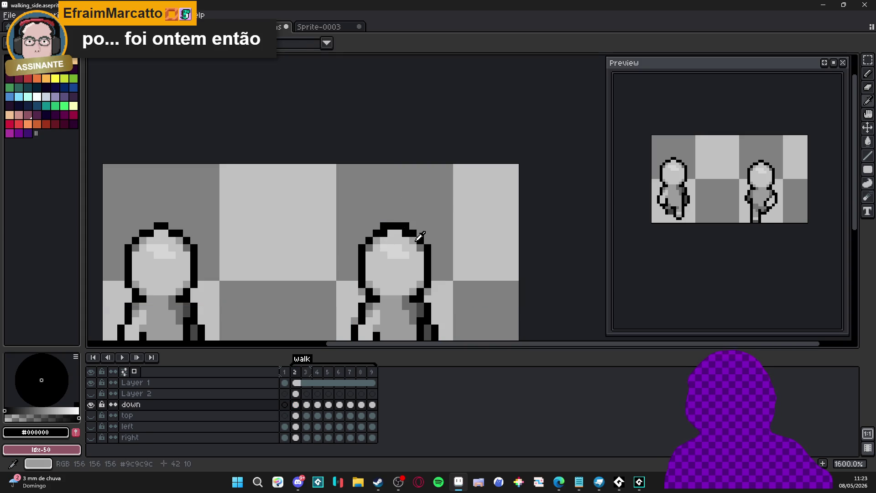
left_click(406, 233, "alt")
scroll(424, 281, "down", 4)
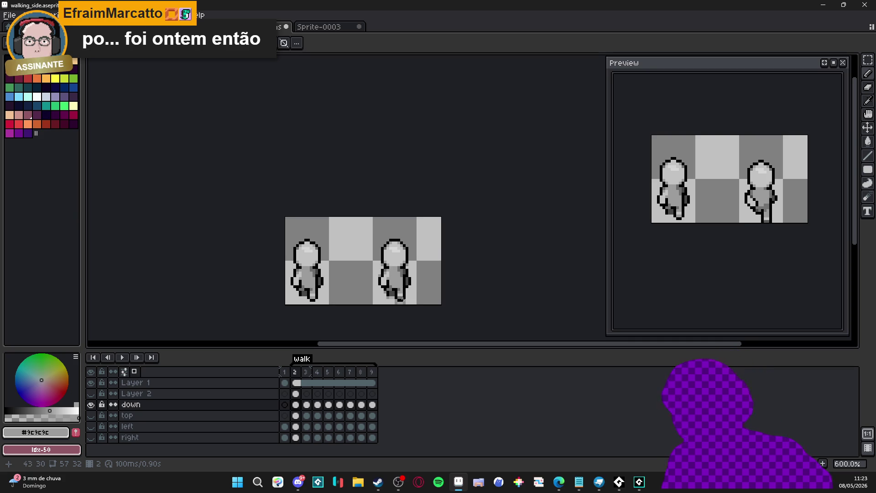
scroll(390, 316, "up", 3)
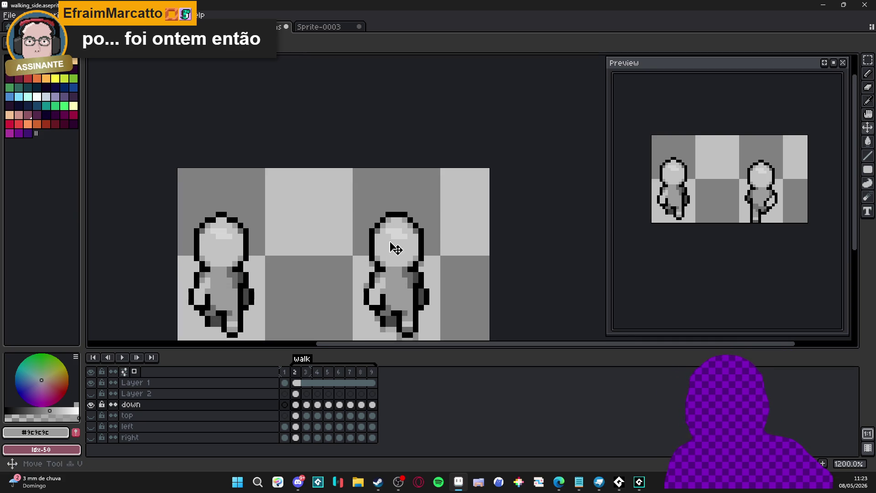
Marquee the right figure's head, then with the Move tool reselect it on frame 3.
key("m")
left_click_drag(363, 199, 431, 251)
left_click(404, 252)
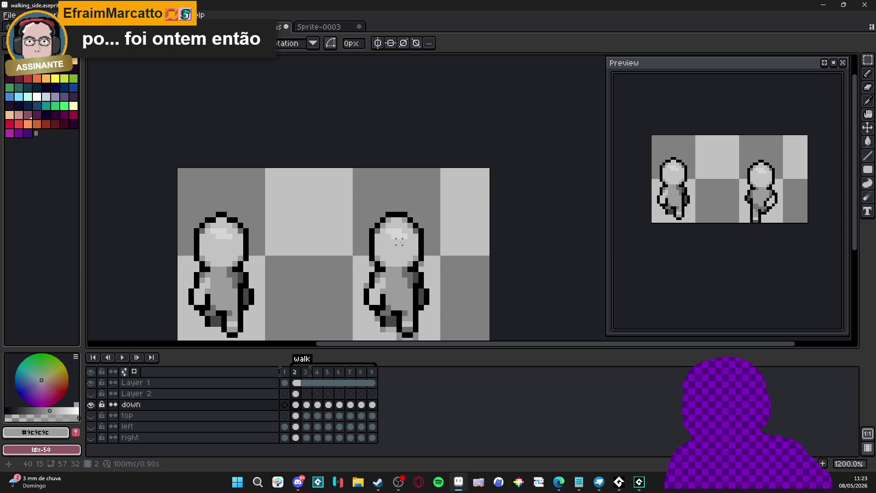
scroll(399, 243, "down", 4)
scroll(419, 273, "up", 2)
key("v")
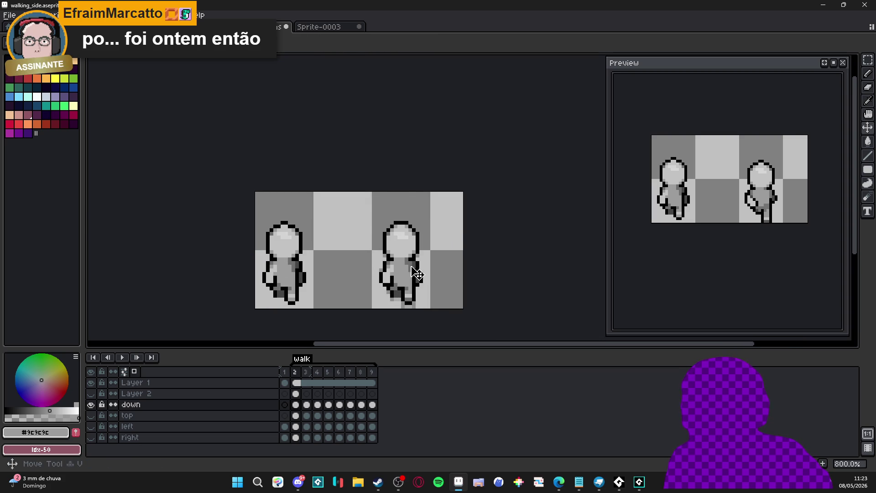
key("Right")
scroll(446, 200, "up", 2)
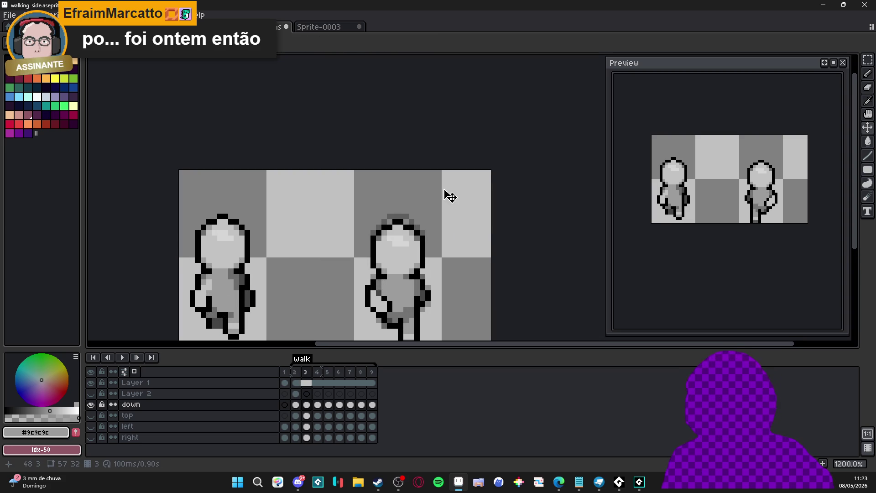
scroll(447, 195, "down", 3)
scroll(454, 200, "up", 2)
left_click_drag(361, 203, 431, 252)
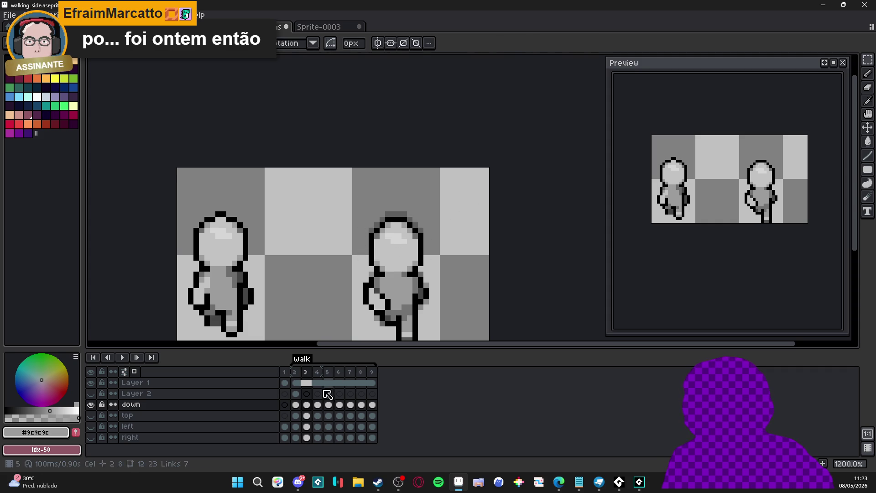
left_click(317, 372)
Raise the right figure's head one pixel on frames 4 and 5.
key("Up")
left_click_drag(410, 225, 398, 230)
key("ctrl+d")
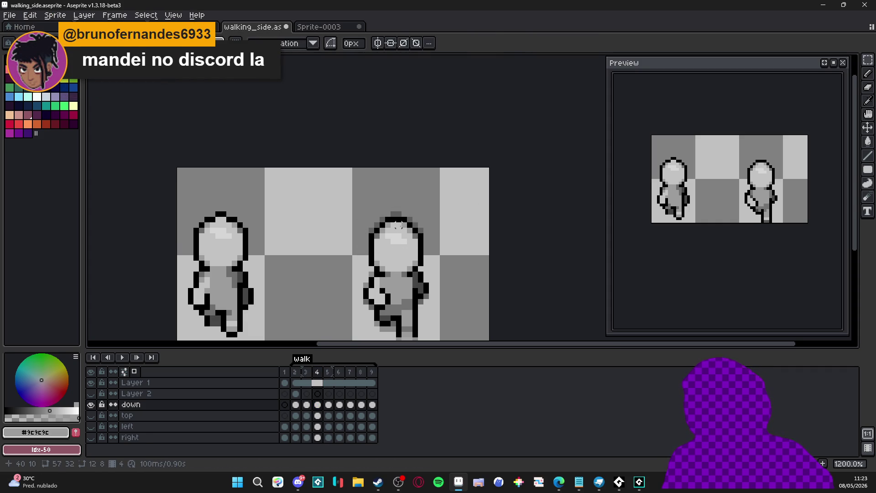
key("Right")
key("ctrl+shift+d")
key("Up")
left_click_drag(399, 231, 398, 229)
key("ctrl+d")
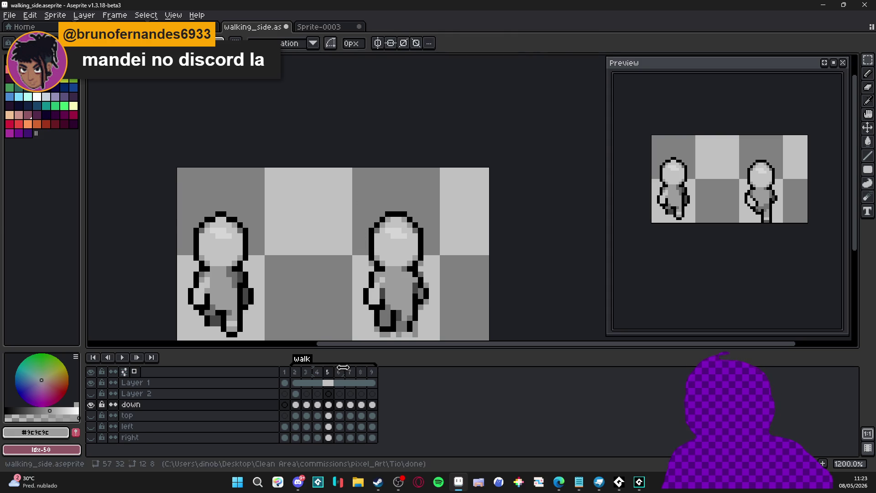
Pass frames 6 and 7, then lower the head about two pixels on frame 8.
left_click(344, 372)
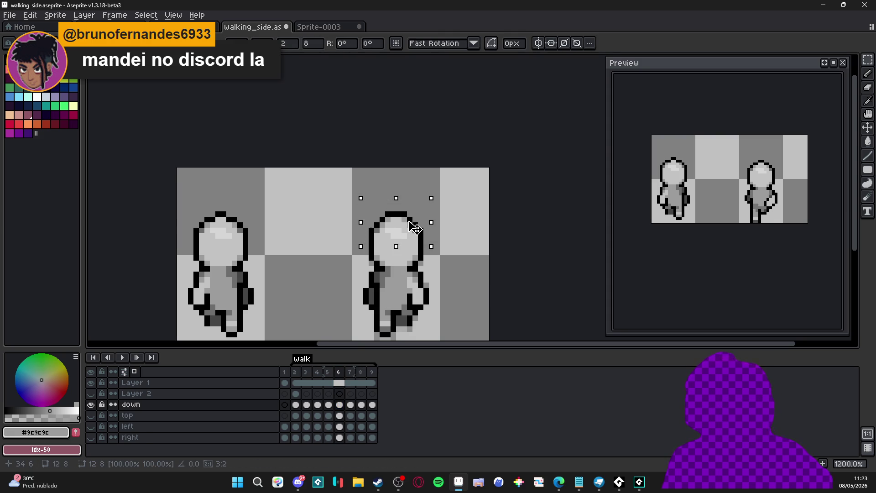
key("ctrl+d")
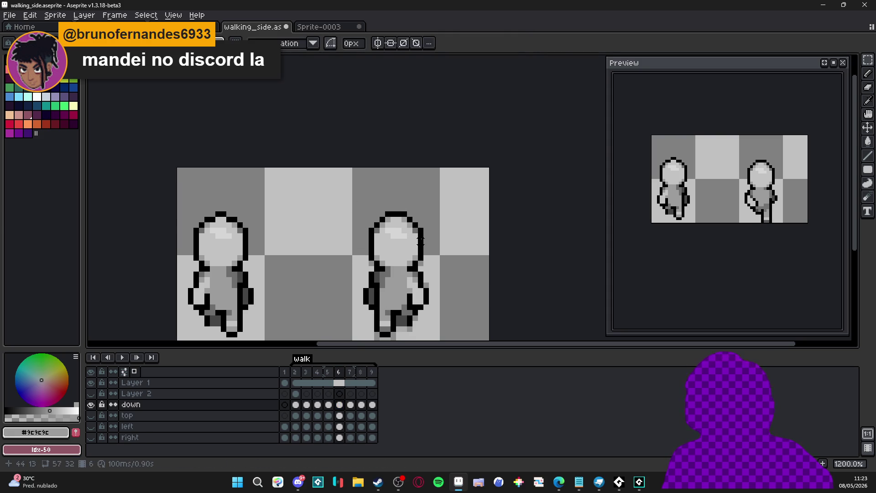
key("period")
key("ctrl+shift+d")
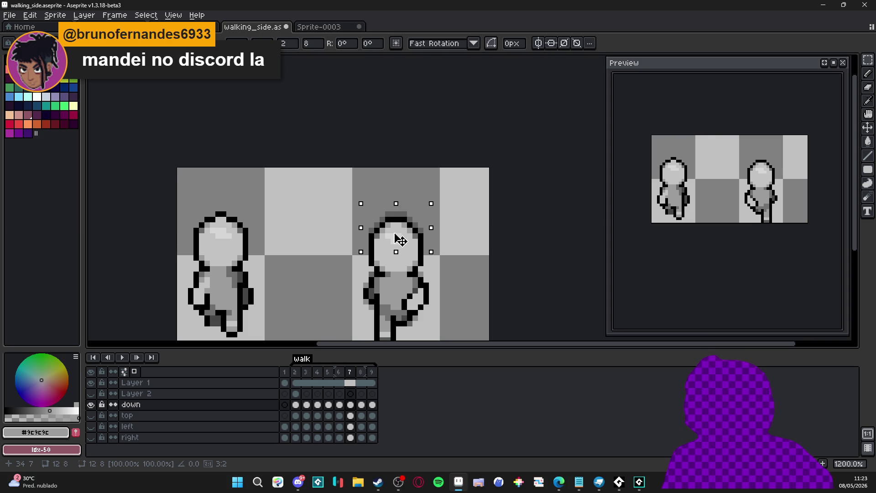
key("ctrl+d")
left_click(361, 372)
key("ctrl+shift+d")
left_click_drag(406, 228, 402, 248)
key("ctrl+d")
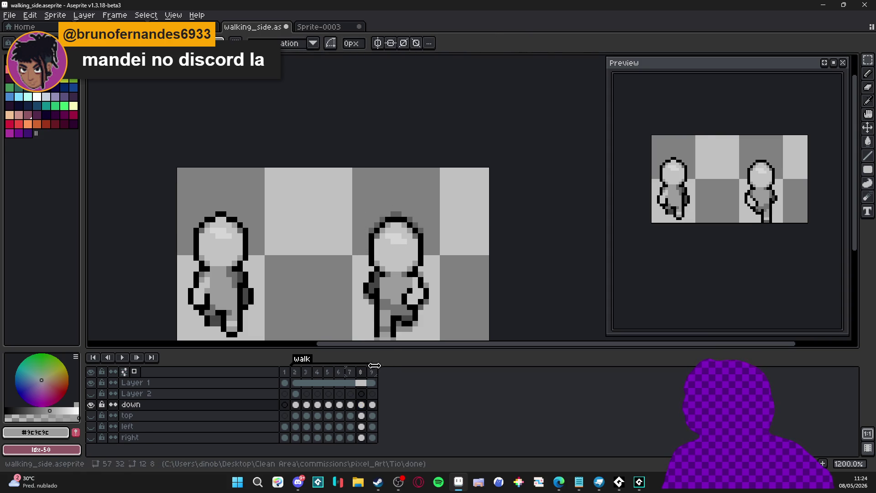
Adjust the head on frame 9, then open the Space Battle Cats itch.io link in Discord.
key("period")
key("ctrl+shift+d")
left_click_drag(401, 235, 404, 239)
key("ctrl+d")
scroll(418, 247, "down", 3)
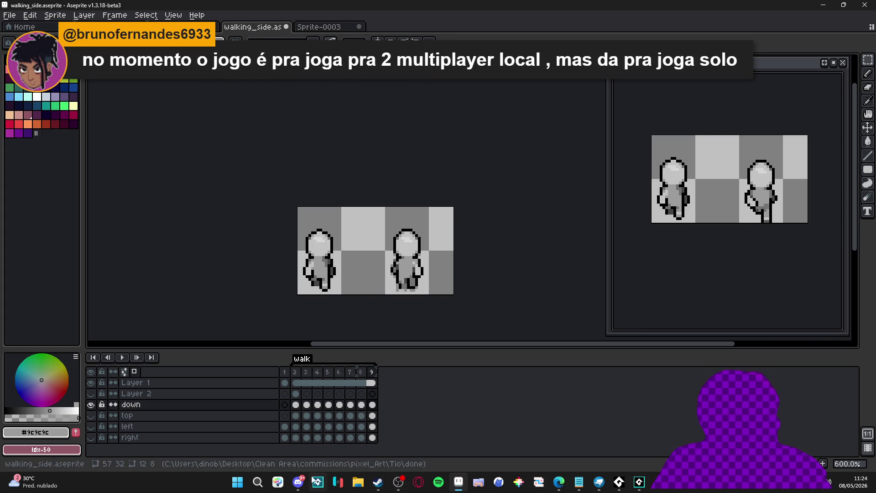
left_click(298, 482)
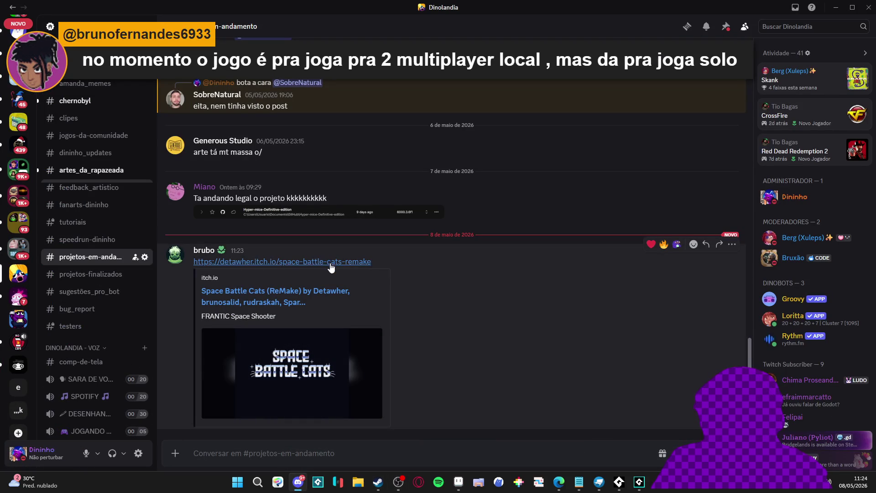
left_click(327, 262)
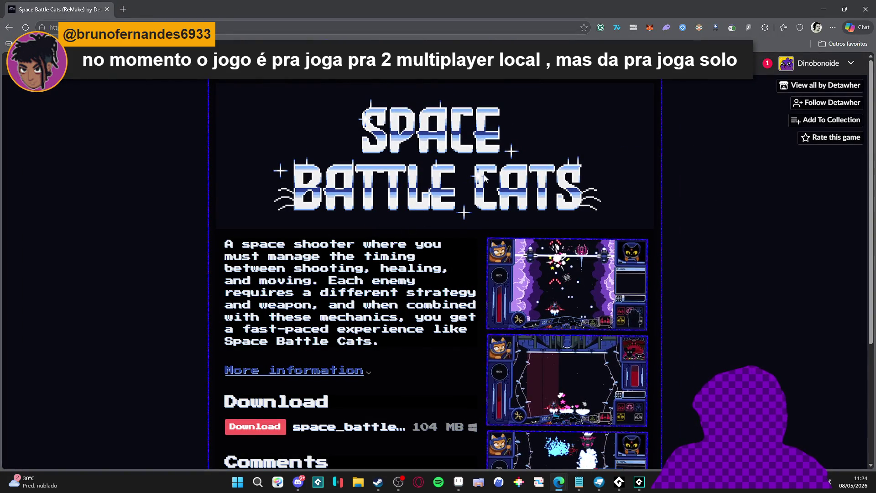
scroll(390, 211, "down", 1)
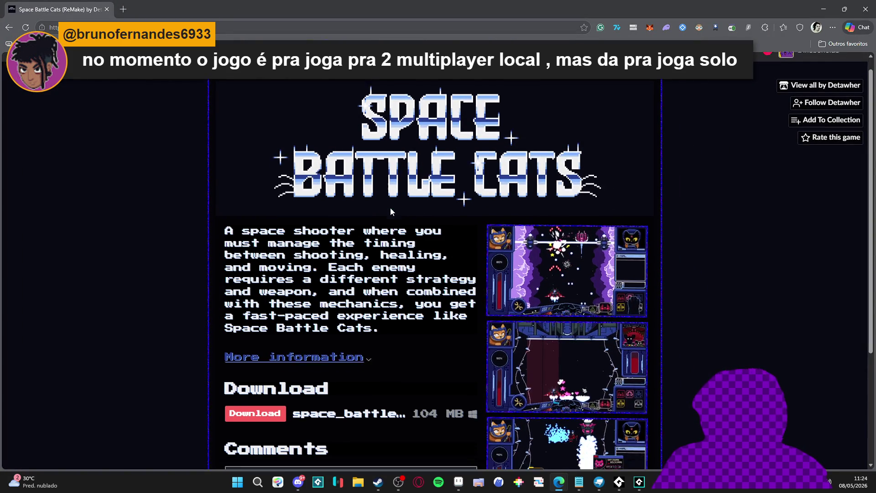
scroll(436, 227, "down", 3)
scroll(436, 231, "down", 1)
left_click(604, 408)
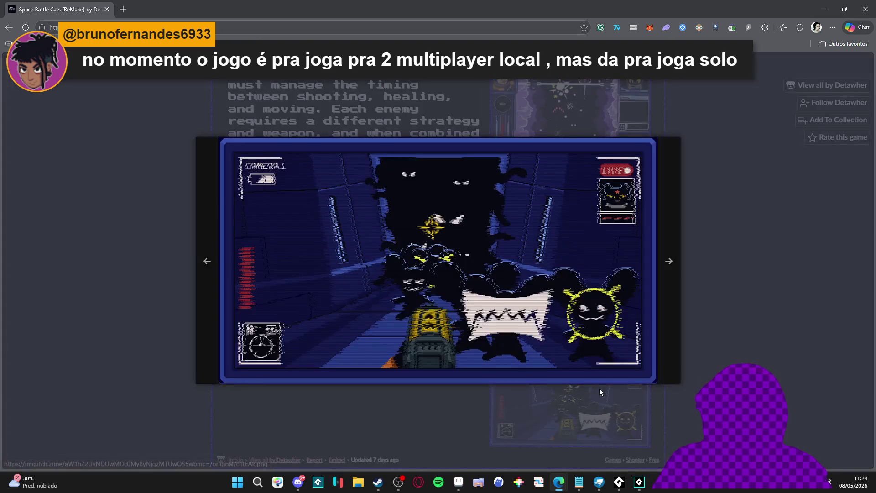
left_click(213, 262)
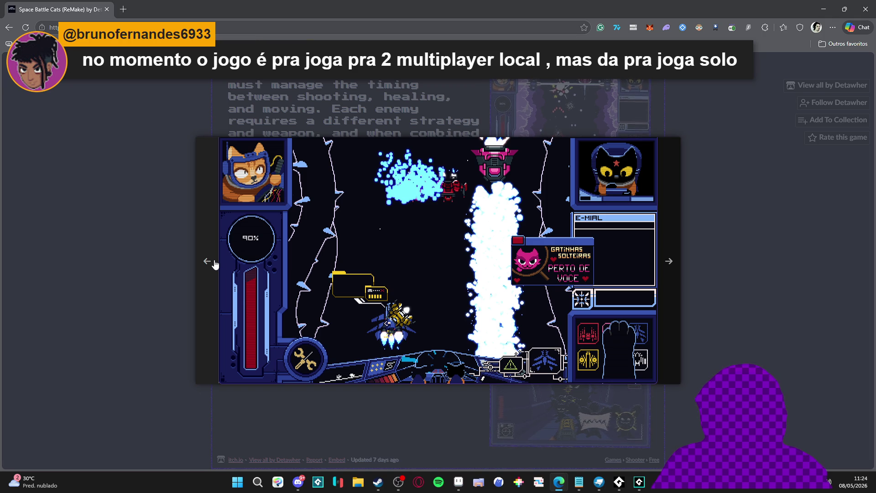
left_click(214, 263)
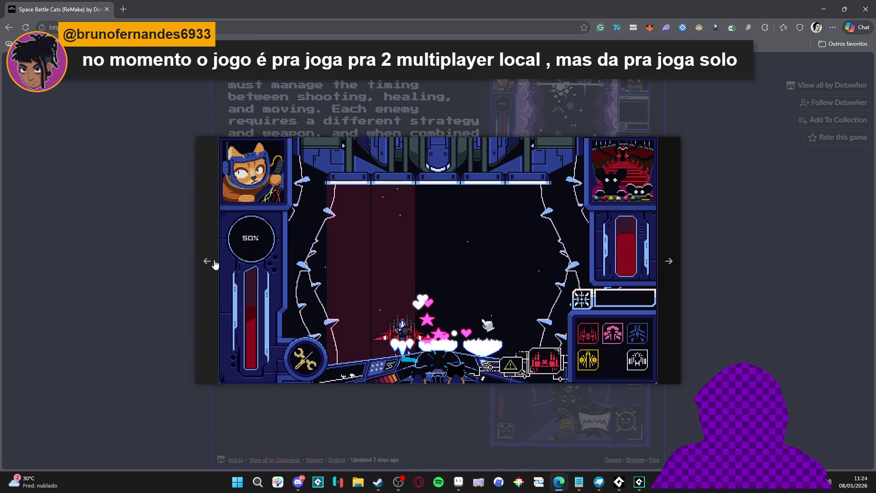
left_click(215, 263)
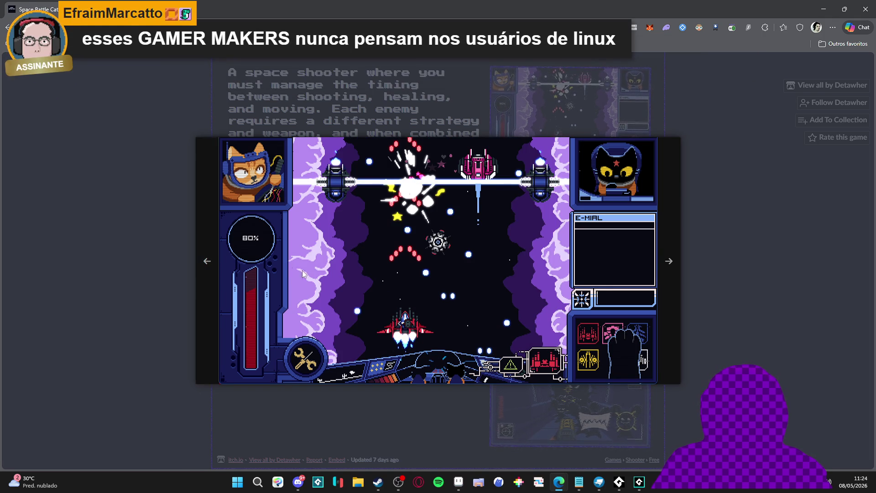
left_click(206, 264)
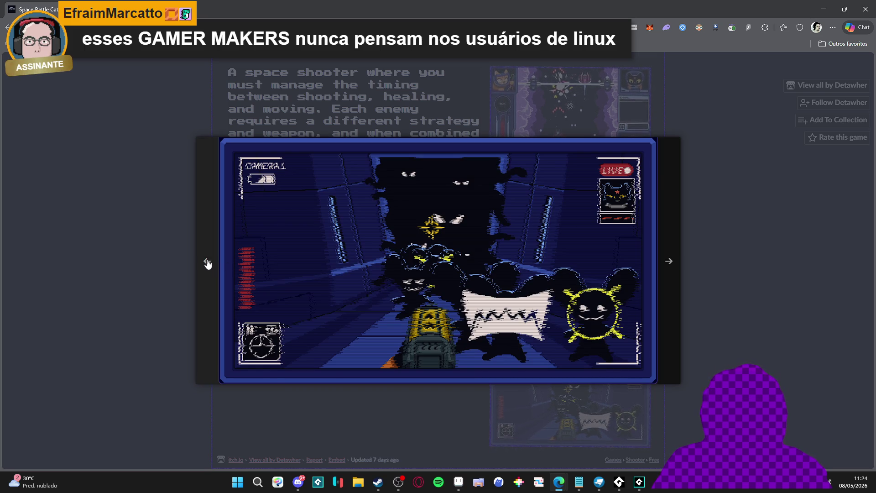
left_click(206, 263)
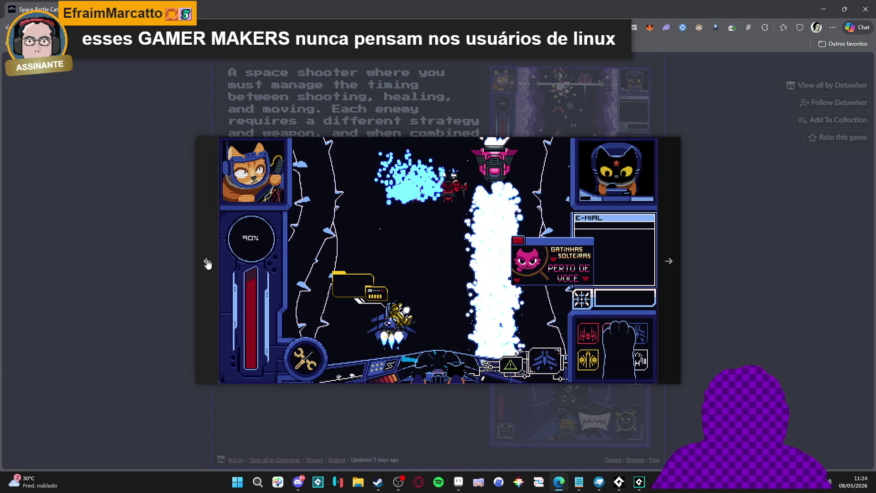
left_click(207, 263)
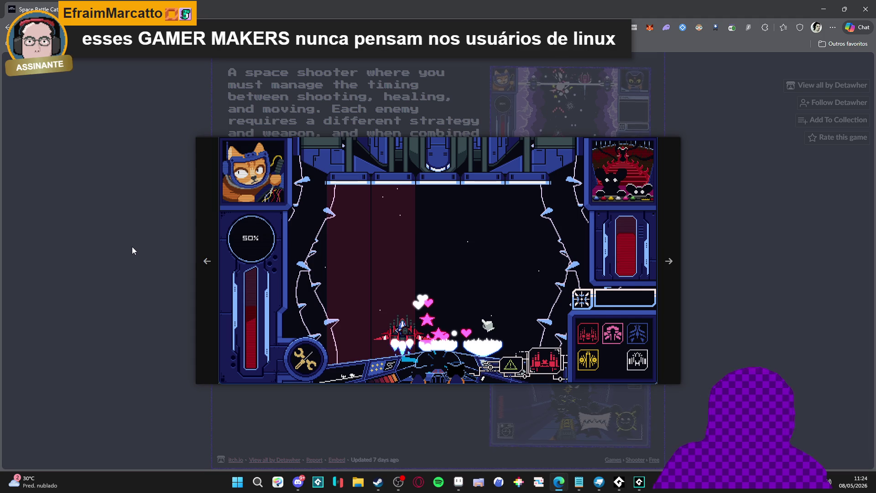
left_click(133, 249)
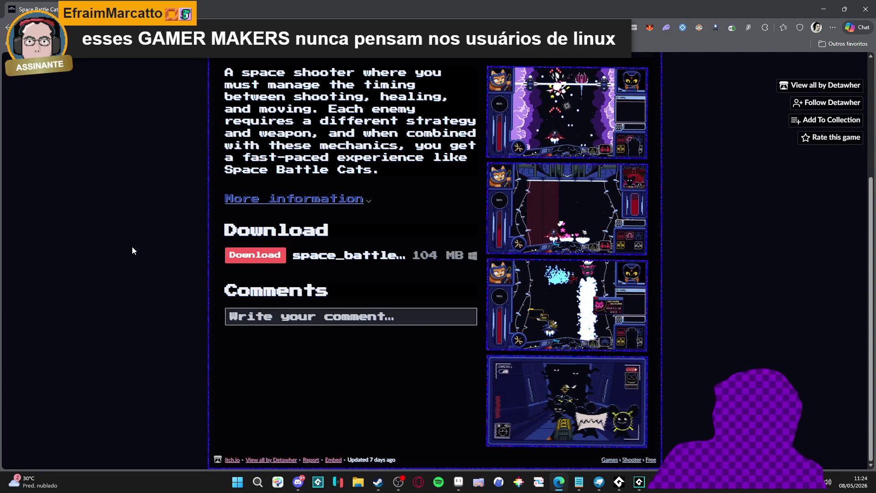
Scroll the Space Battle Cats page, then minimise the browser and Discord to reach Aseprite.
scroll(132, 247, "up", 3)
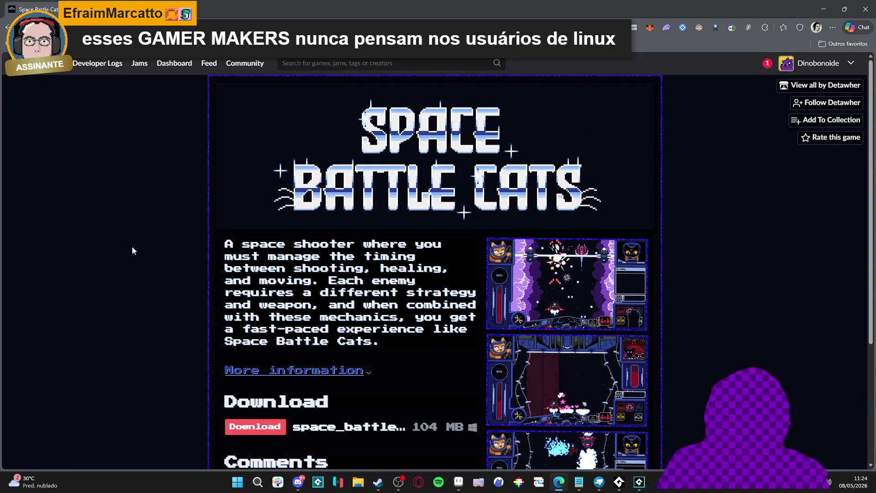
scroll(132, 248, "down", 3)
scroll(132, 250, "up", 4)
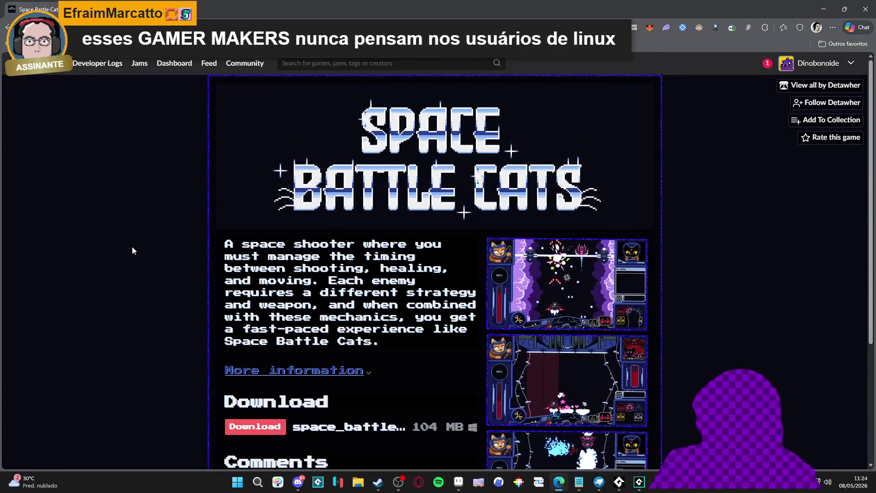
scroll(291, 258, "down", 4)
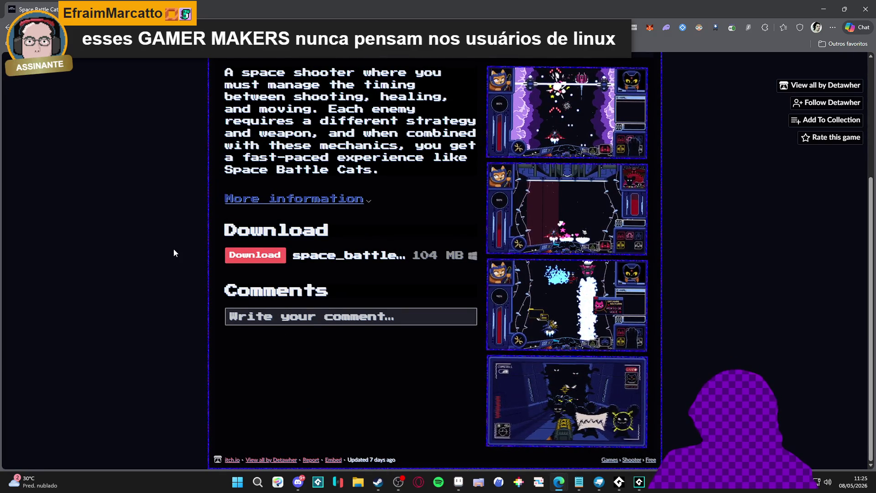
scroll(459, 185, "up", 4)
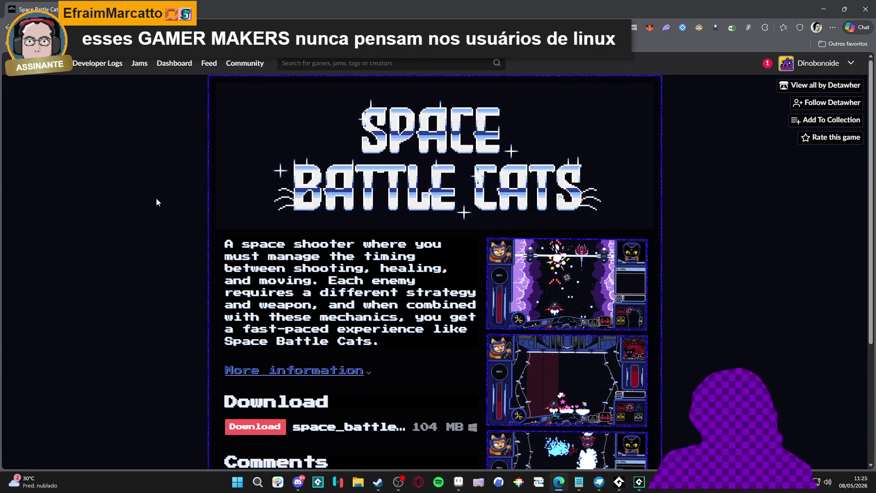
scroll(185, 189, "down", 4)
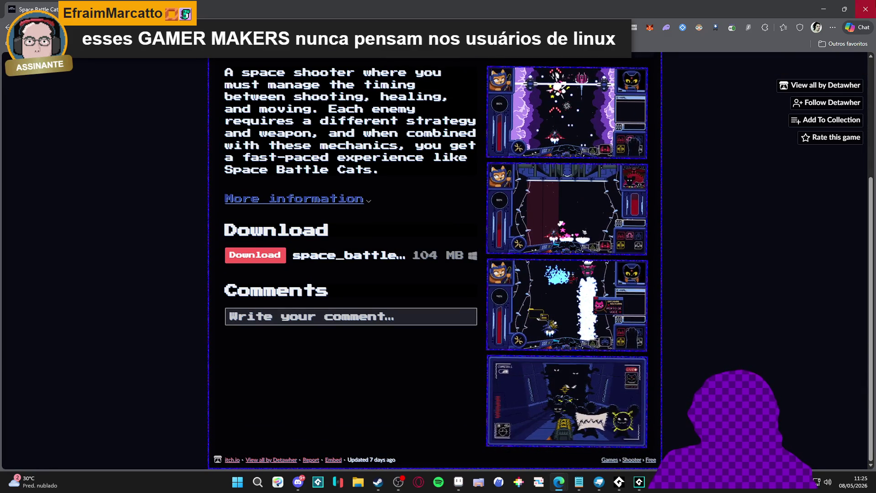
scroll(619, 197, "up", 3)
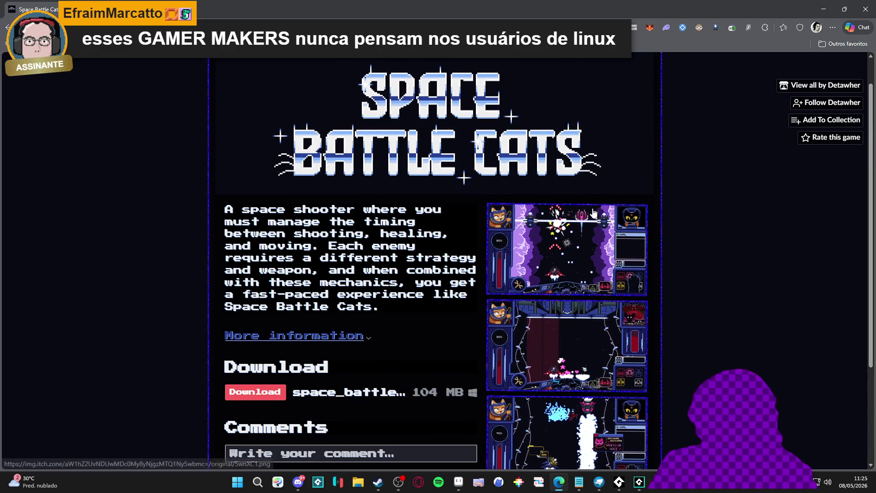
left_click(823, 9)
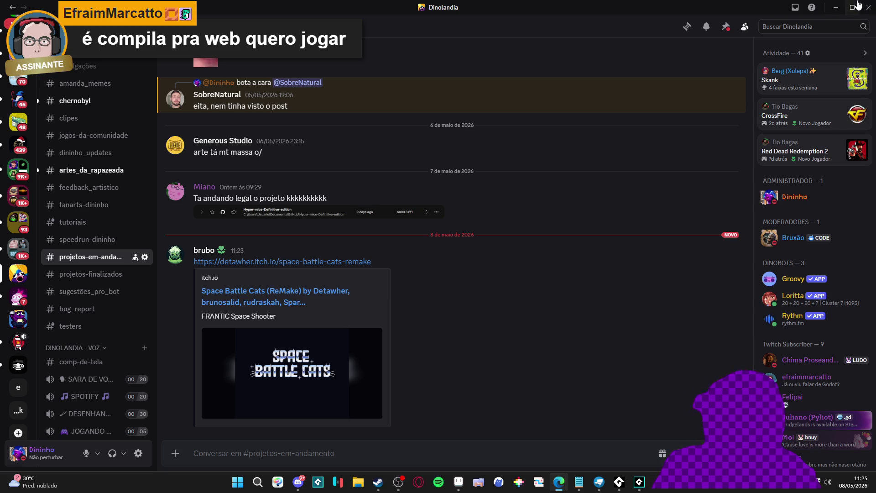
left_click(837, 7)
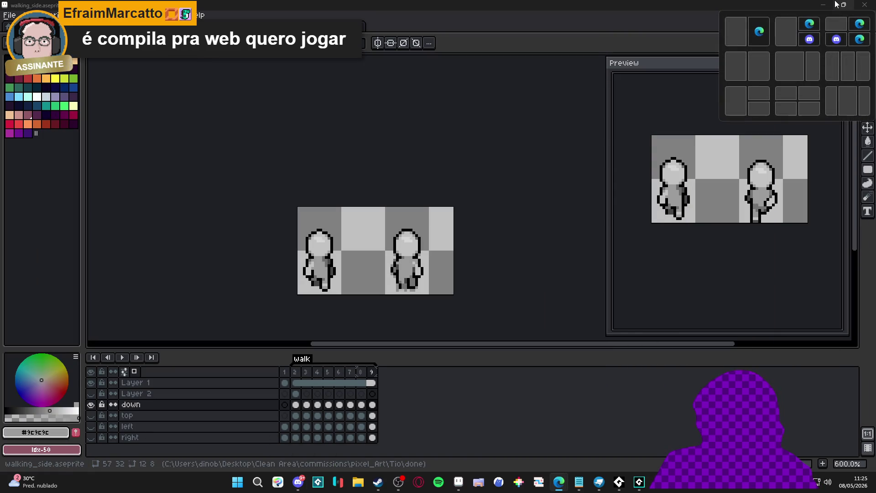
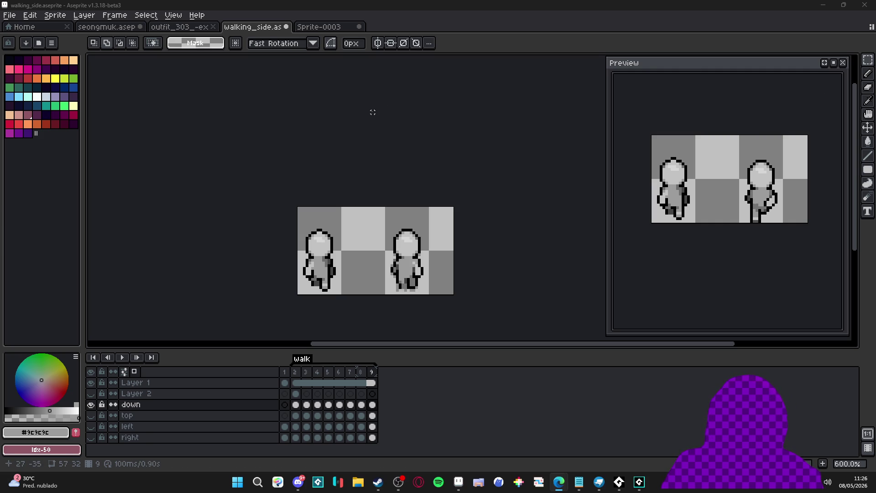
Bring the whole sprite into view and save walking_side.aseprite.
scroll(372, 119, "down", 2)
scroll(372, 133, "down", 1)
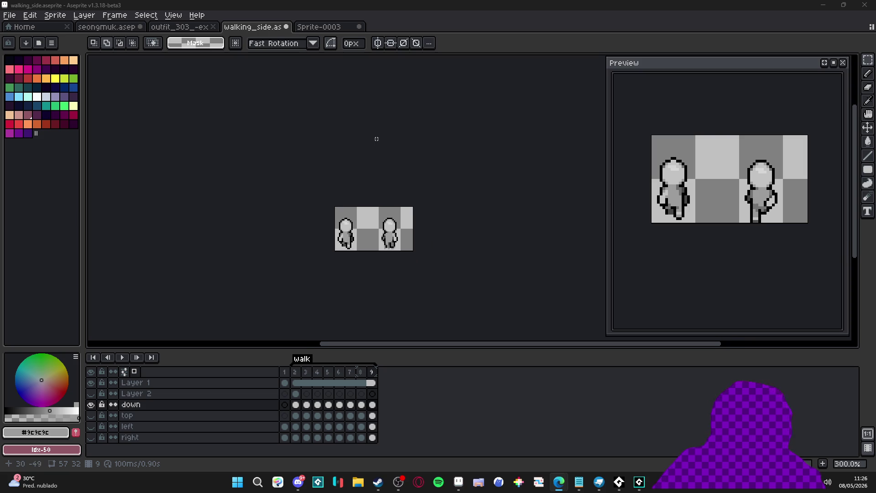
left_click_drag(395, 224, 355, 197)
key("ctrl+s")
Resize the canvas to 169x158 px by dragging its borders in Canvas Size.
scroll(348, 225, "down", 1)
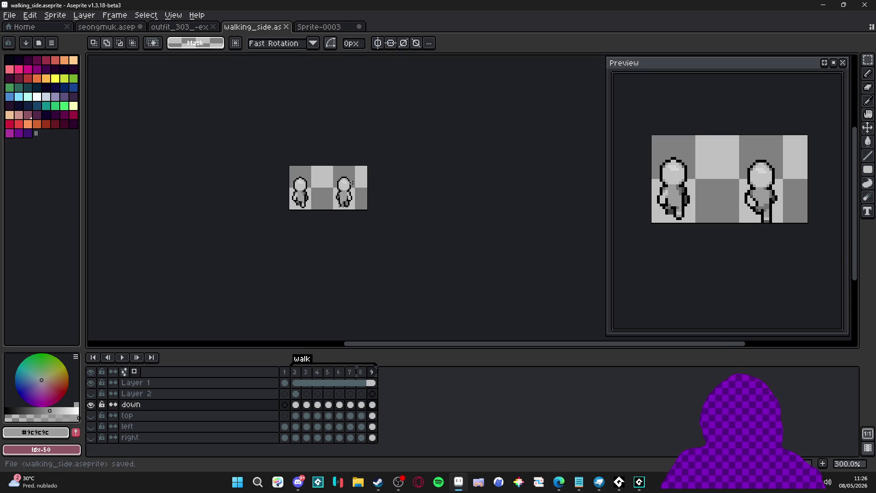
scroll(348, 225, "up", 1)
key("ctrl+alt+c")
left_click_drag(362, 185, 362, 126)
mouse_move(396, 195)
left_mouse_down()
mouse_move(487, 200)
mouse_move(461, 200)
left_mouse_up()
left_click_drag(410, 121, 416, 104)
left_click(784, 265)
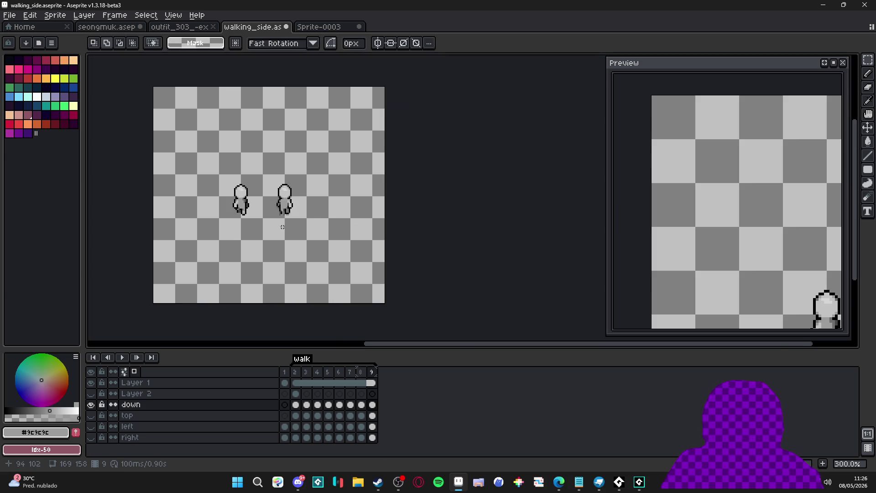
Switch to the Move tool and hide Layer 1.
left_click_drag(274, 255, 315, 272)
scroll(298, 283, "up", 1)
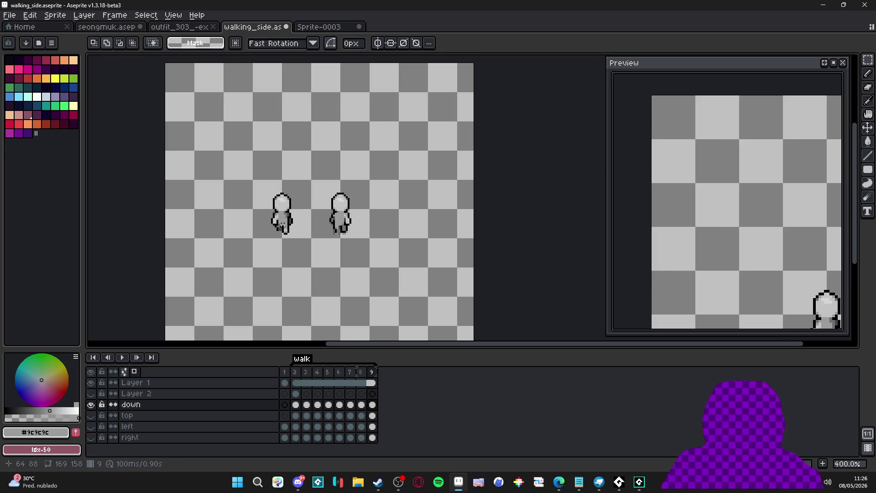
key("v")
key("Up")
key("Up")
left_click(91, 382)
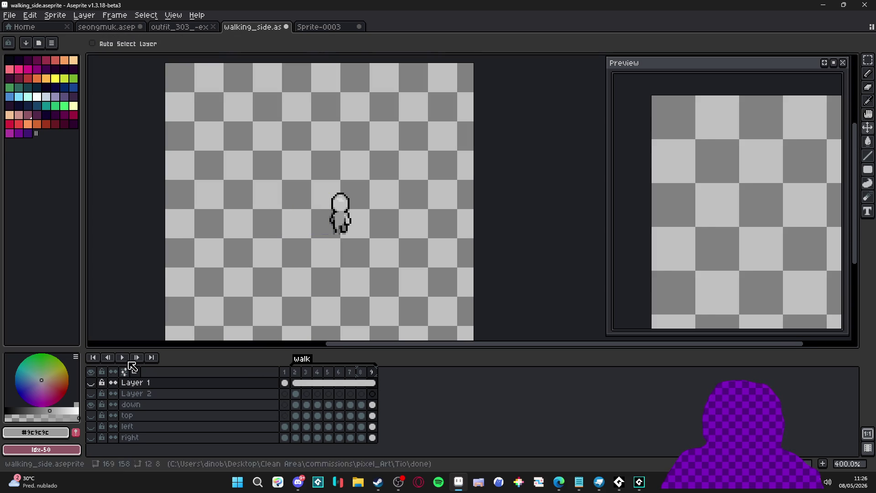
Shift the down figure 5 pixels left across frames 2–9.
left_click(339, 222, "ctrl")
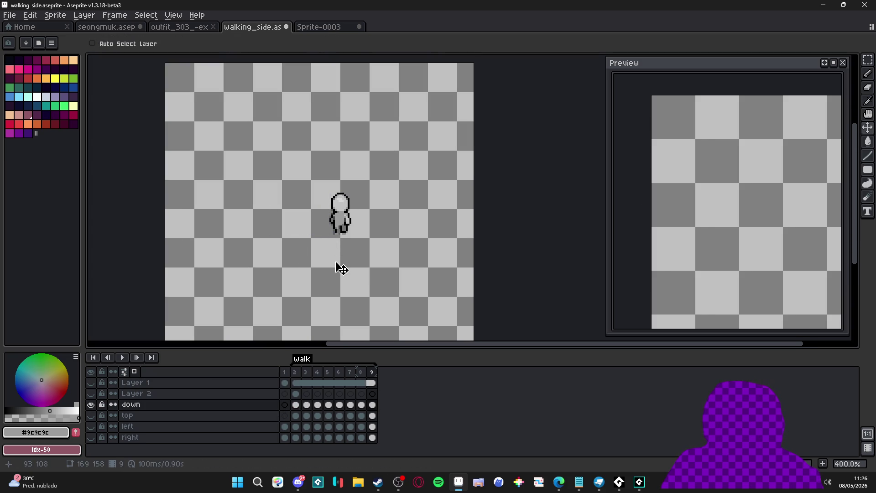
left_click_drag(374, 405, 296, 405)
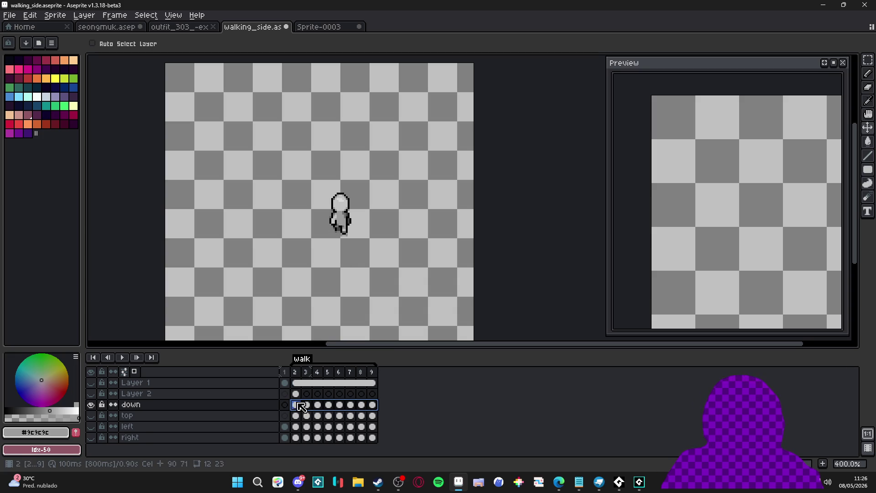
scroll(336, 250, "up", 2)
left_click_drag(361, 205, 338, 205)
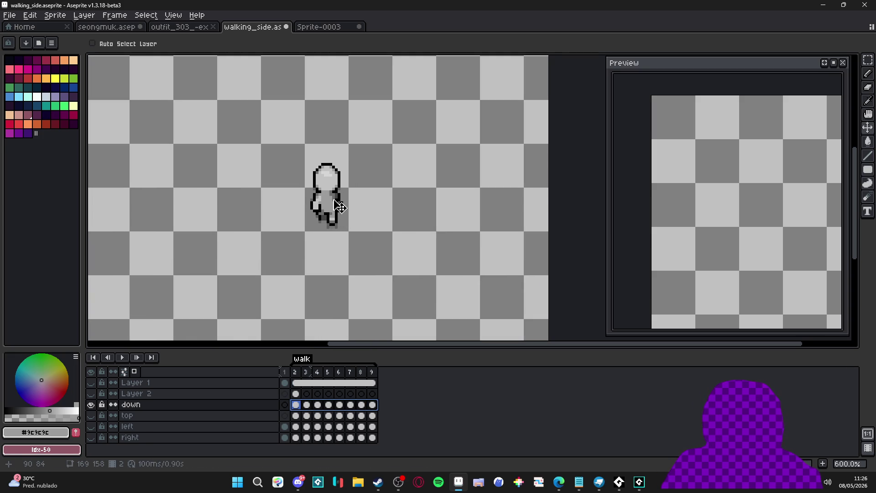
Show the top layer and move its frames 2–9 figure above the down figure.
left_click(92, 404)
left_click(92, 415)
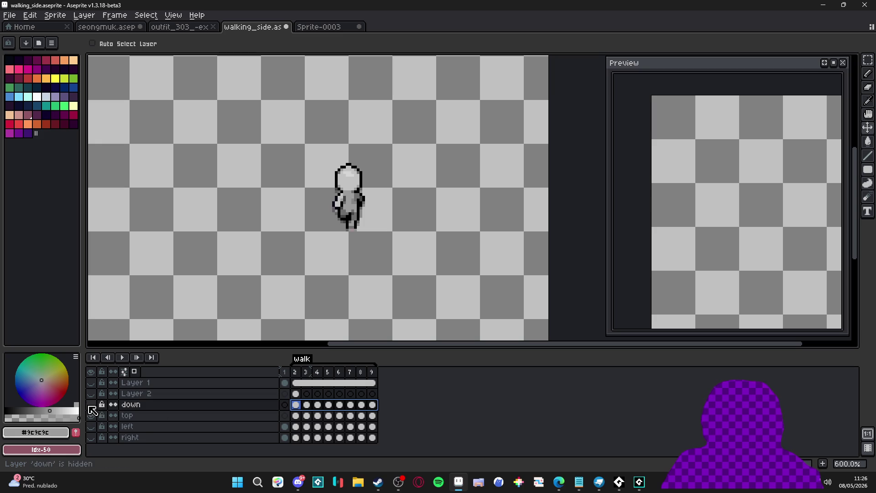
left_click(91, 405)
left_click(296, 415)
left_click_drag(372, 416, 295, 416)
scroll(391, 276, "up", 3)
mouse_move(388, 287)
left_mouse_down()
mouse_move(361, 182)
mouse_move(366, 198)
left_mouse_up()
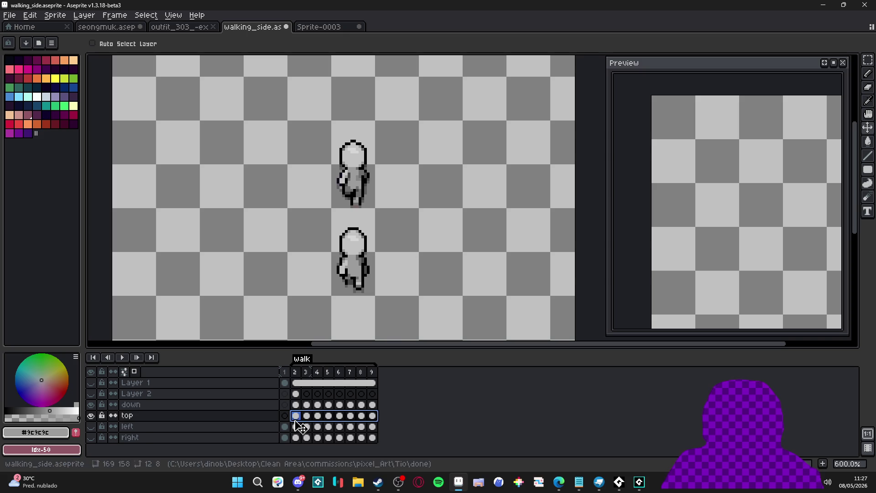
left_click_drag(350, 289, 347, 265)
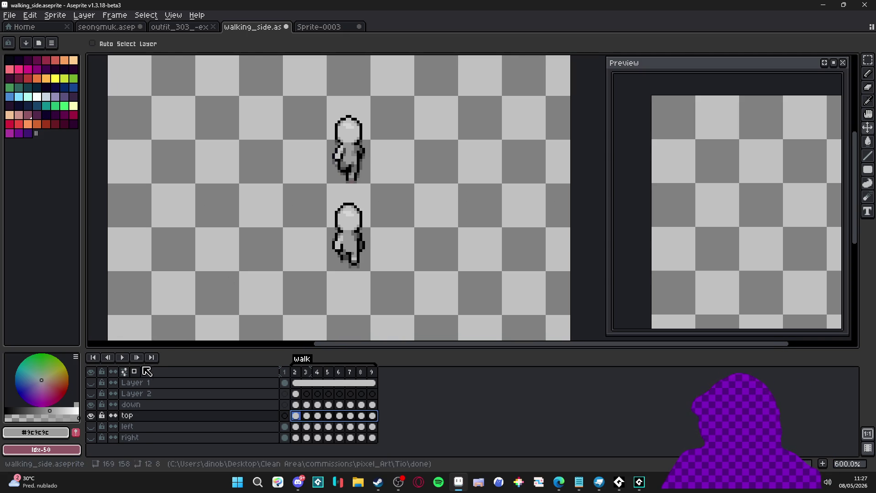
left_click_drag(787, 144, 677, 141)
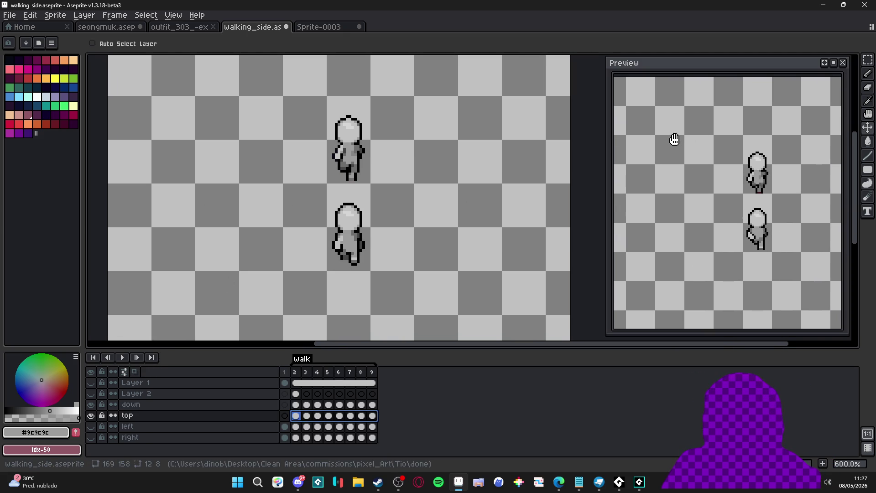
scroll(379, 208, "down", 1)
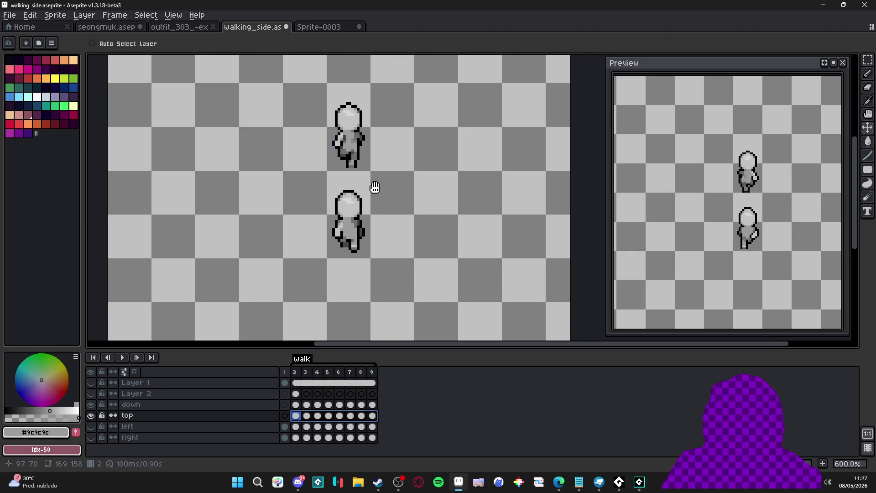
Show the left layer and place its figure up and to the left of centre.
left_click(91, 427)
left_click(295, 426)
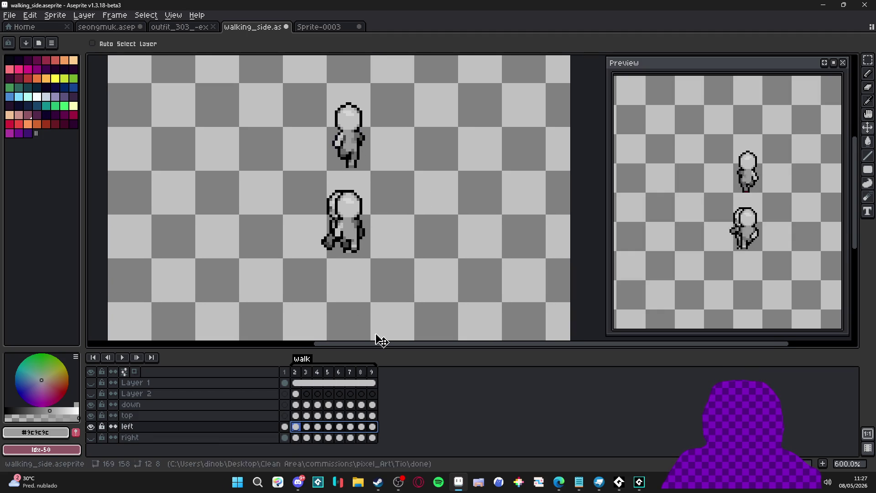
left_click_drag(350, 241, 269, 202)
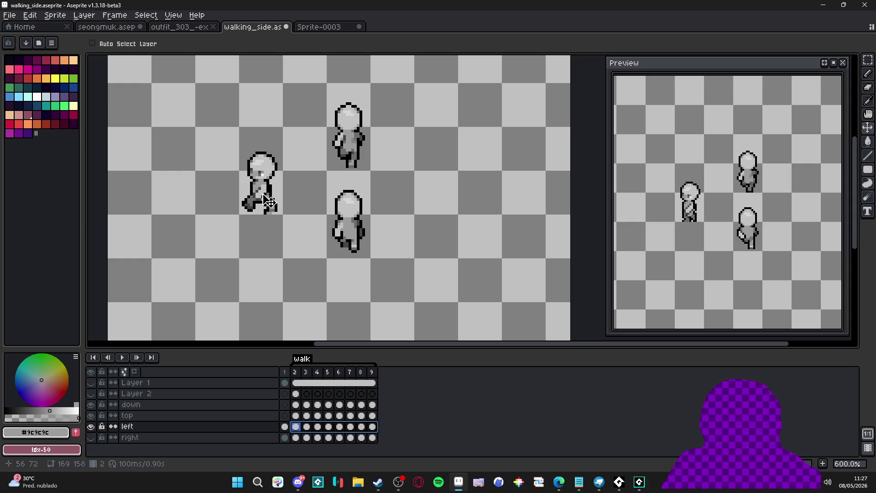
left_click_drag(259, 202, 302, 201)
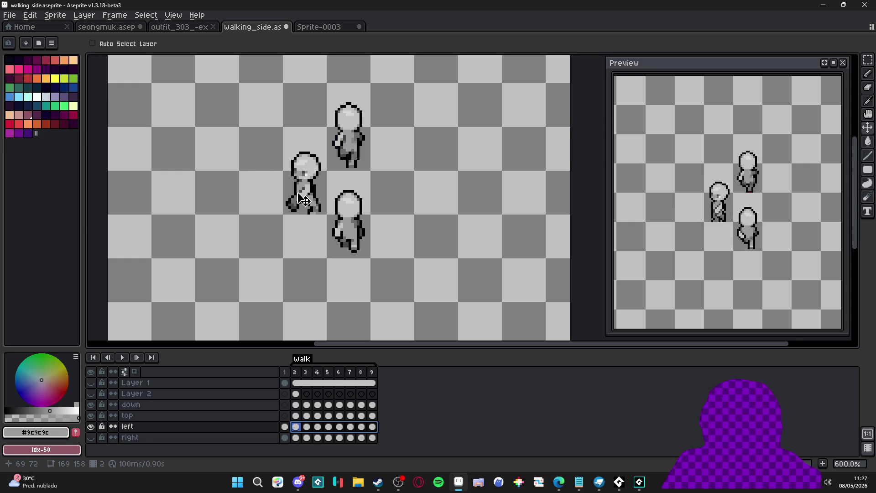
scroll(303, 215, "right", 1)
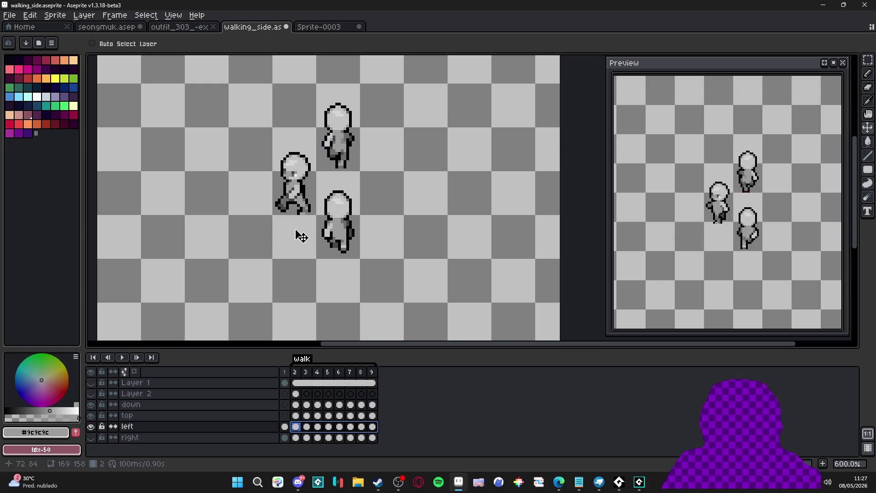
Show the right layer and move its frames 2–9 figure up and right.
left_click(91, 437)
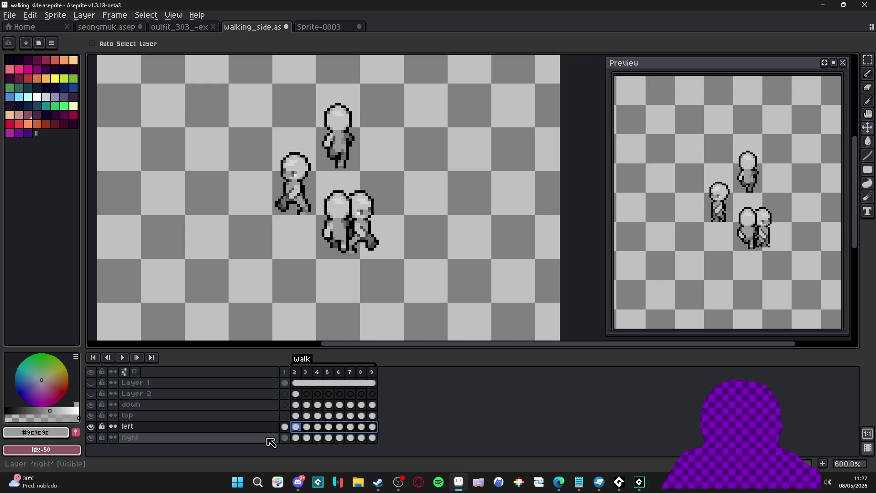
left_click(374, 438)
left_click_drag(374, 438, 295, 438)
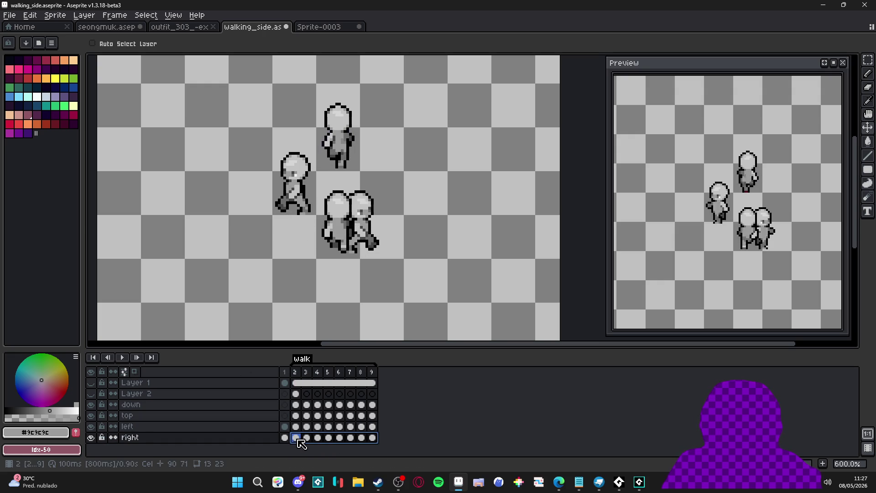
left_click_drag(367, 232, 389, 195)
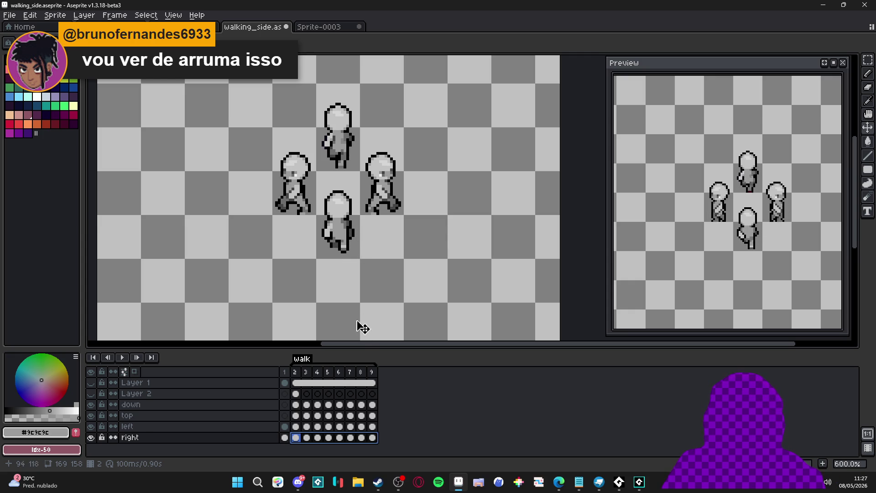
Review the walk frames and select the down layer's frames 2–9.
left_click(312, 374)
left_click(317, 373)
left_click(295, 372)
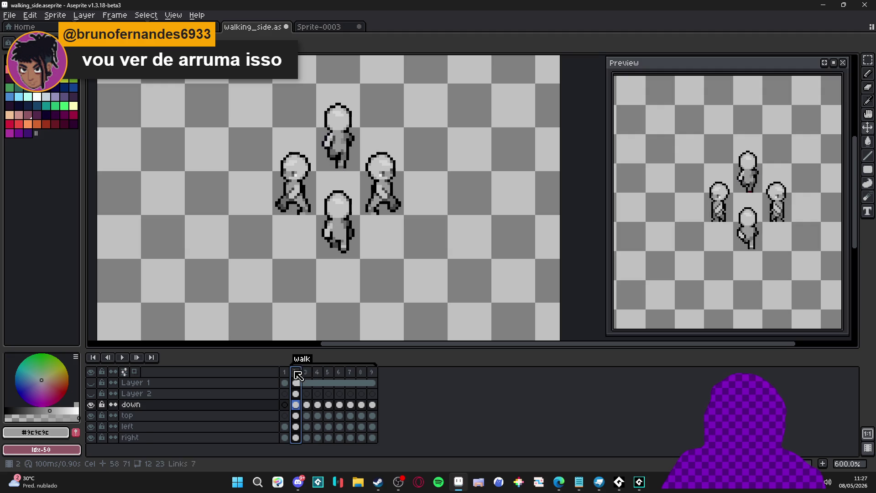
left_click_drag(295, 405, 372, 405)
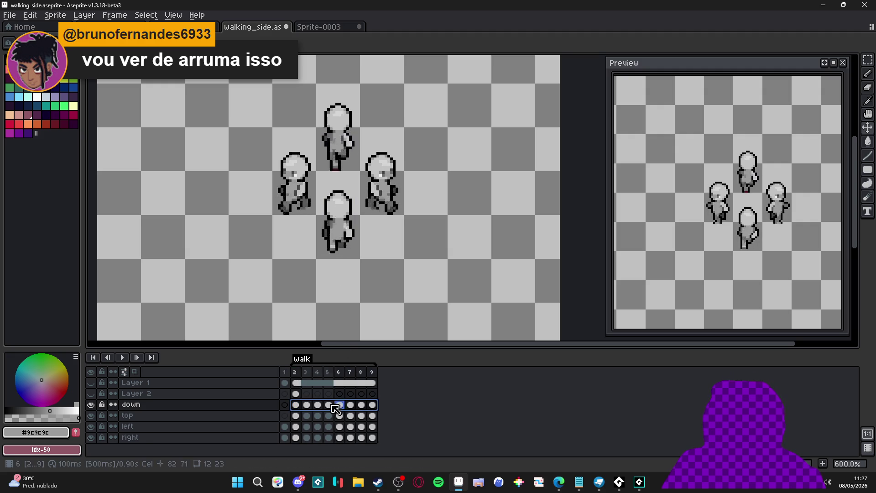
scroll(342, 242, "up", 3)
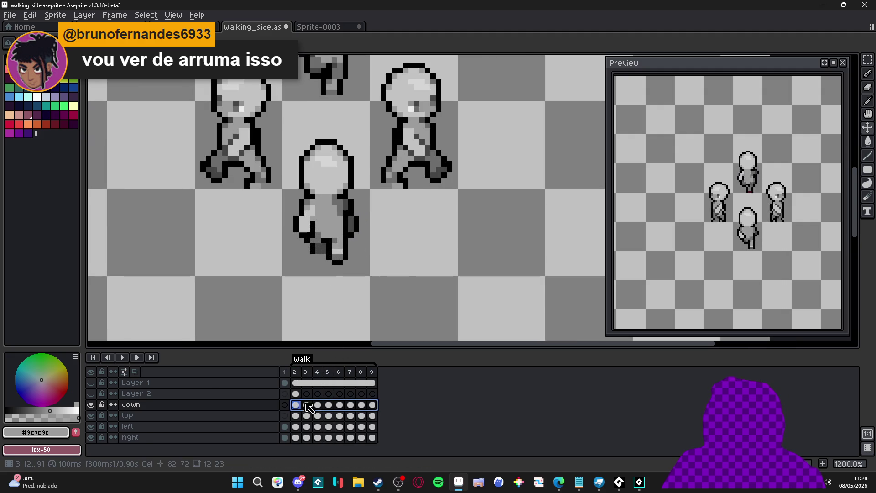
left_click_drag(339, 261, 339, 261)
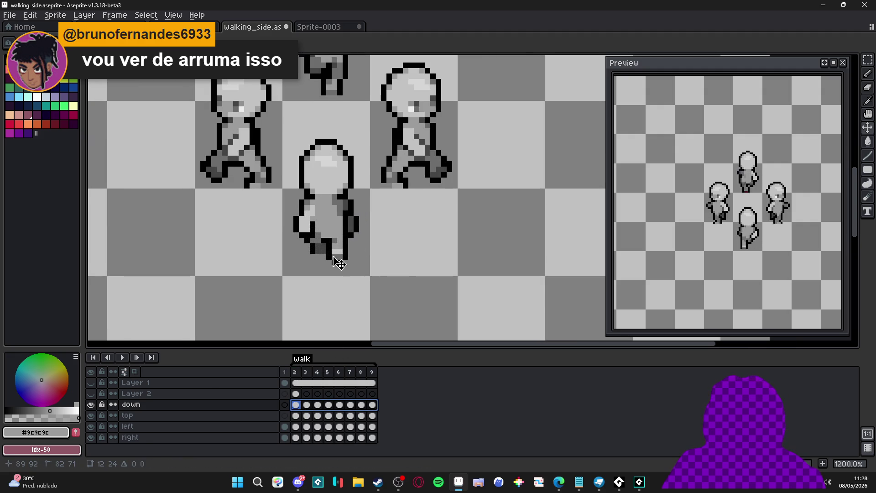
Nudge the left figure up one pixel across its frames 2–9.
left_click(295, 373)
left_click(307, 373)
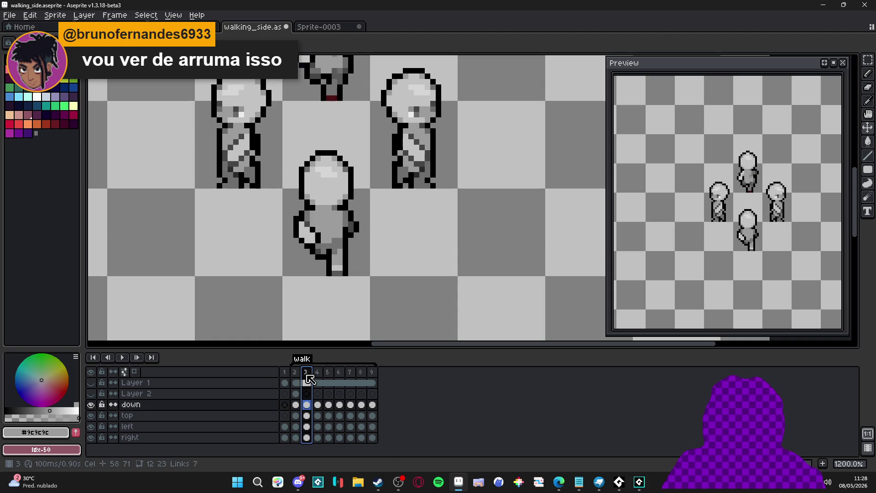
left_click(317, 372)
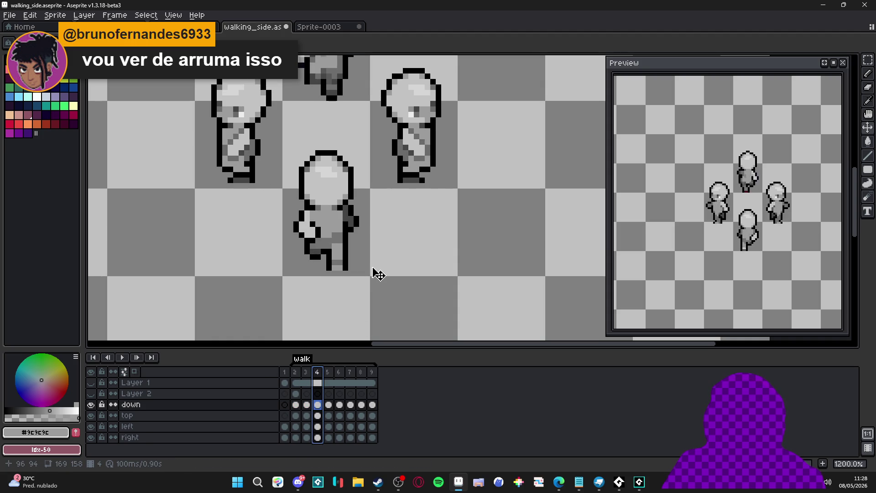
scroll(378, 274, "down", 4)
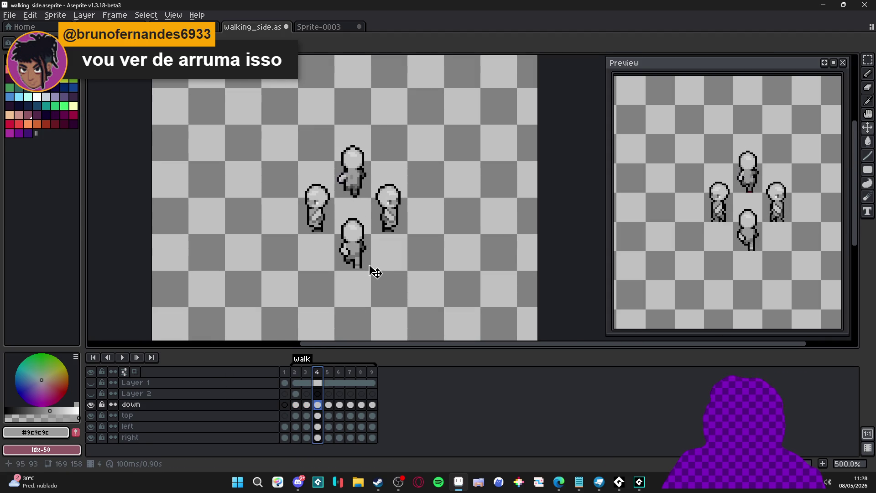
scroll(323, 258, "up", 1)
left_click(317, 201, "ctrl")
left_click(372, 427, "shift")
left_click(295, 427, "shift")
scroll(320, 226, "up", 1)
left_click_drag(329, 217, 330, 213)
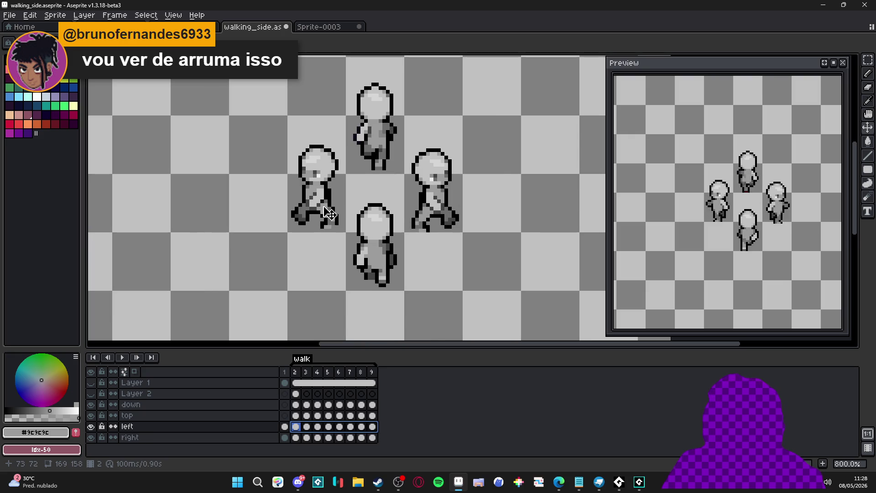
scroll(329, 214, "up", 2)
Select the right layer's frames 2–9 and review frame 3.
left_click(470, 238, "ctrl")
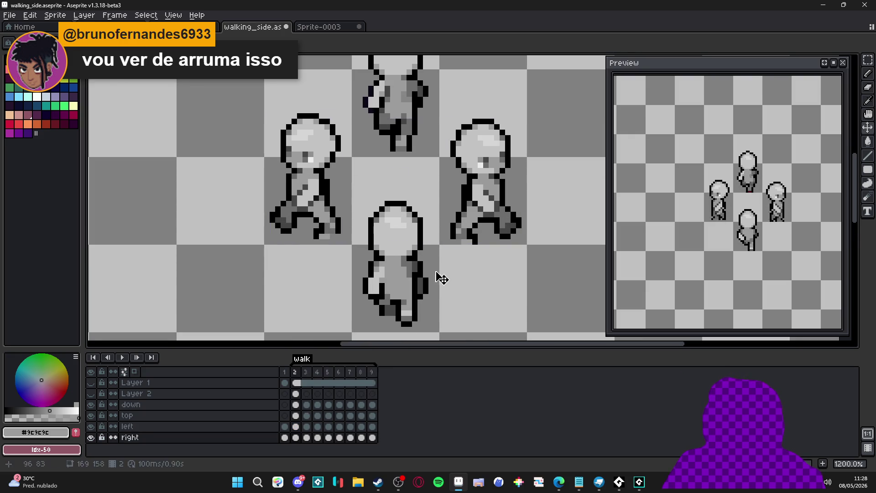
left_click_drag(370, 440, 301, 440)
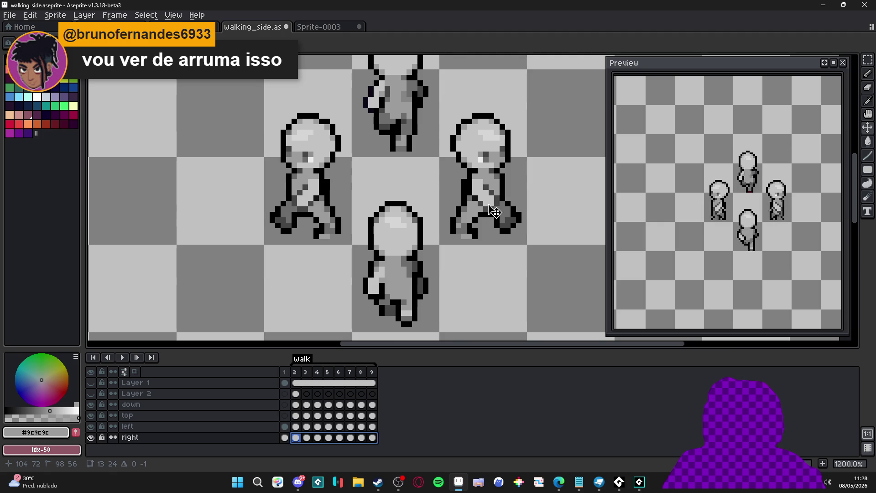
scroll(494, 213, "down", 3)
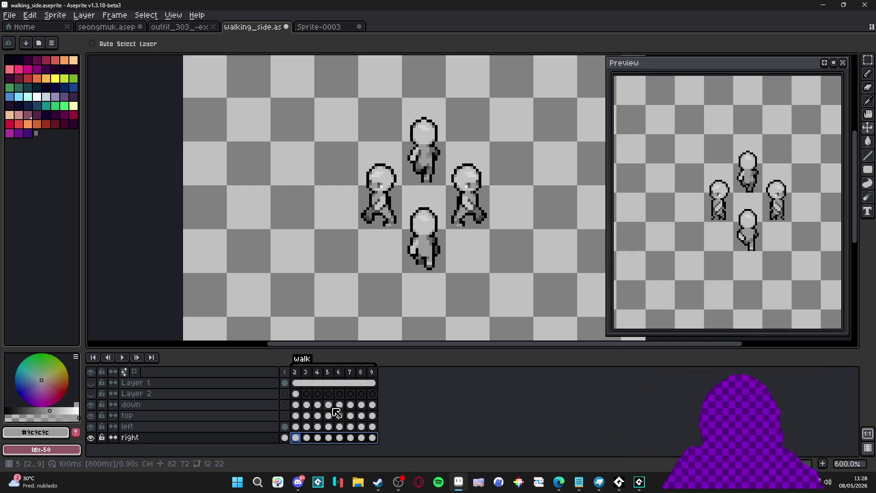
left_click(295, 372)
left_click(307, 372)
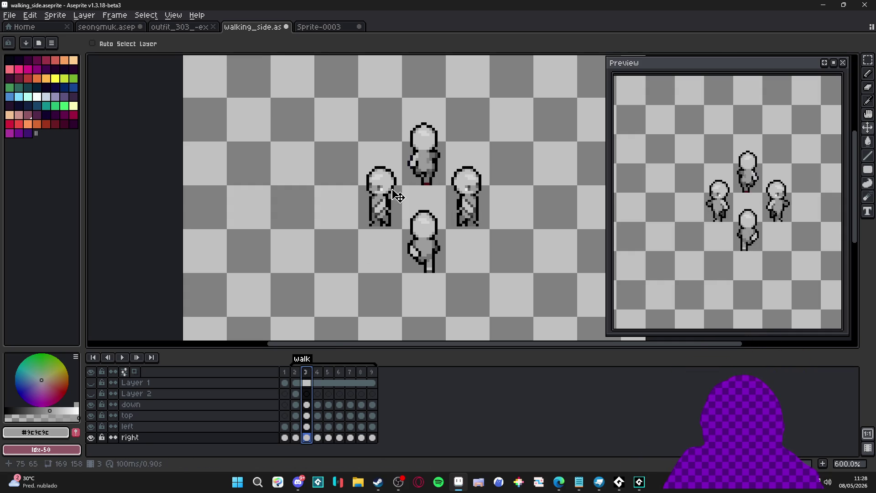
scroll(438, 179, "up", 5)
Paint over the top figure's dark-red pixels with #595959 grey and check the frames.
left_click(469, 192, "ctrl")
key("b")
left_click(466, 185, "alt")
left_click_drag(466, 207, 455, 218)
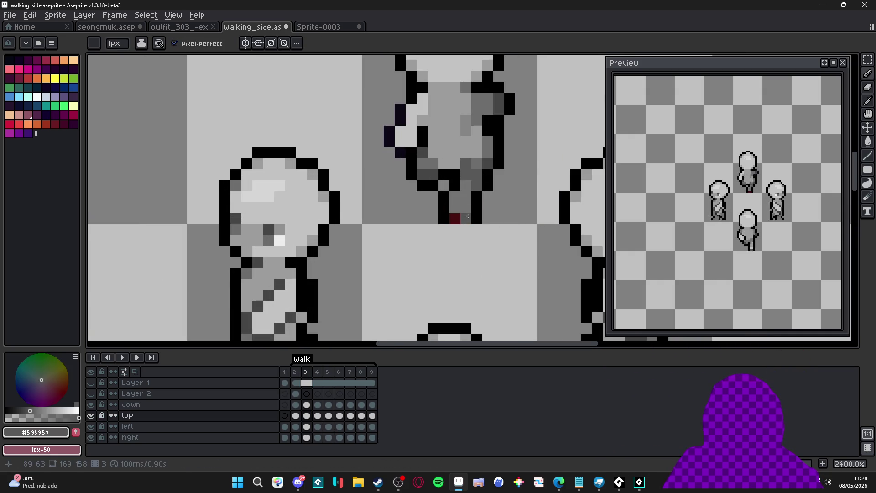
scroll(421, 255, "down", 5)
key("Right")
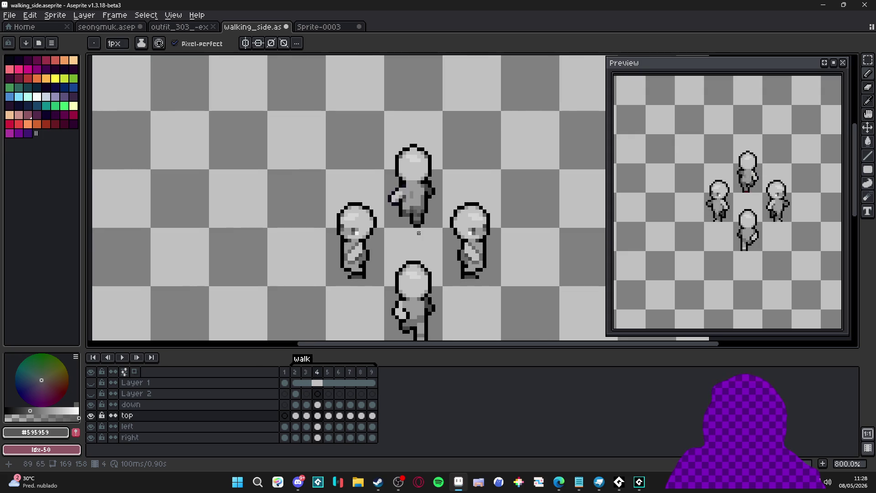
scroll(418, 230, "up", 2)
key("Right")
key("Right")
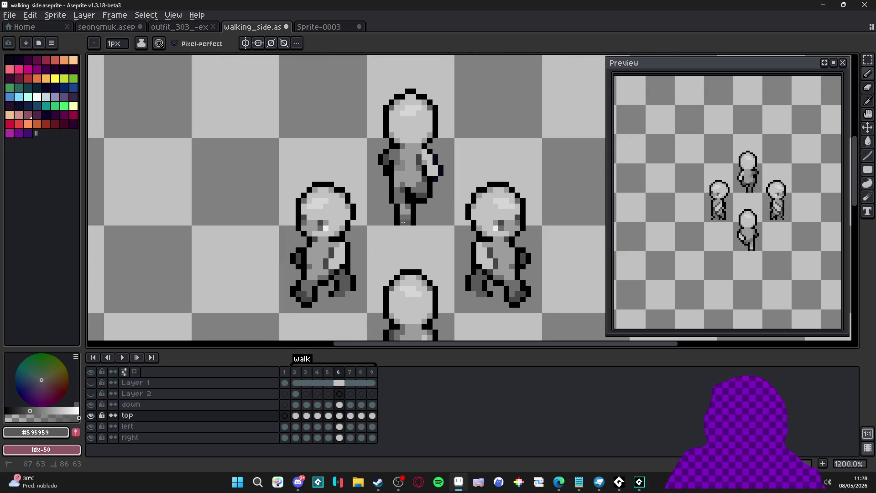
key("Right")
key("Right")
key("Right")
key("Right")
scroll(418, 242, "down", 4)
key("Left")
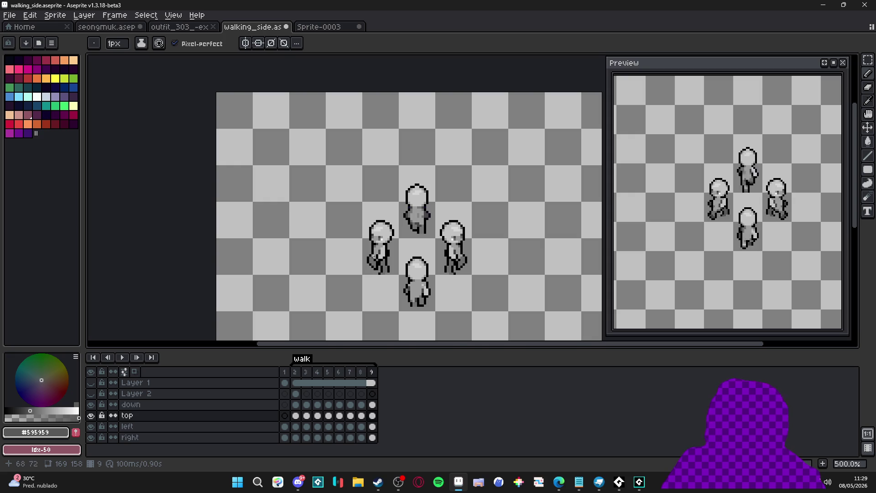
scroll(372, 258, "up", 5)
Select all cels of the down layer and add a new layer above it.
key("m")
left_click(368, 238, "ctrl")
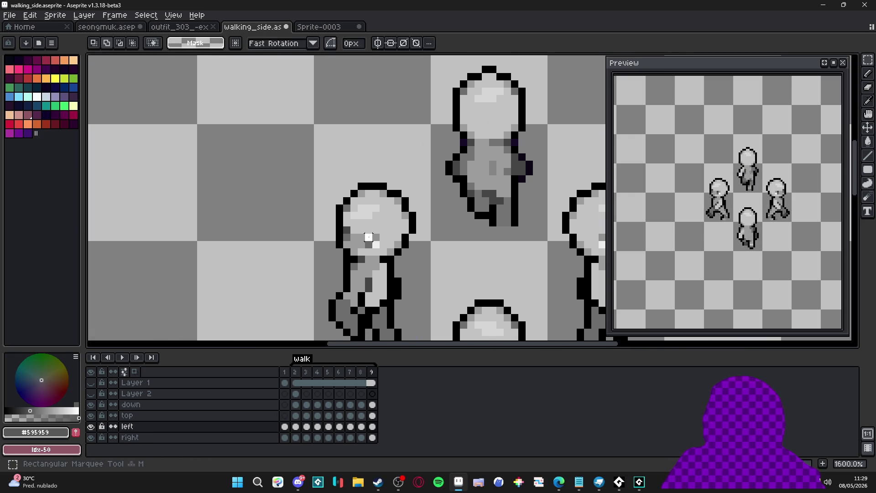
key("v")
scroll(397, 187, "down", 1)
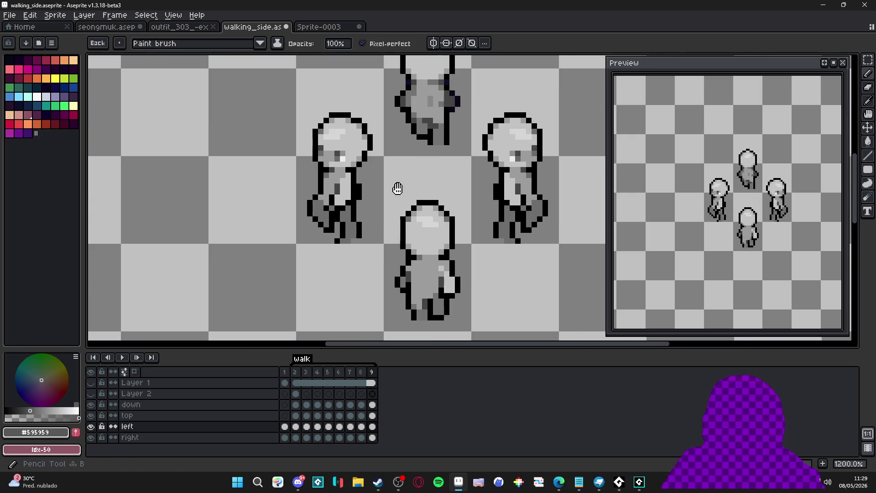
left_click(439, 245)
key("b")
scroll(434, 251, "up", 1)
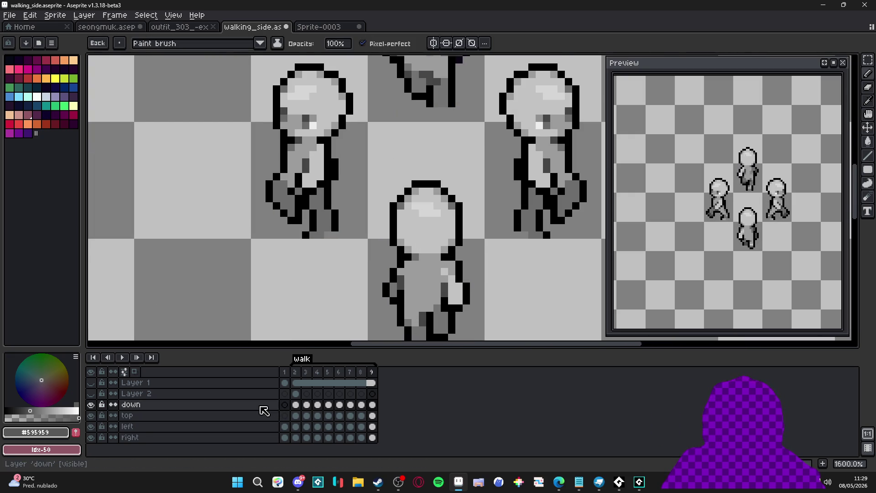
left_click(256, 406)
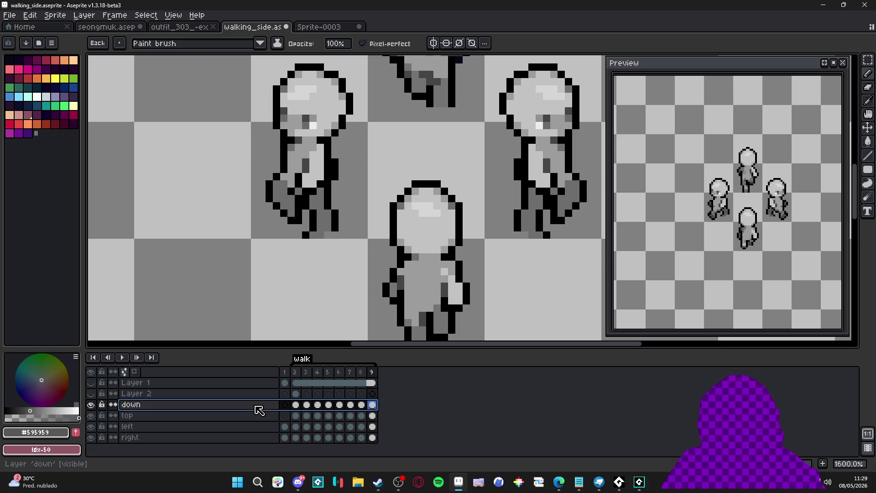
key("shift+n")
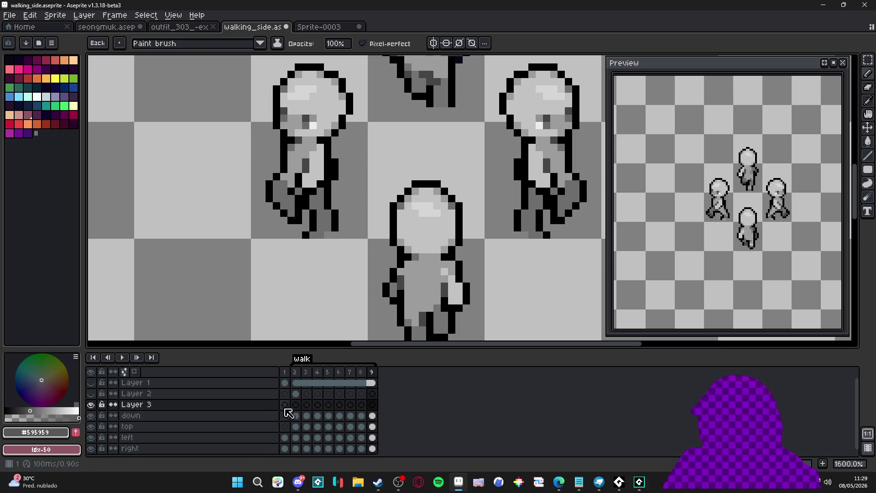
Pencil dark eye pixels onto the down figure's face in frame 2.
left_click(296, 405)
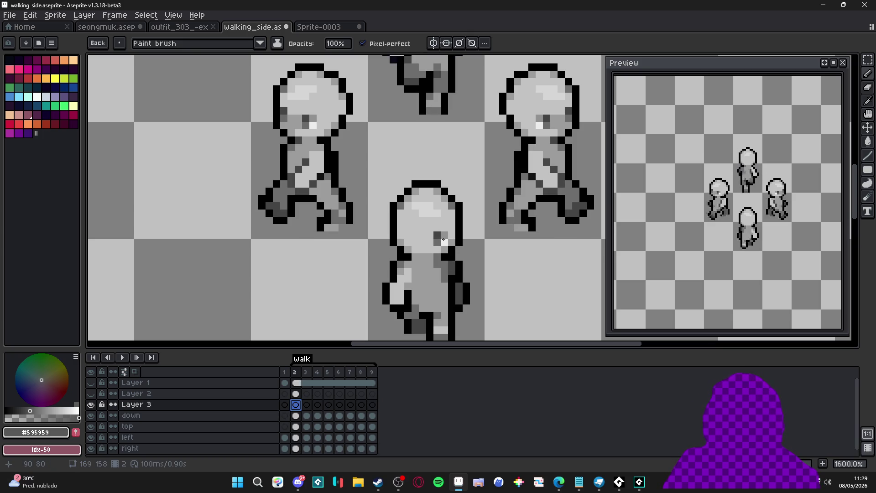
key("b")
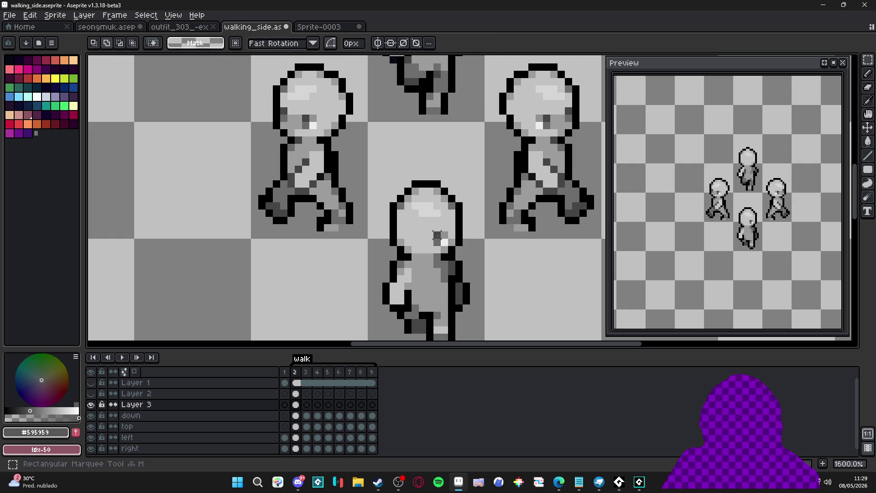
left_click_drag(445, 241, 461, 242)
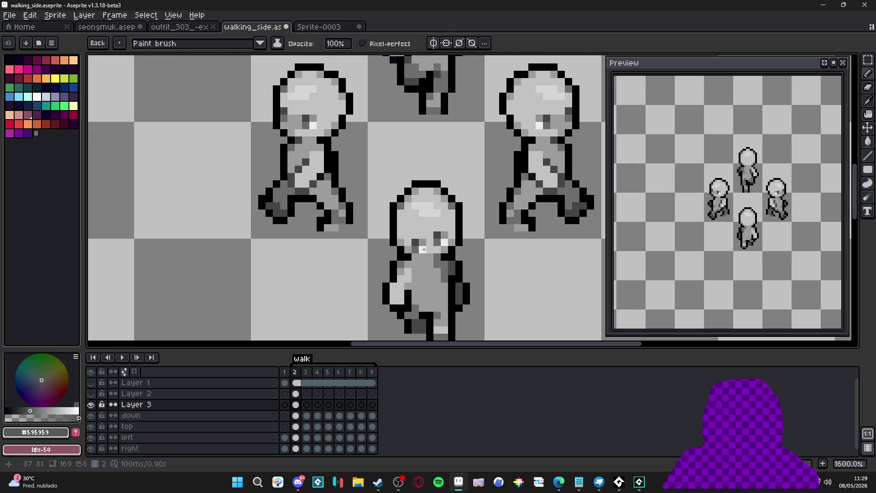
left_click(415, 235)
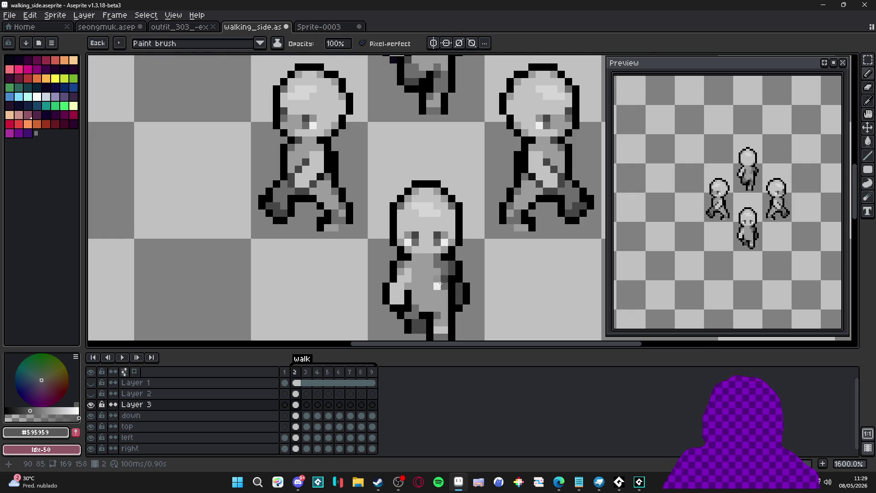
scroll(418, 240, "down", 2)
left_click(296, 405)
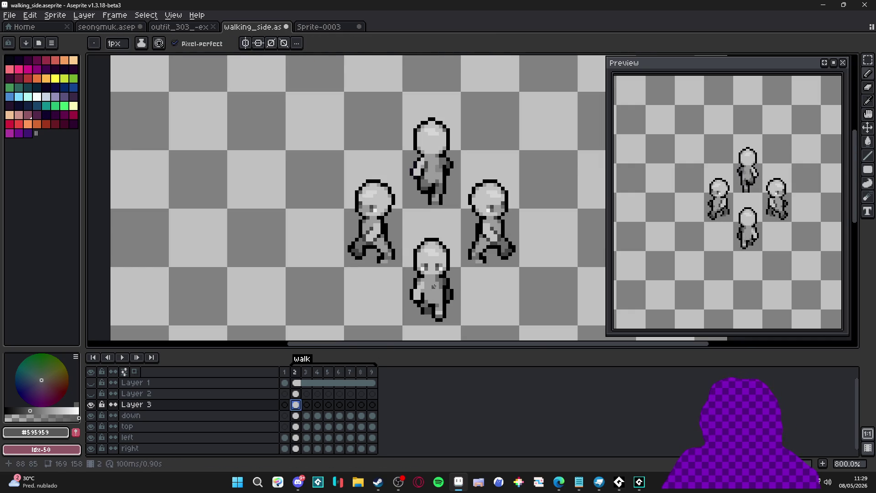
scroll(439, 281, "up", 2)
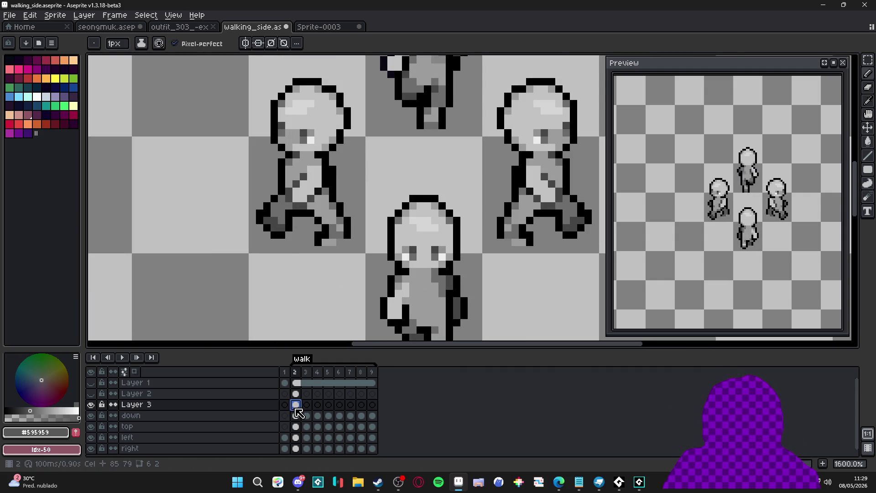
Copy the frame 2 eyes and paste them into frame 3.
key("m")
left_click_drag(393, 239, 445, 269)
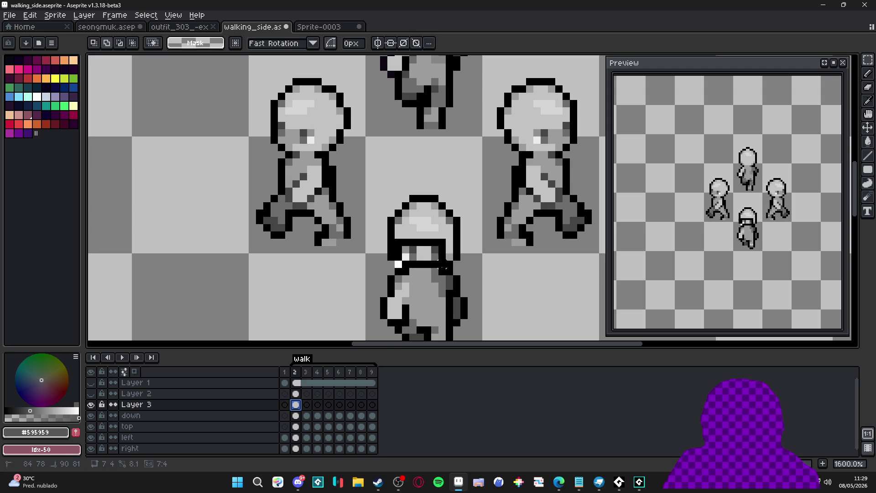
key("ctrl+c")
left_click(306, 405)
key("ctrl+v")
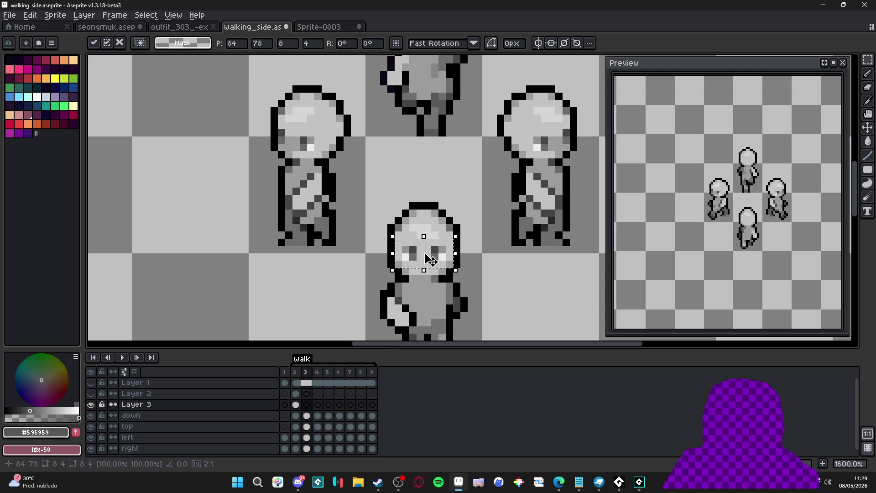
key("Return")
Paste the eyes into frames 4 and 5.
left_click(297, 406)
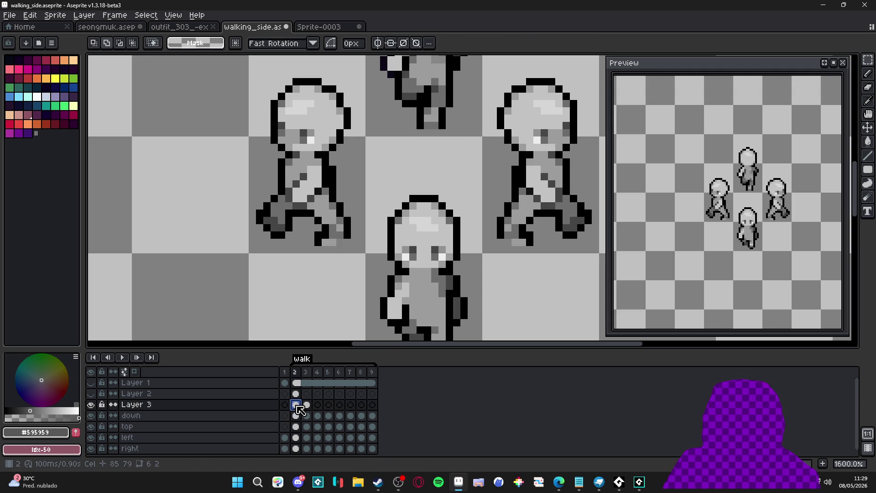
left_click(306, 405)
left_click(318, 405)
key("ctrl+v")
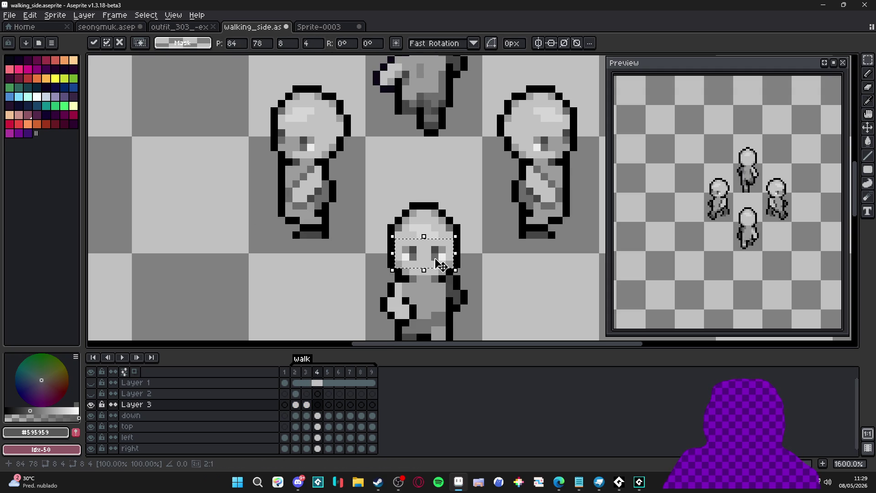
key("Return")
left_click(329, 405)
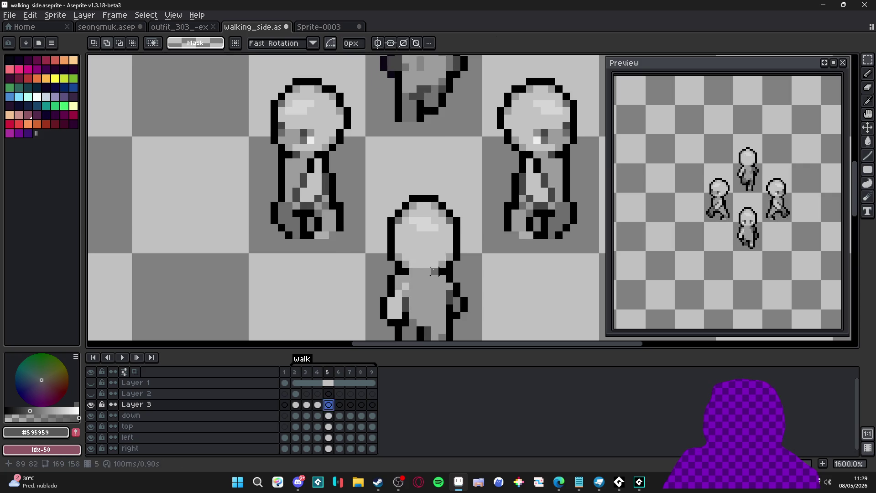
key("ctrl+v")
key("Return")
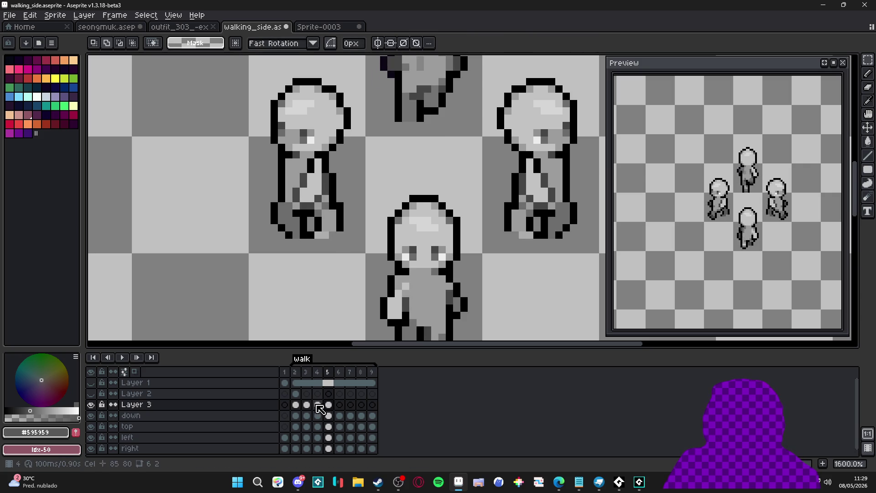
Paste the eyes into frames 6, 7, 8 and 9.
left_click(318, 405)
left_click(329, 405)
left_click(339, 405)
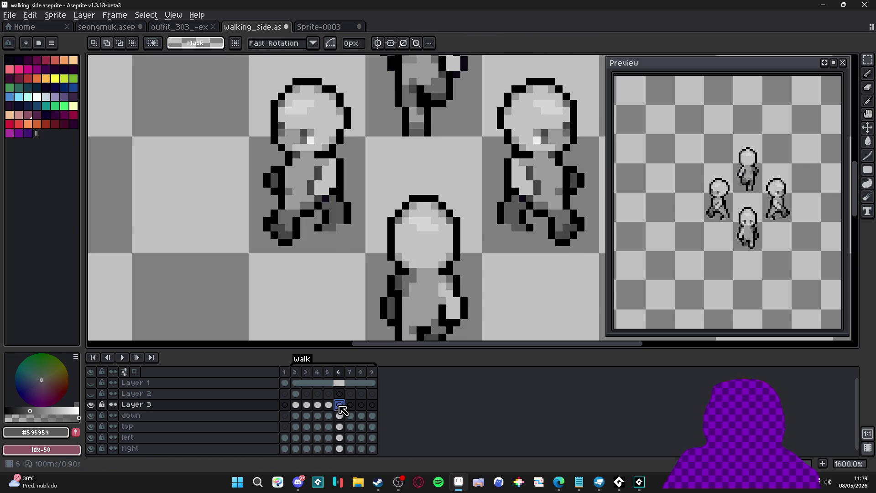
key("ctrl+v")
key("Return")
left_click(350, 404)
key("ctrl+v")
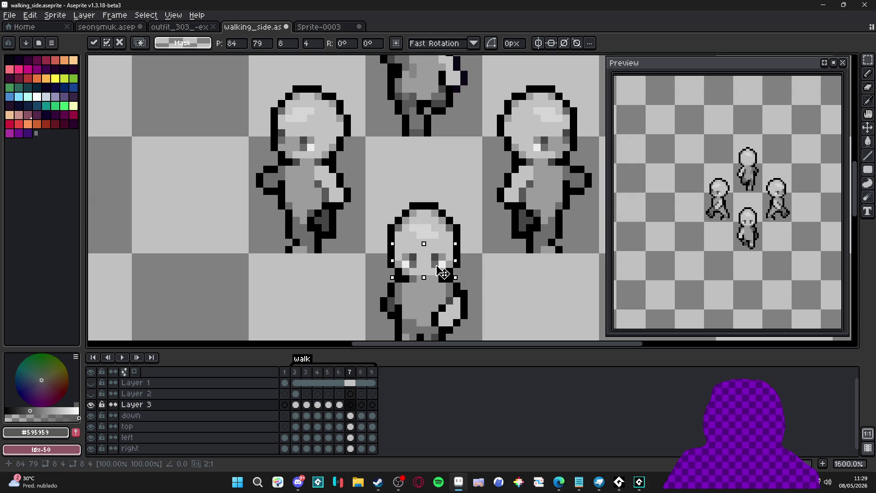
key("Return")
key("Right")
key("ctrl+v")
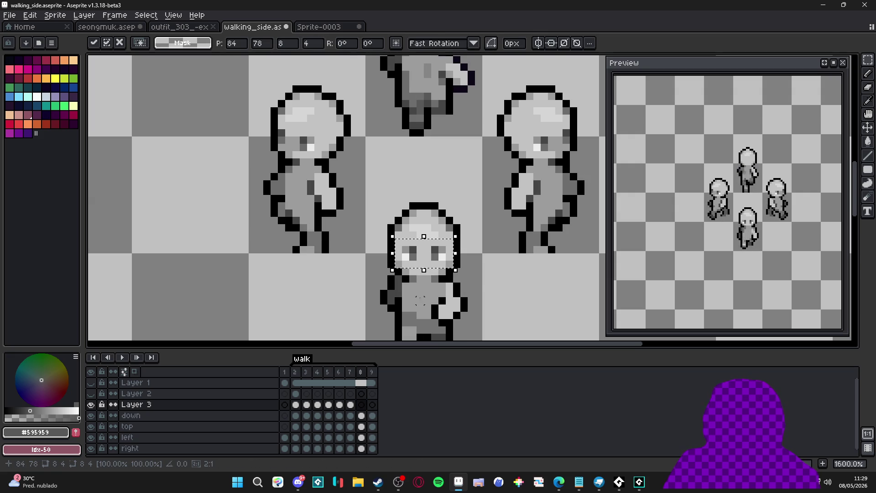
key("Return")
left_click(372, 406)
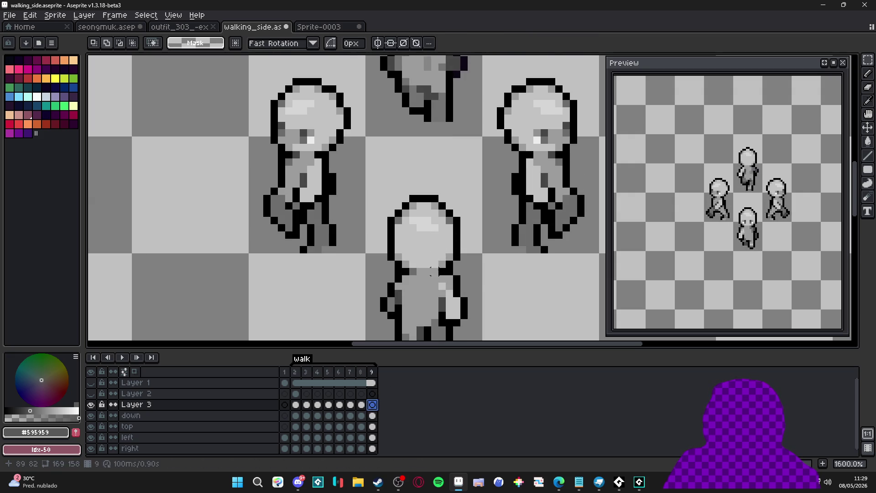
key("ctrl+v")
key("Return")
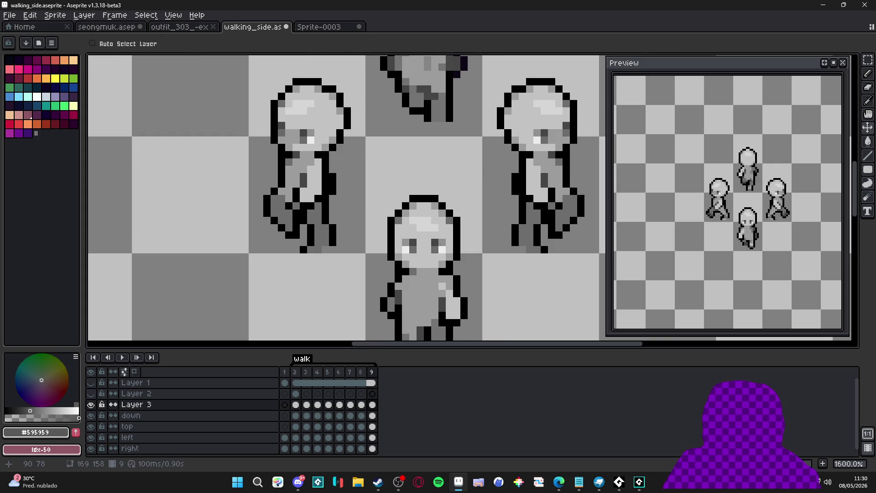
Marquee the eye pixels and nudge them down one pixel, then commit.
scroll(442, 246, "up", 1)
left_click_drag(450, 234, 380, 260)
left_click_drag(440, 250, 443, 267)
key("Return")
scroll(443, 267, "down", 5)
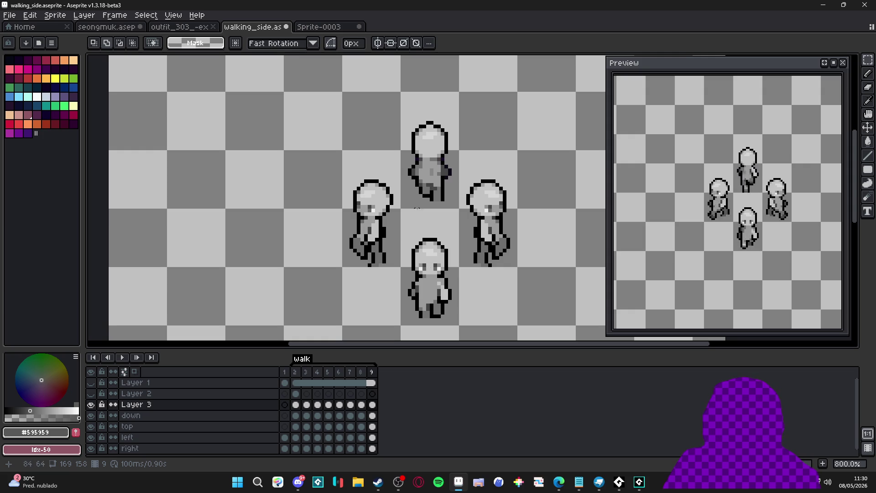
Pick the front- and back-facing figure layers with the Pencil active, panning to show all four figures.
scroll(413, 206, "up", 2)
left_click(433, 233, "ctrl")
scroll(434, 233, "up", 1)
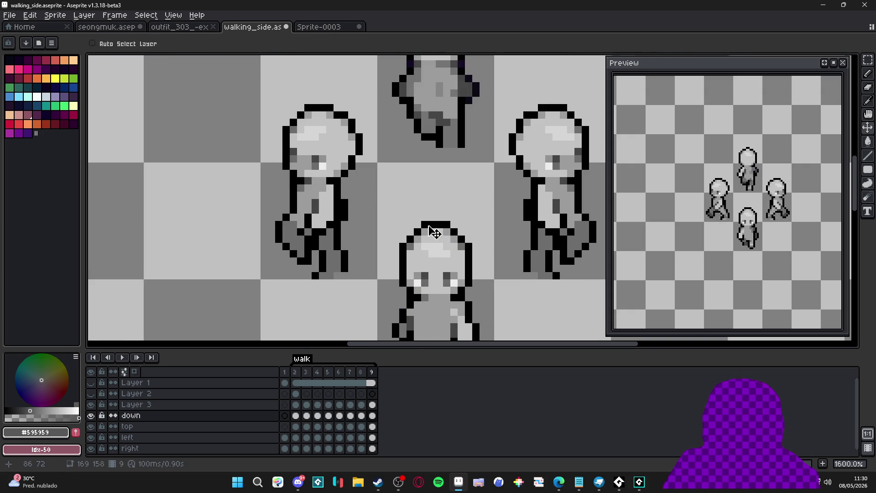
key("b")
scroll(453, 166, "up", 3)
left_click(455, 156, "ctrl")
scroll(446, 137, "up", 2)
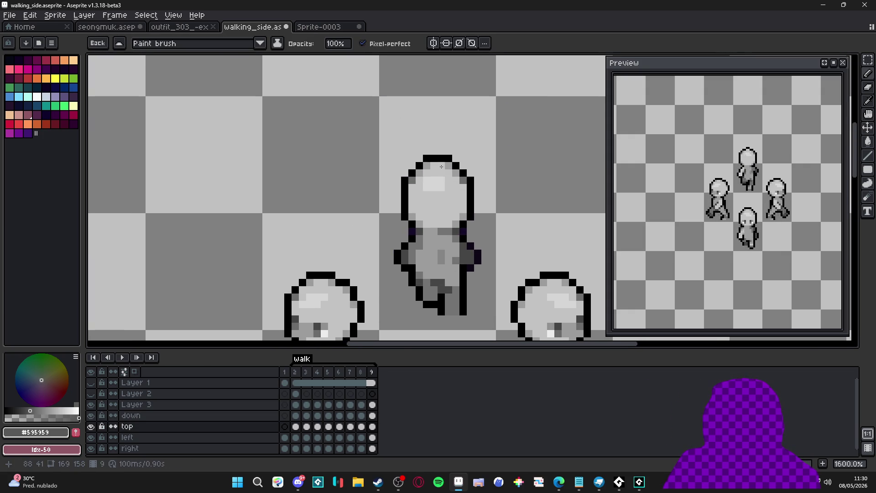
scroll(442, 192, "down", 1)
left_click_drag(438, 270, 424, 179)
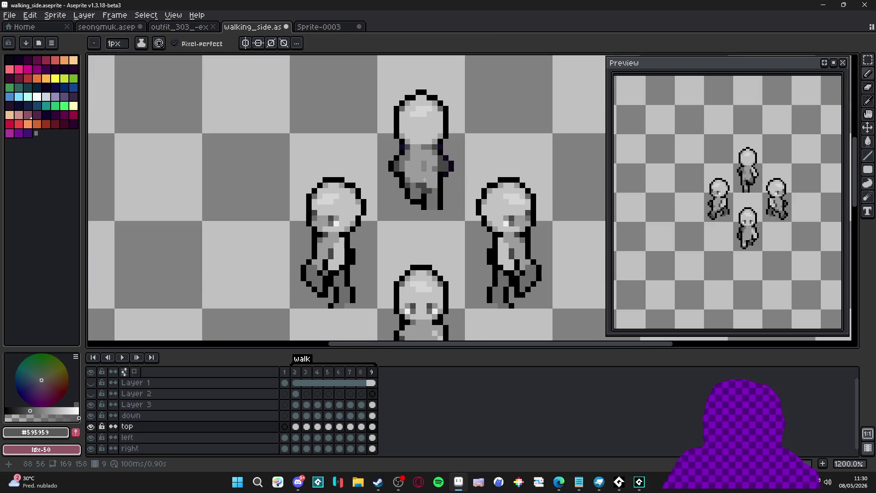
scroll(419, 238, "up", 1)
Marquee the top and right side of the front figure's head, then deselect.
key("m")
left_click_drag(389, 241, 451, 290)
mouse_move(382, 243)
left_mouse_down()
mouse_move(446, 286)
mouse_move(447, 279)
left_mouse_up()
scroll(459, 292, "up", 2)
left_click_drag(466, 308, 436, 266)
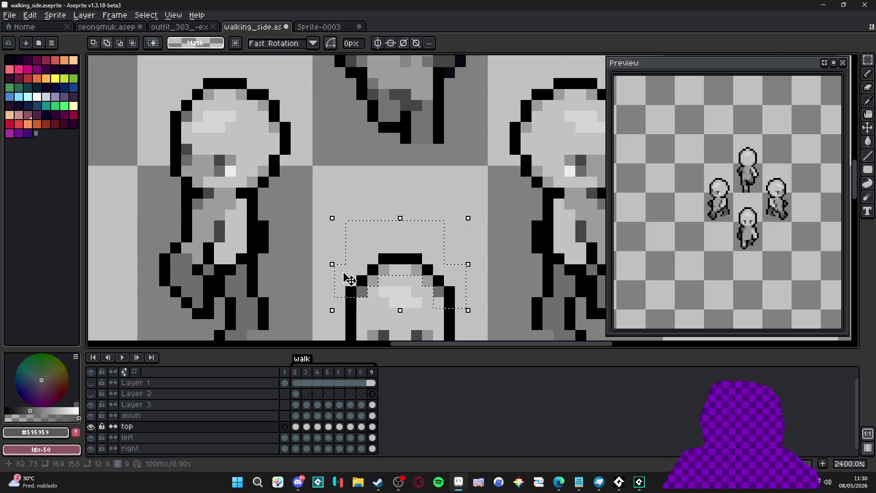
key("ctrl+d")
scroll(344, 280, "down", 3)
key("b")
Reselect the front figure's head top plus its left edge, then clear the selection.
key("m")
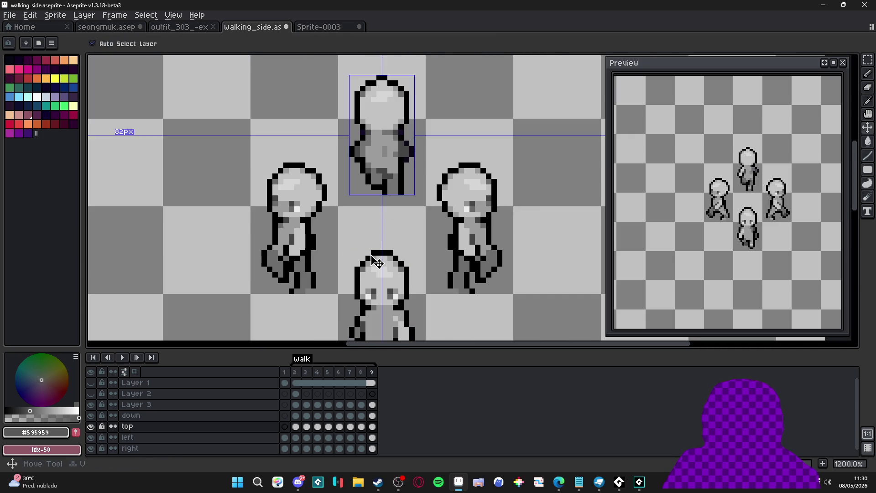
scroll(367, 244, "up", 1)
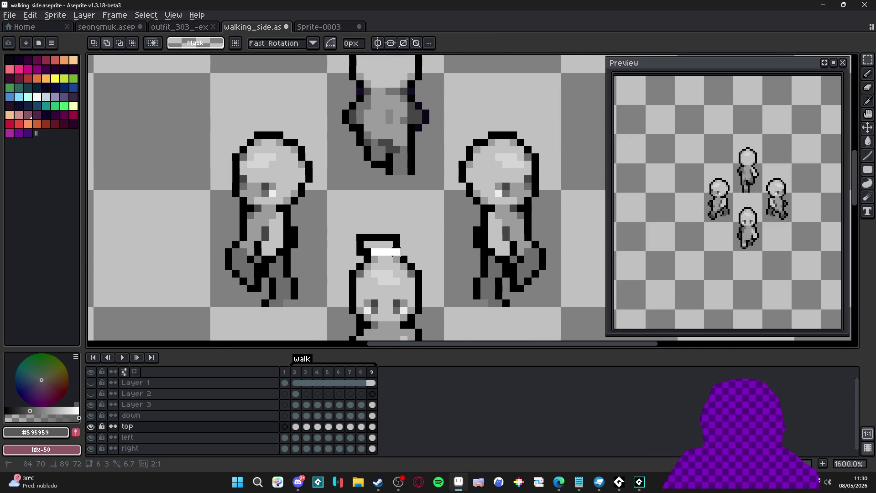
mouse_move(410, 259)
left_mouse_down()
mouse_move(415, 265)
mouse_move(391, 256)
left_mouse_up()
scroll(418, 279, "up", 2)
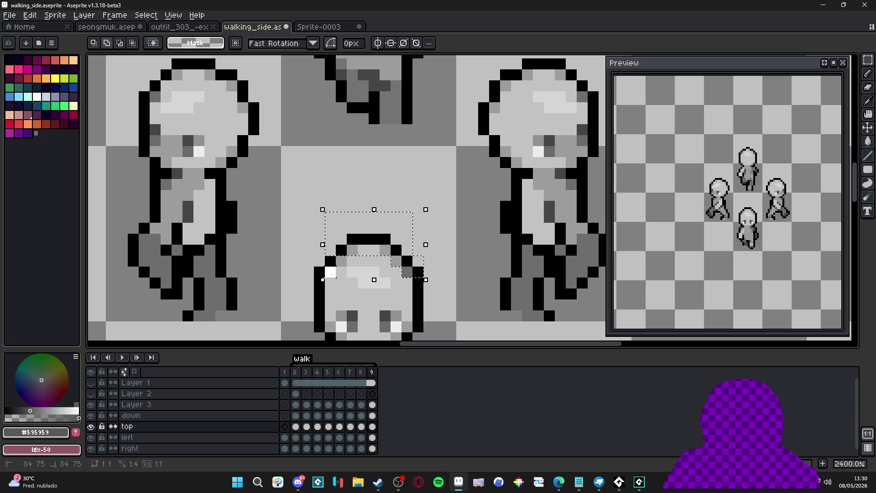
left_click_drag(335, 277, 321, 256)
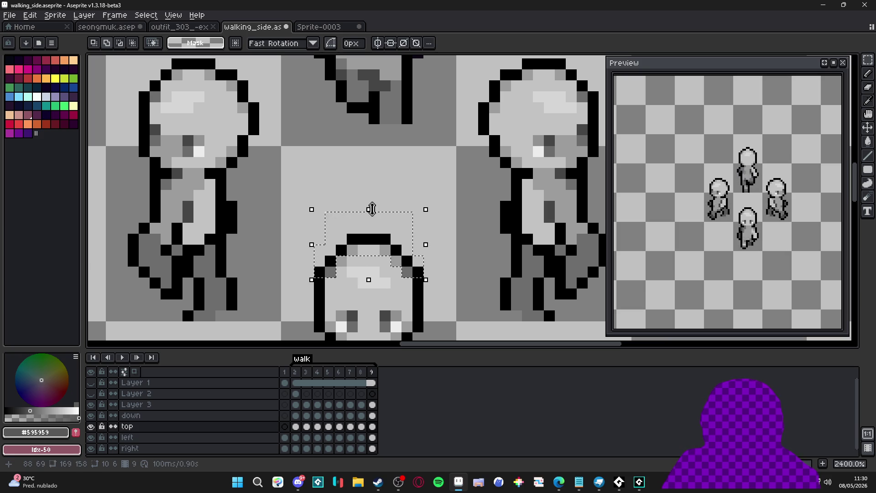
key("ctrl+d")
key("b")
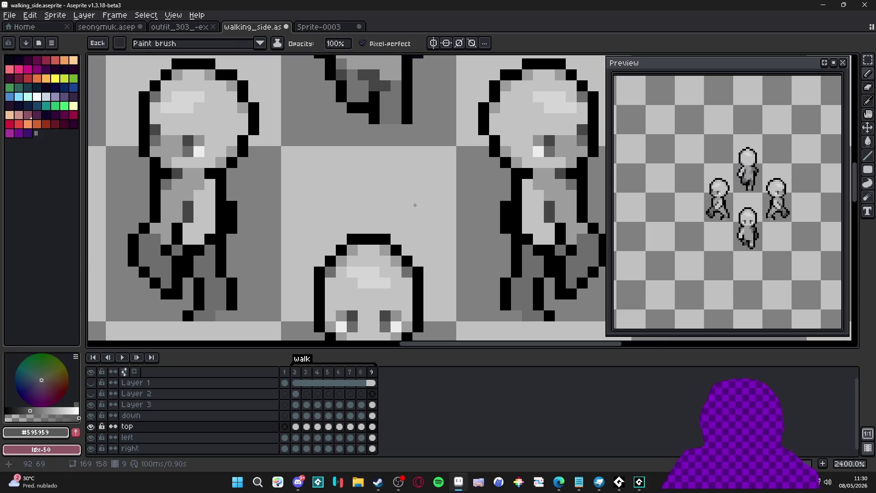
scroll(384, 248, "down", 2)
On the front figure's layer, marquee the head top across both sides, then pick the back-facing layer.
key("v")
scroll(384, 248, "down", 2)
left_click(392, 274, "ctrl")
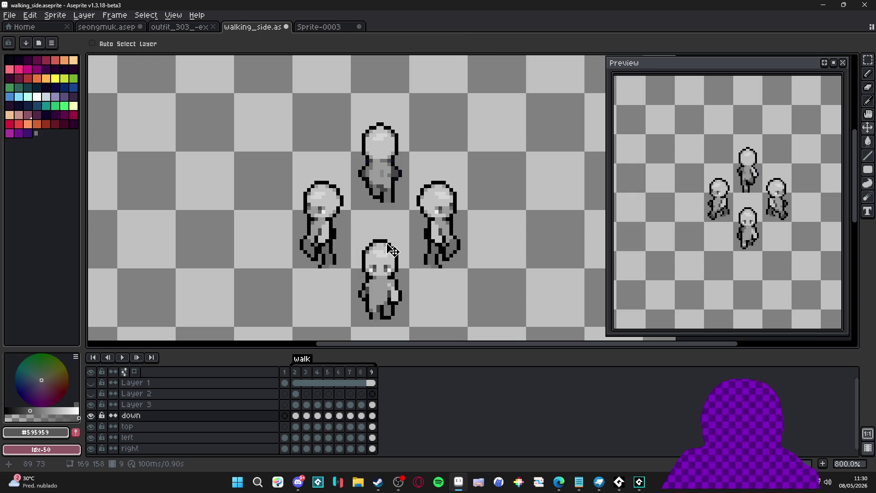
scroll(391, 250, "up", 1)
key("m")
scroll(392, 249, "up", 3)
mouse_move(327, 220)
left_mouse_down()
mouse_move(430, 258)
mouse_move(418, 246)
left_mouse_up()
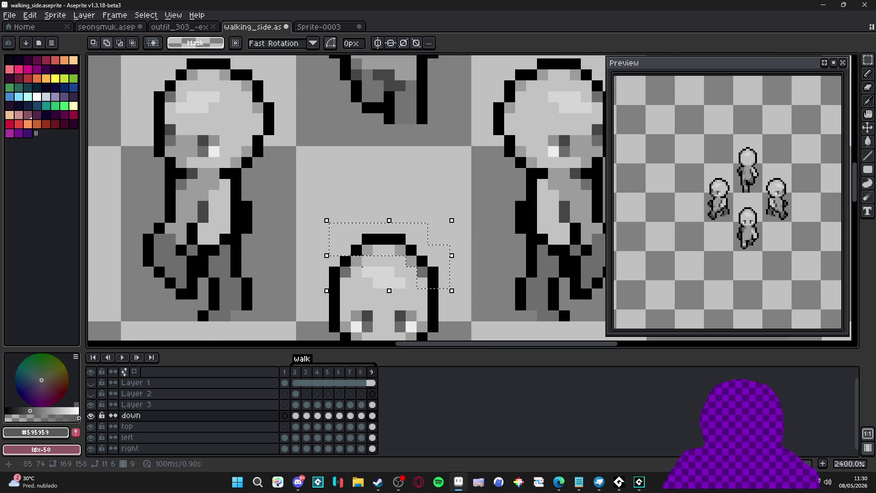
left_click_drag(325, 265, 316, 259)
key("b")
scroll(391, 271, "down", 5)
left_click(391, 270, "ctrl")
scroll(397, 215, "up", 3)
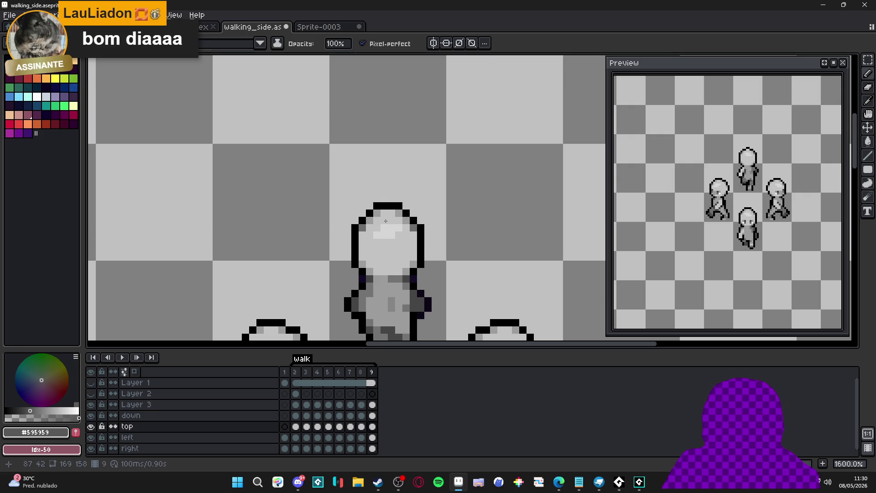
Step through walk frames 2 to 7 and draw a neck outline on the back-facing figure.
key("Right")
key("Right")
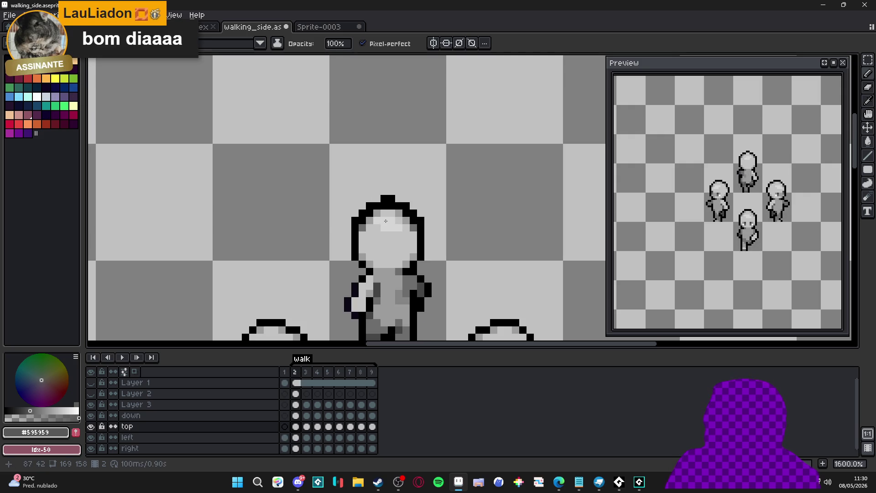
key("Right")
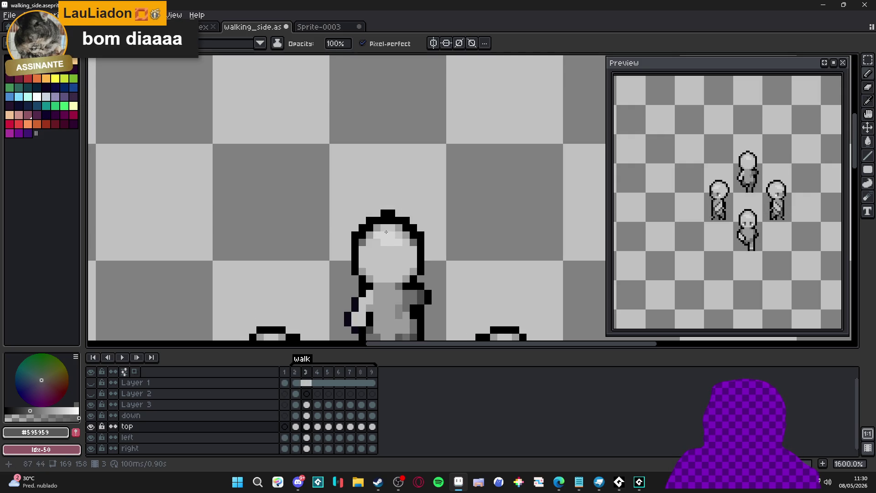
key("Right")
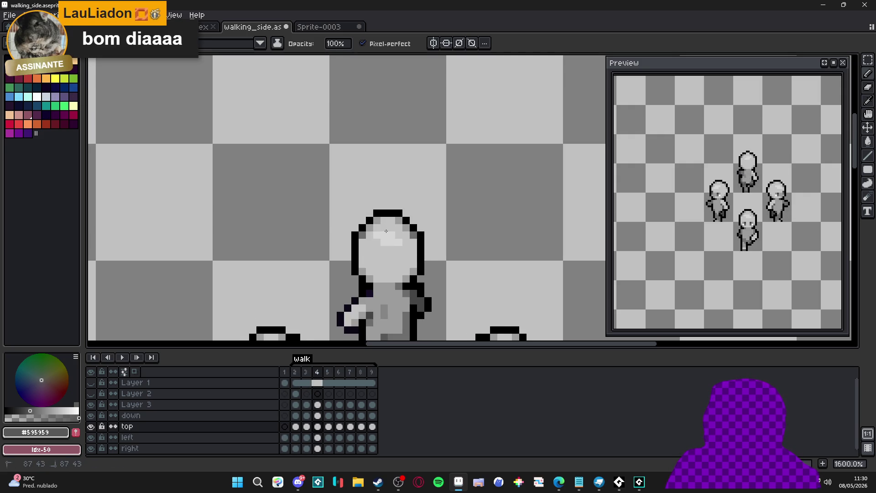
key("Right")
key("Right")
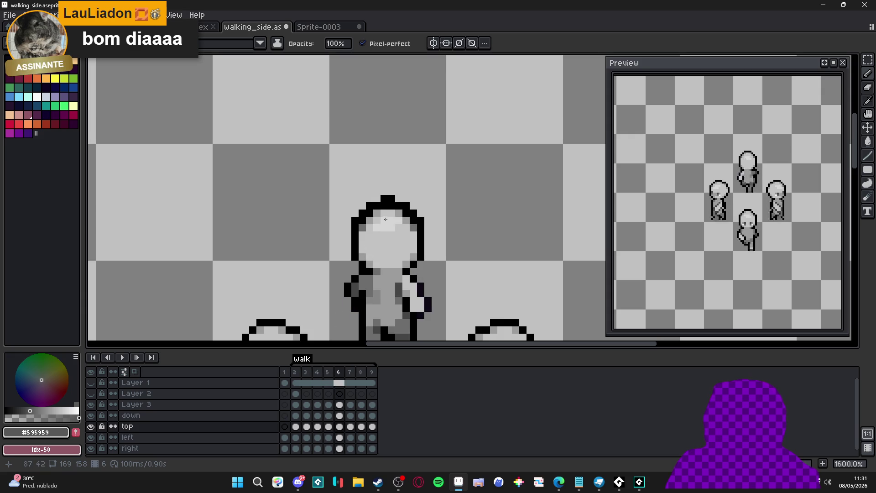
key("Right")
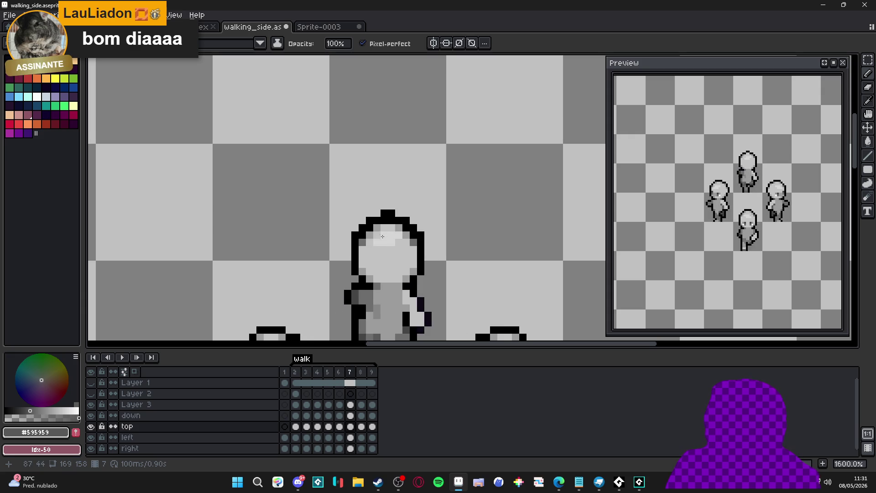
left_click_drag(417, 271, 398, 283)
In frame 9, undo a stray neck shift and add a black neck outline pixel, then show frame 2.
key("Right")
key("Right")
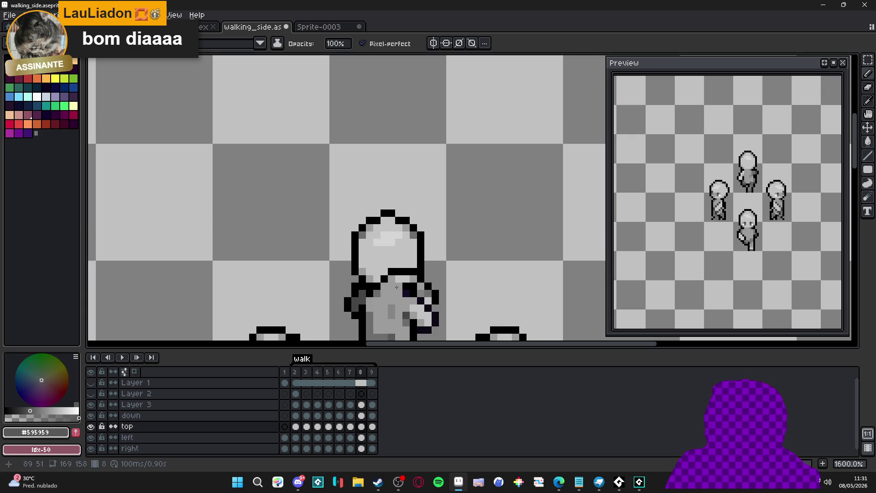
left_click_drag(390, 287, 384, 251)
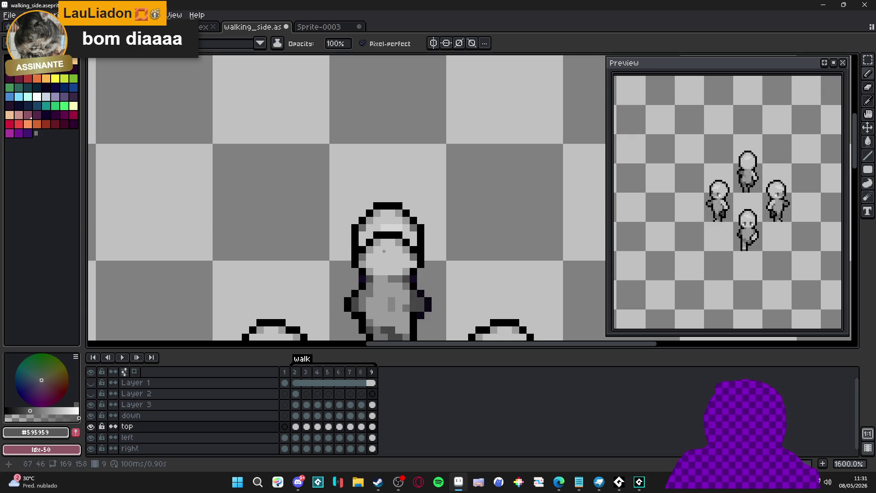
key("ctrl+z")
scroll(382, 247, "up", 2)
key("x")
left_click(427, 247)
scroll(438, 255, "down", 5)
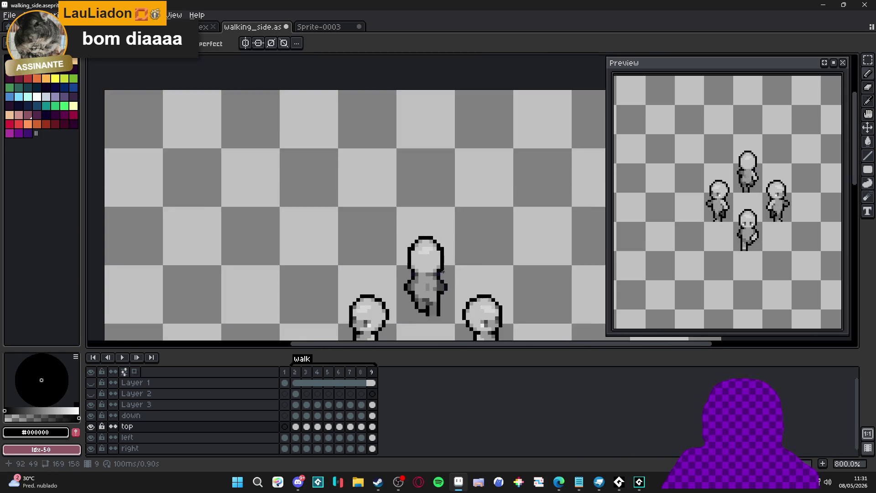
scroll(441, 265, "down", 1)
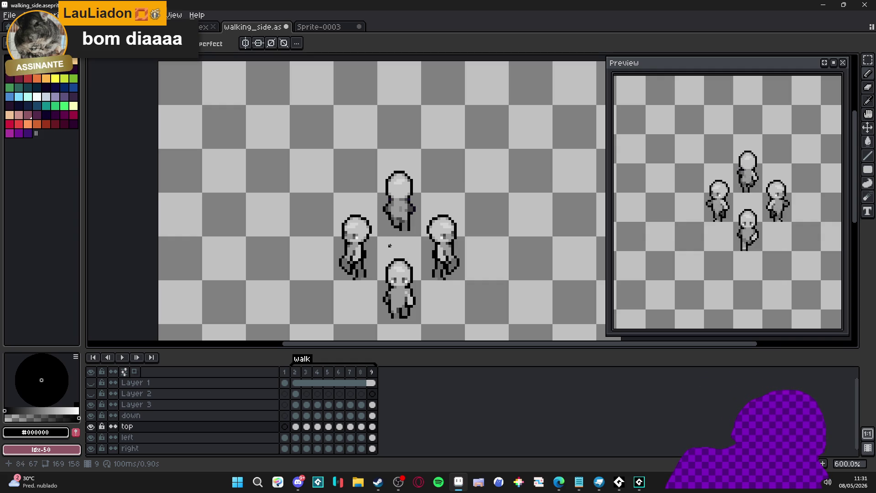
left_click(296, 382)
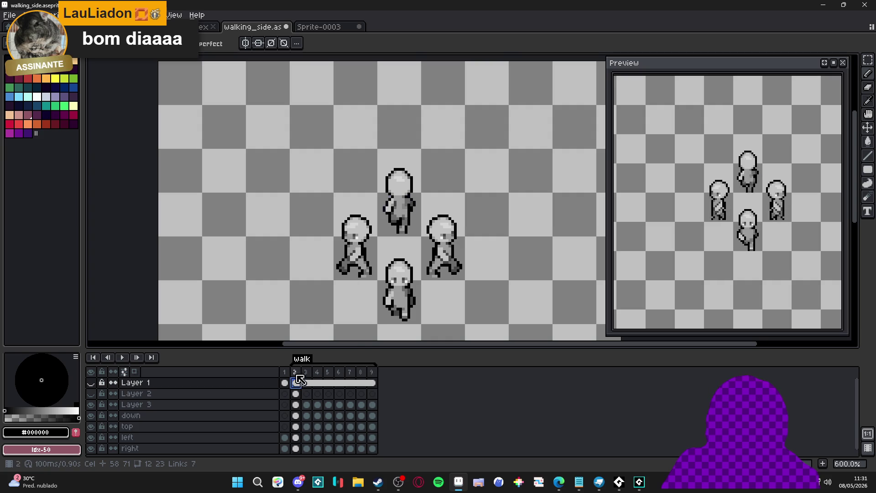
On the front-facing figure's layer, add four dark grey #464646 pixels to the chest.
scroll(411, 296, "up", 5)
left_click(422, 303, "alt")
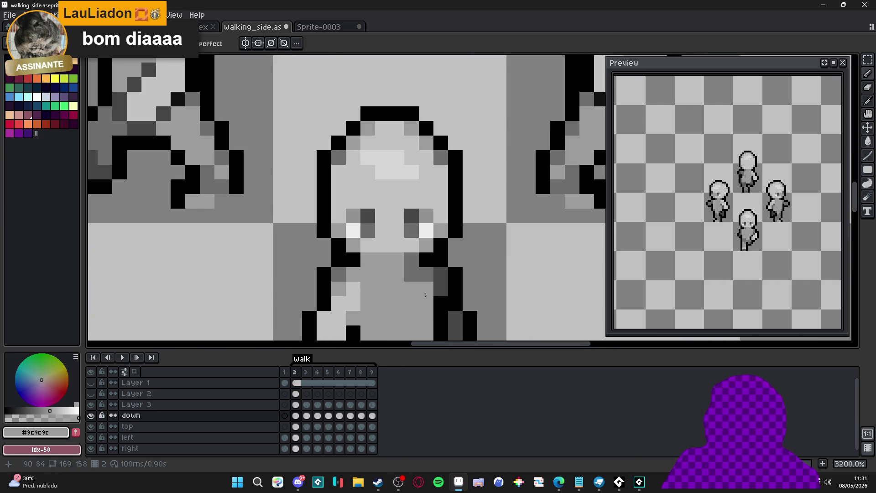
scroll(414, 315, "down", 4)
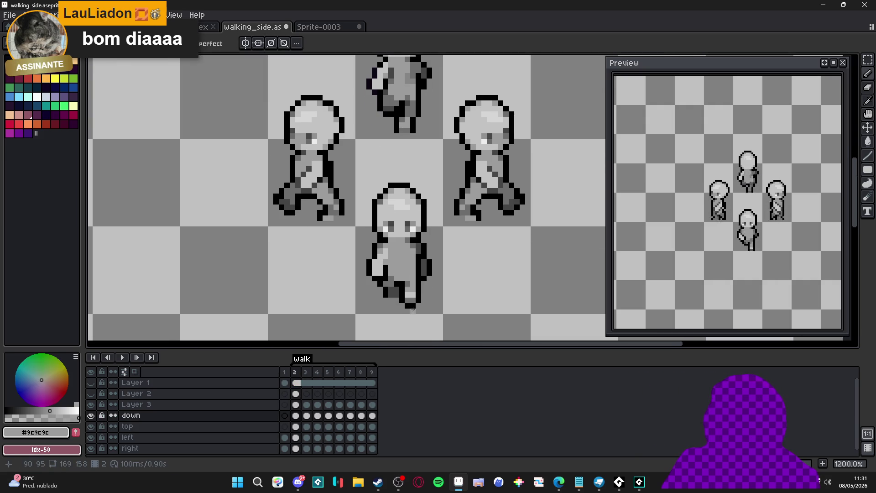
scroll(387, 269, "up", 3)
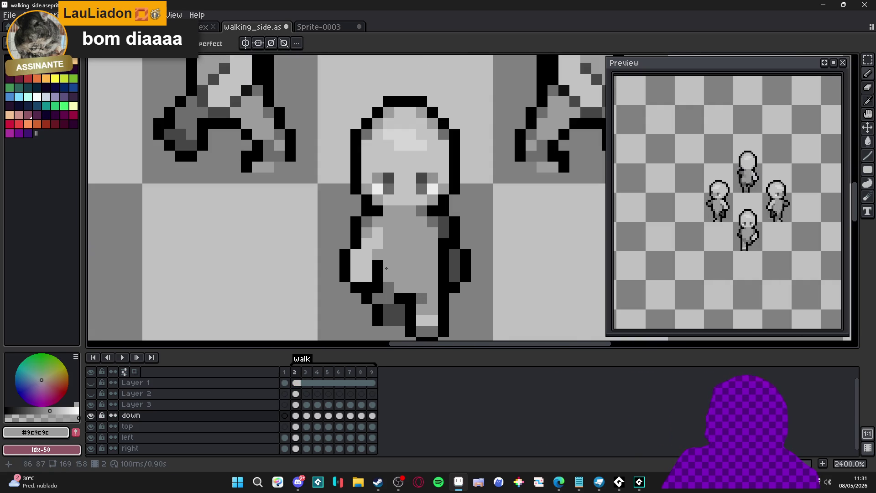
left_click(389, 286, "alt")
left_click(378, 255)
left_click(389, 244)
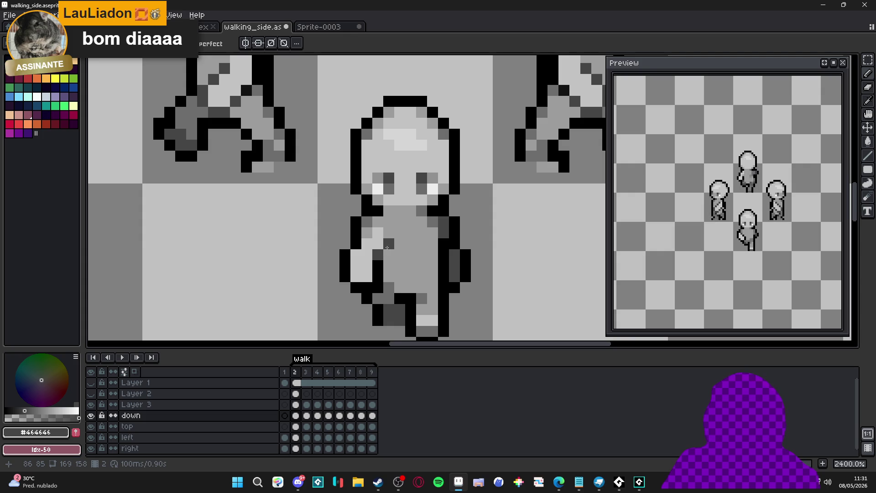
left_click(389, 235)
scroll(389, 234, "down", 2)
scroll(405, 272, "up", 1)
left_click(405, 271)
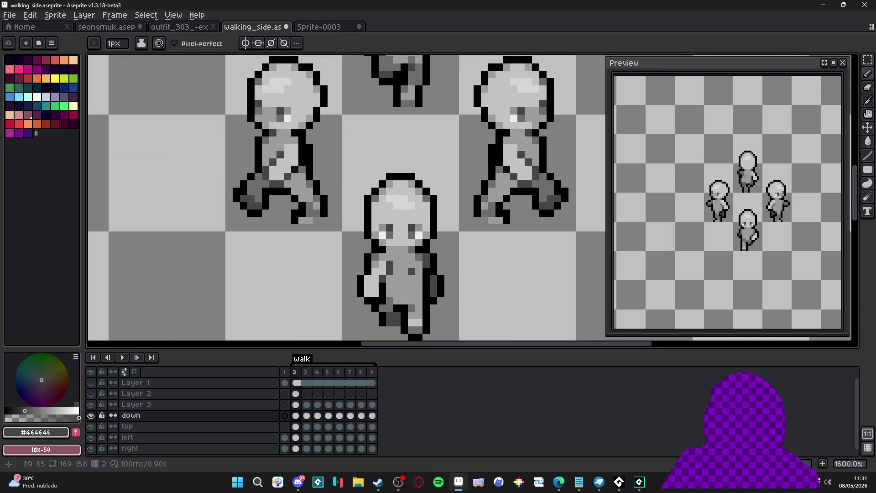
scroll(402, 297, "up", 2)
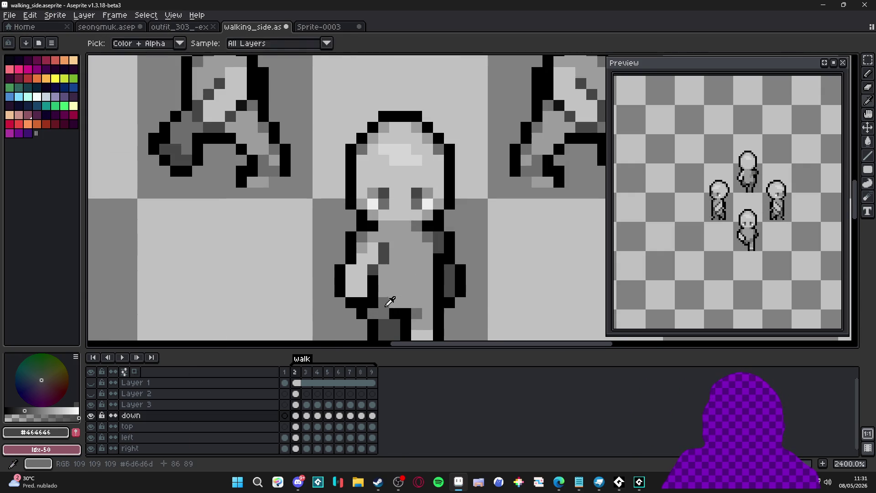
Paint a mid-grey pixel on the figure's right outline, then resample the dark grey.
left_click(392, 301, "alt")
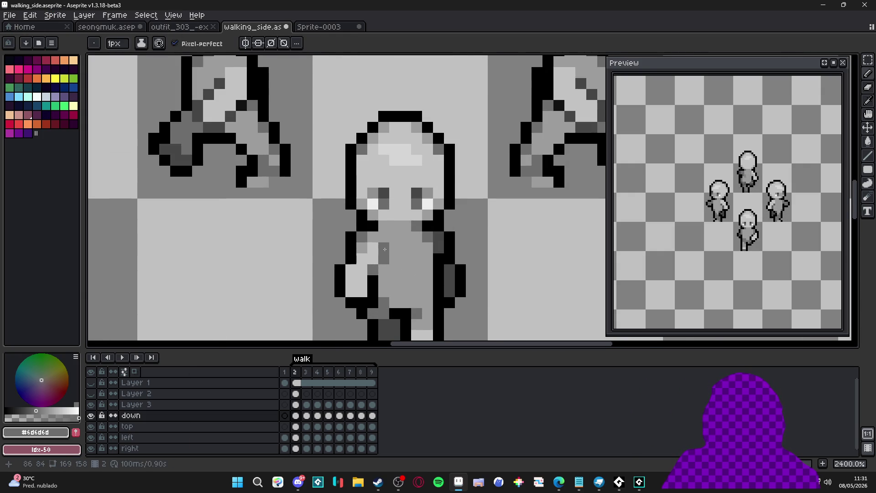
scroll(384, 249, "down", 2)
scroll(411, 274, "up", 2)
left_click(462, 272)
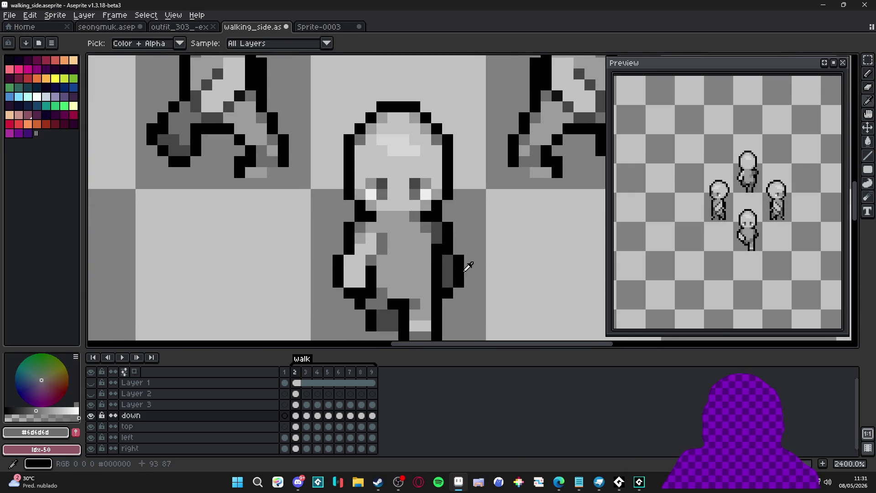
left_click(376, 260, "alt")
scroll(393, 305, "down", 3)
left_click_drag(392, 305, 389, 314)
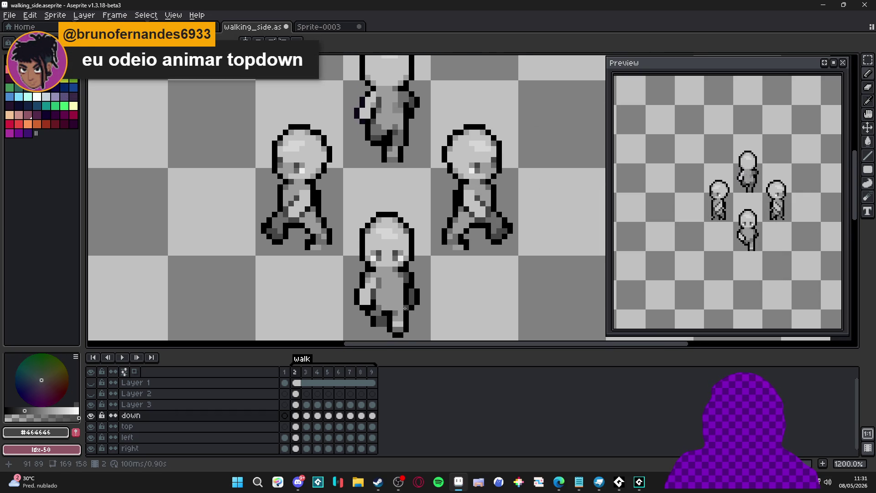
Step through the walk frames and reshape the head's light highlight on frame 6.
key(".")
key("period")
key("period")
key("period")
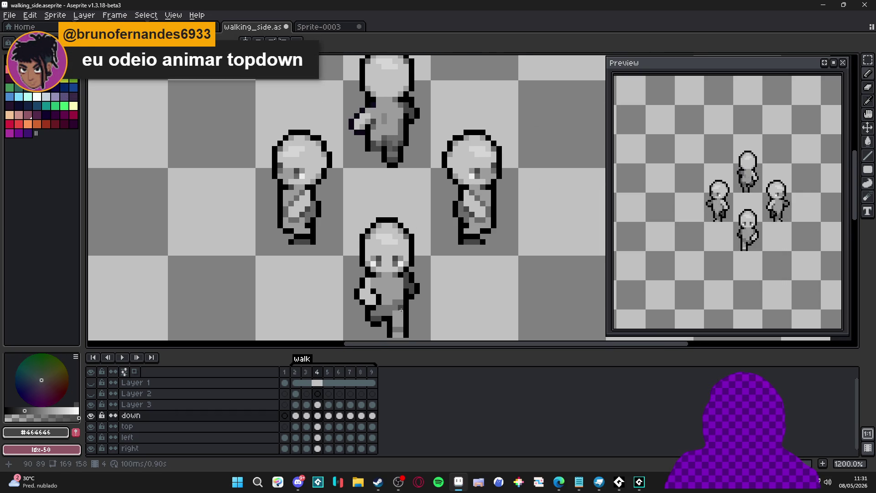
key("comma")
key("comma")
key("comma")
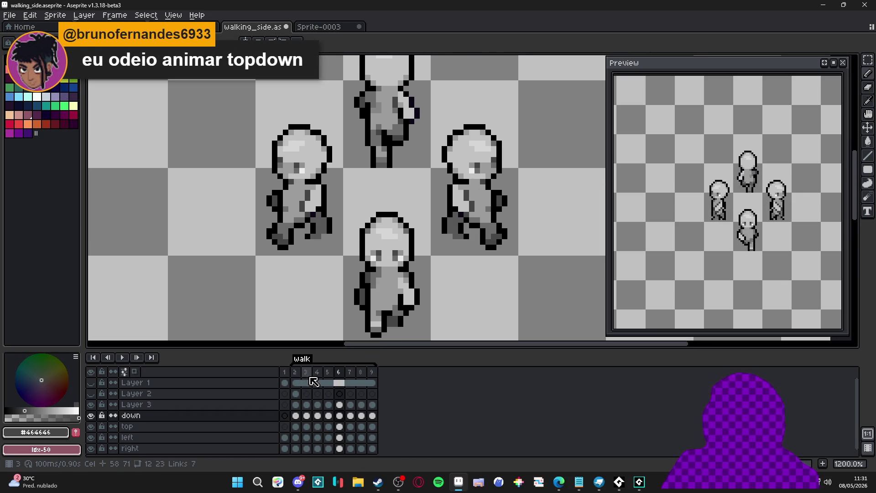
scroll(394, 302, "down", 1)
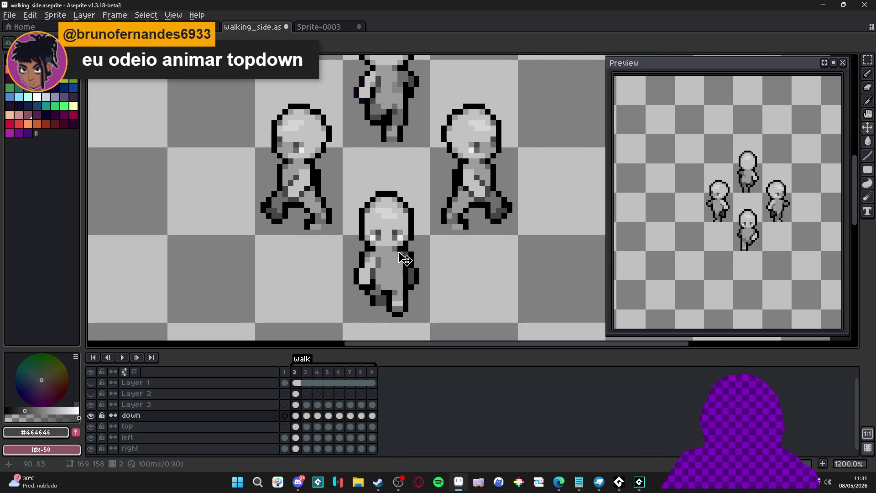
left_click(338, 372)
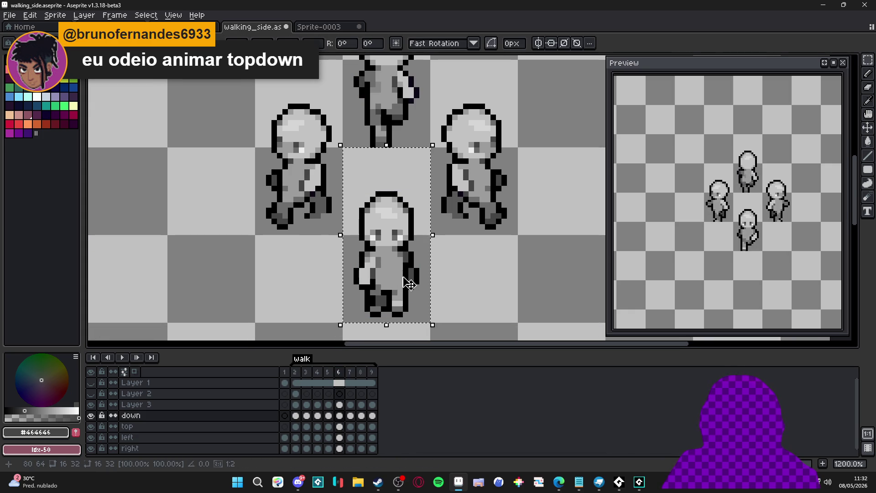
scroll(401, 236, "up", 3)
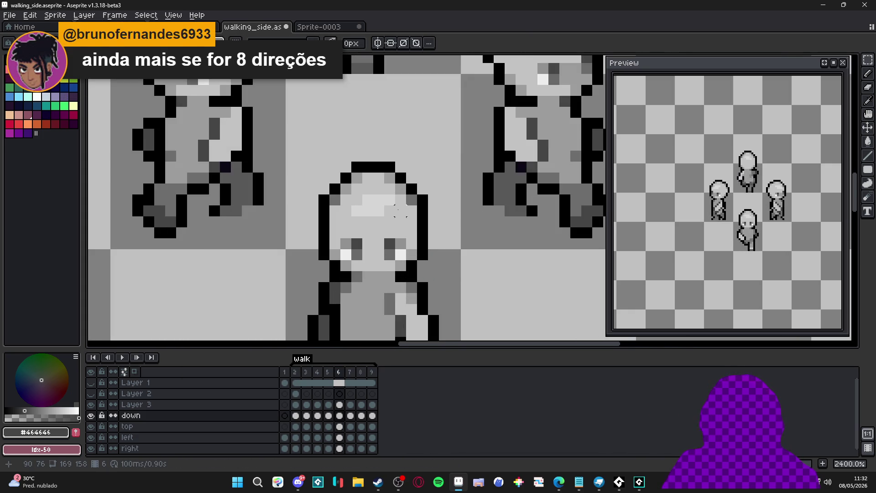
left_click_drag(390, 199, 357, 211)
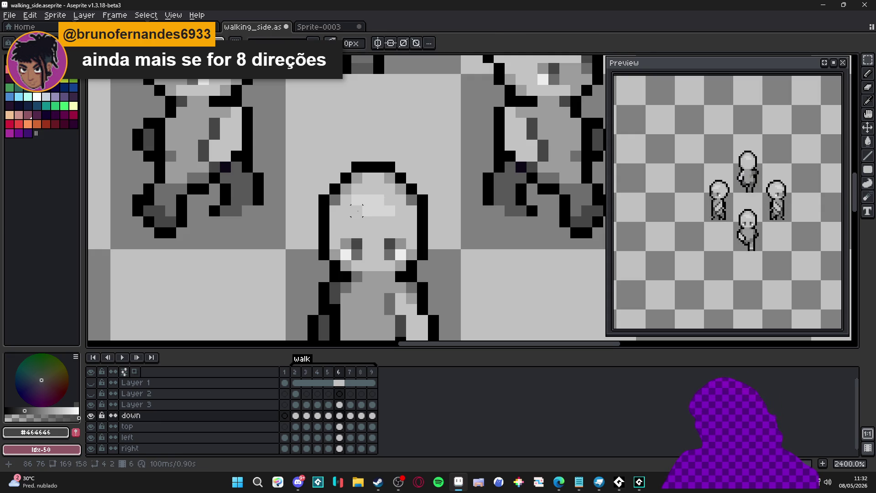
scroll(357, 210, "down", 7)
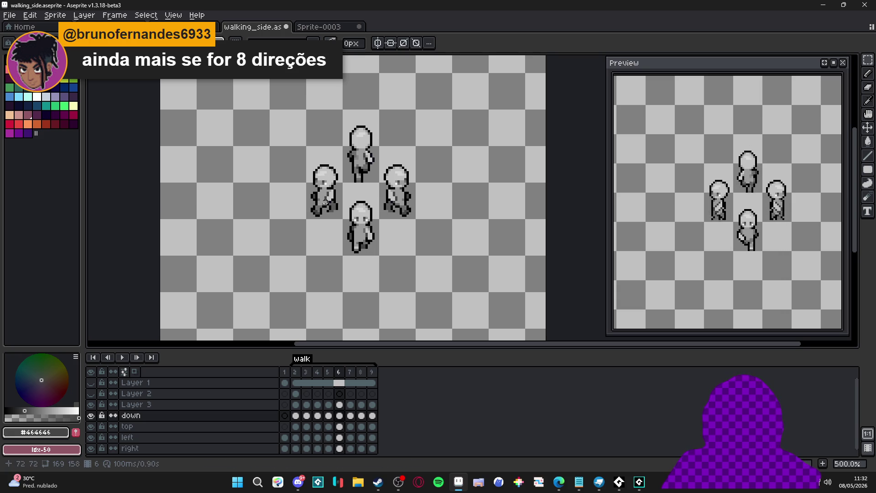
Compare the front-facing poses by flipping between frames 2 and 3, then advance to frame 5.
scroll(330, 193, "up", 1)
left_click(296, 372)
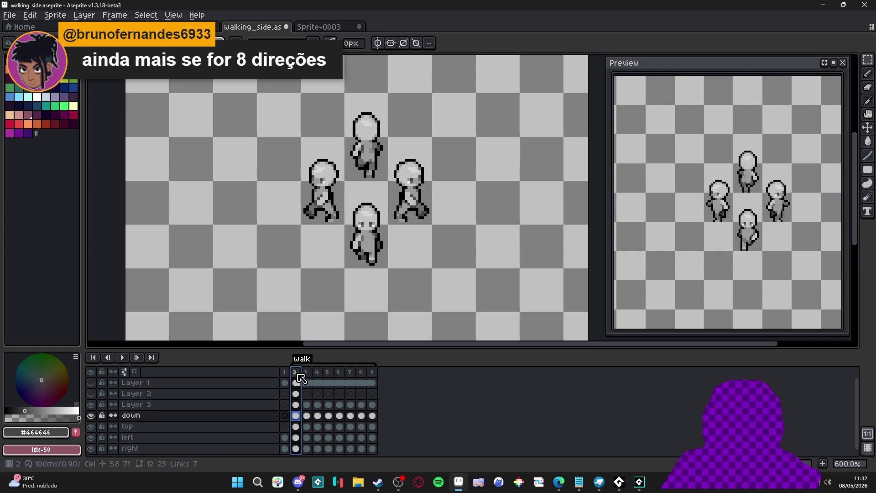
key("Right")
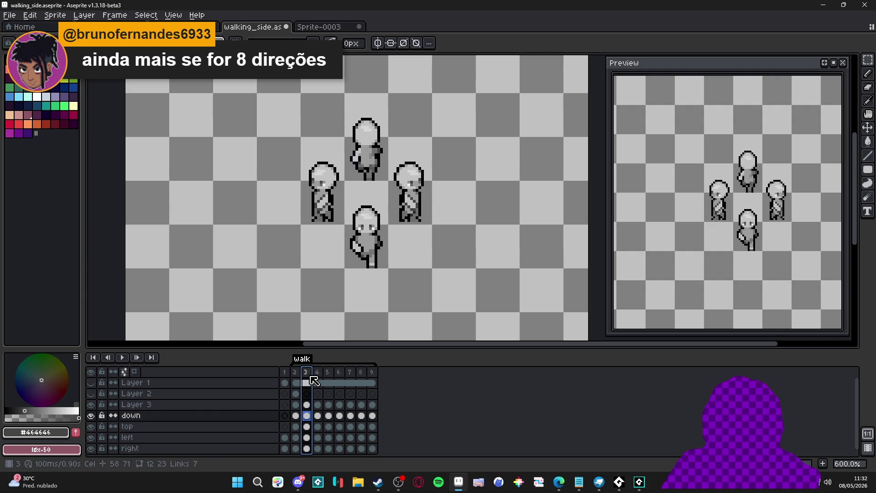
left_click(297, 376)
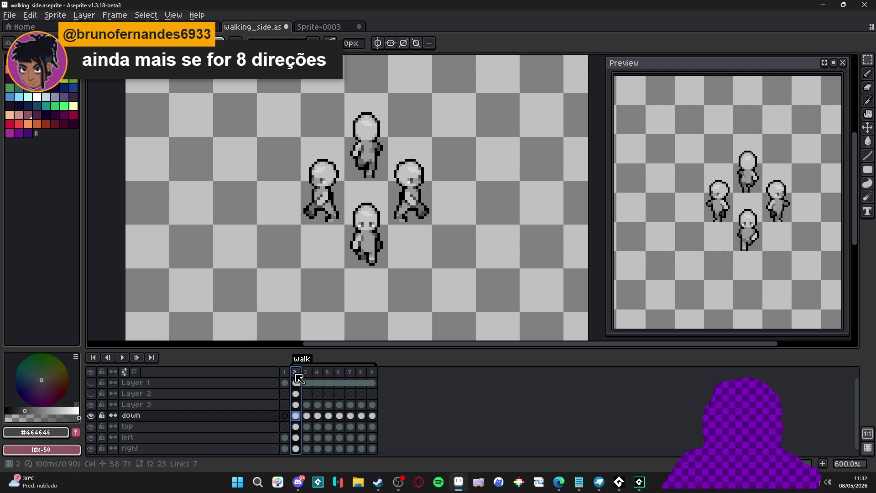
left_click(307, 375)
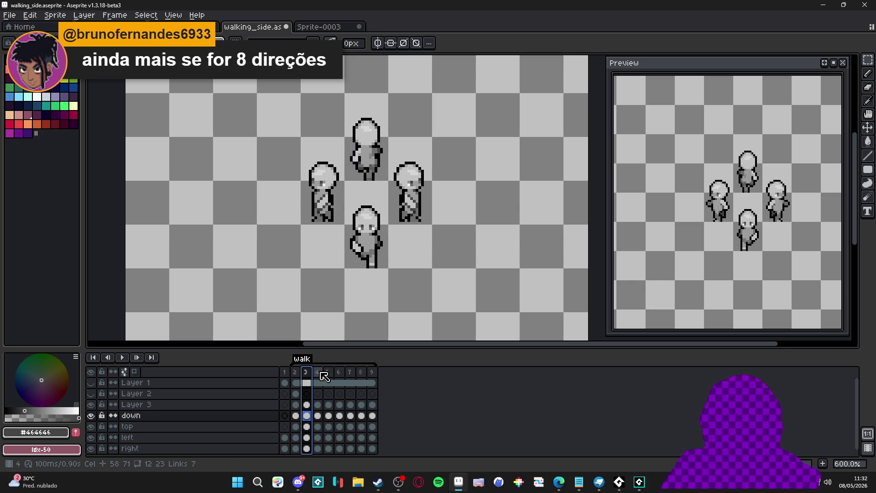
key("Left")
scroll(351, 238, "up", 4)
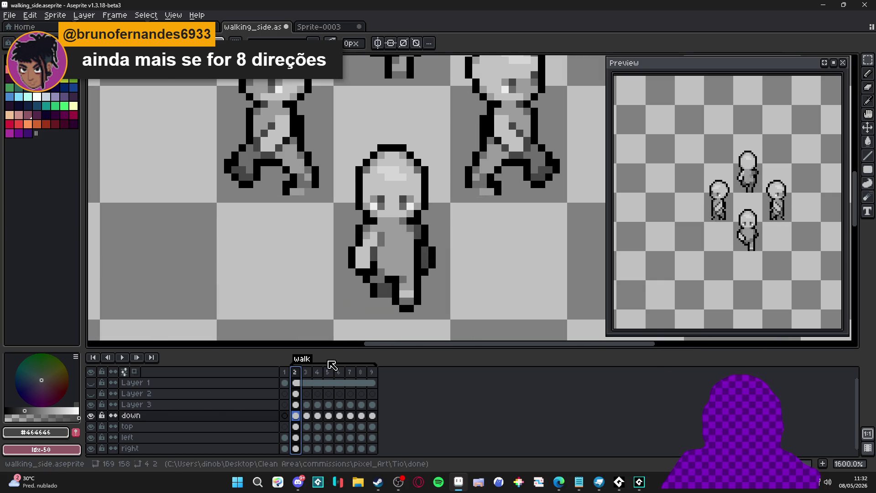
key("Right")
key("Right")
key("Right")
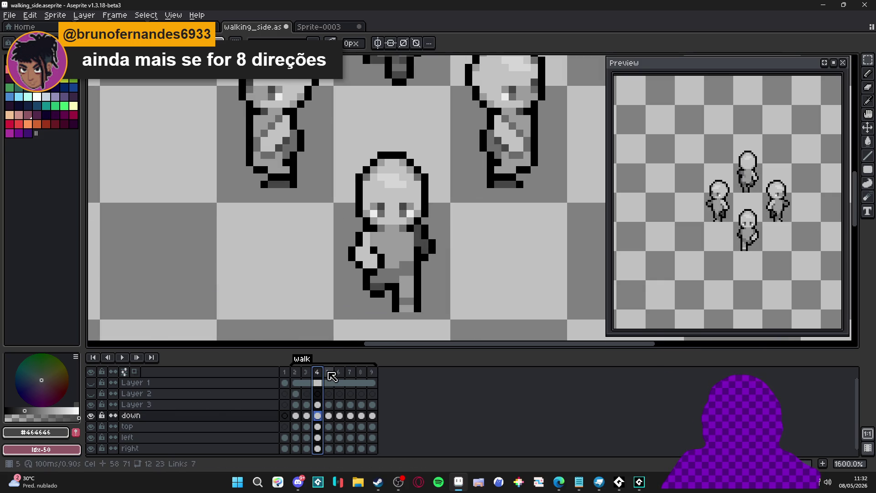
scroll(381, 213, "up", 2)
Sample the body's light grey, go to frame 9, and select the bottom figure's eye area without changes.
left_click(373, 242, "alt")
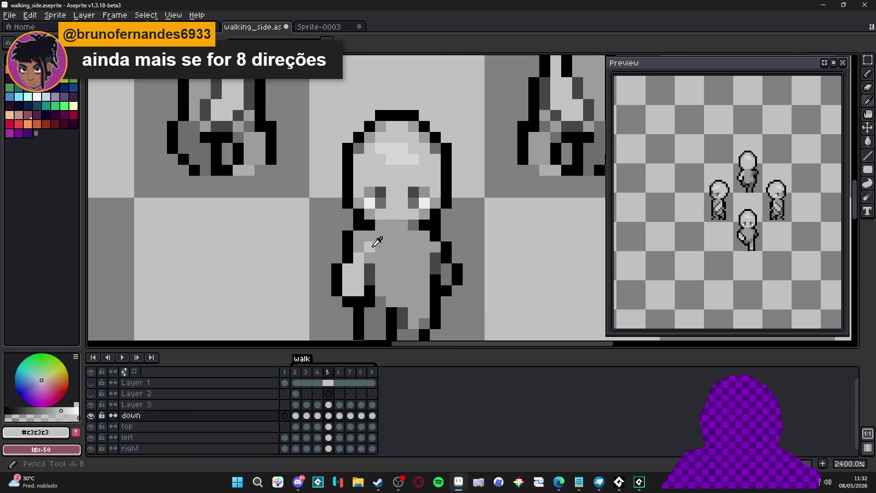
scroll(362, 251, "down", 3)
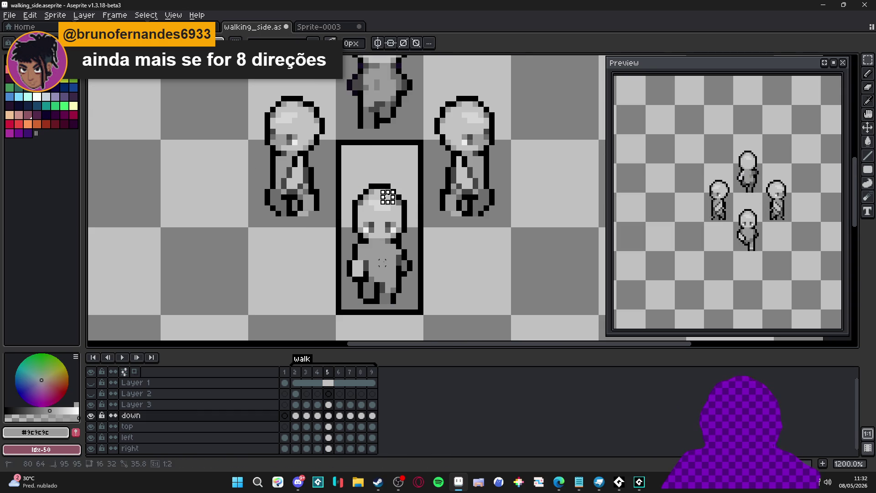
left_click(373, 373)
left_click(396, 260)
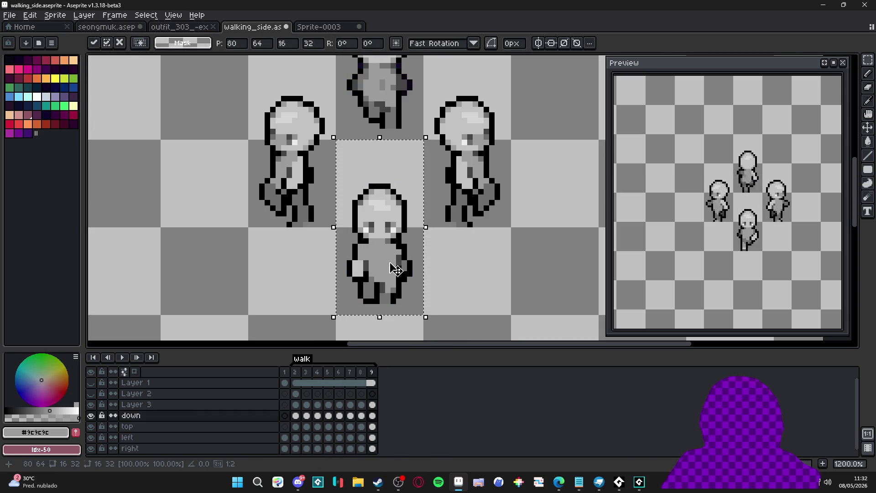
scroll(398, 218, "up", 3)
left_click_drag(391, 191, 347, 216)
scroll(366, 214, "down", 4)
key("Return")
scroll(368, 222, "down", 1)
scroll(368, 224, "up", 1)
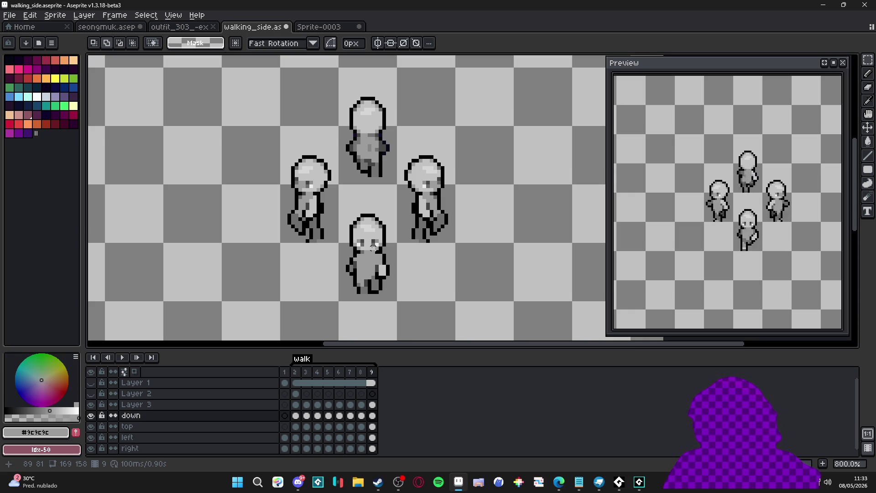
scroll(373, 248, "down", 2)
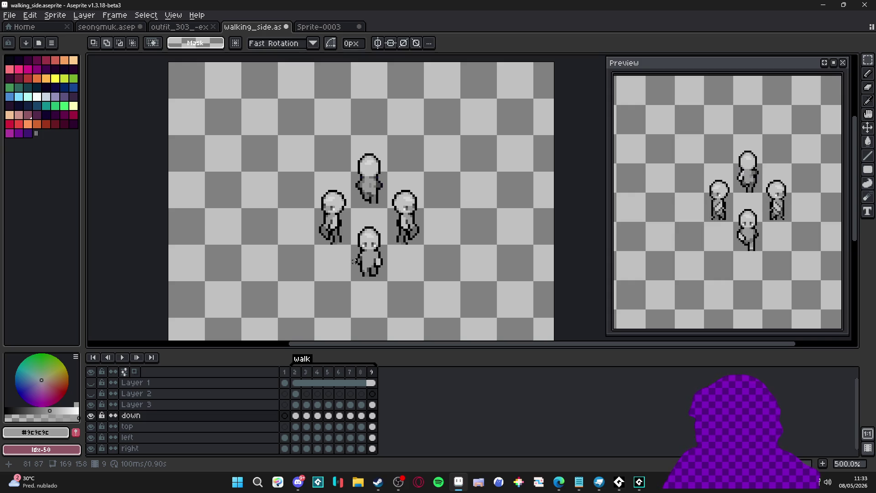
Review frames 2 to 4 and repaint a hand pixel on frame 3.
left_click(294, 372)
scroll(362, 261, "up", 5)
left_click(306, 372)
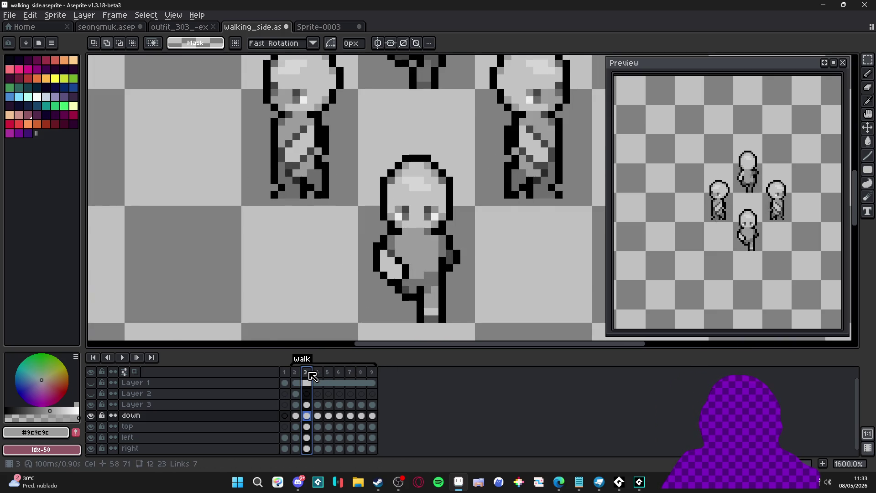
left_click(318, 372)
key("v")
scroll(391, 250, "up", 2)
left_click(305, 371)
key("b")
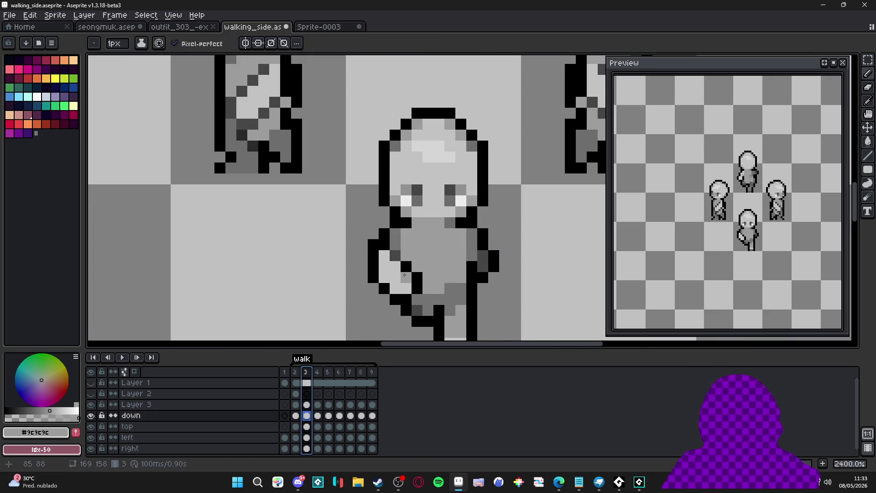
left_click(385, 272)
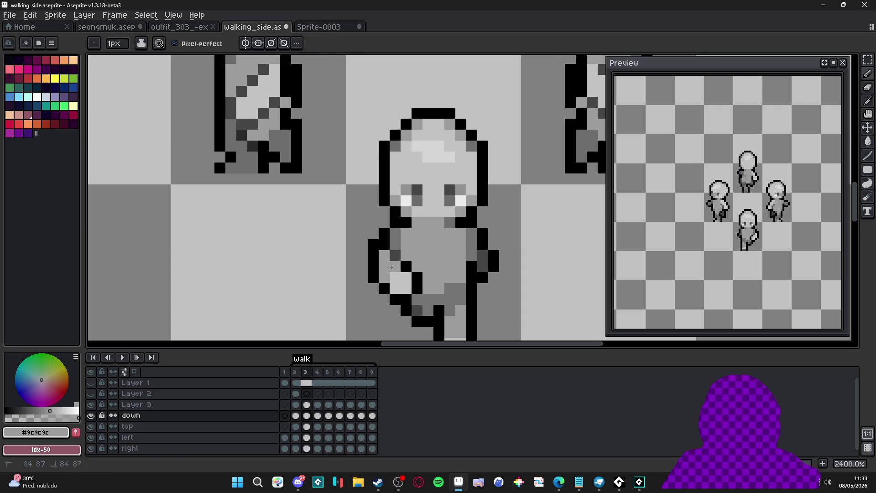
scroll(414, 279, "down", 3)
scroll(416, 289, "up", 1)
On frame 4, redraw the hand pixels down to the wrist and add a dark grey pixel.
key("Right")
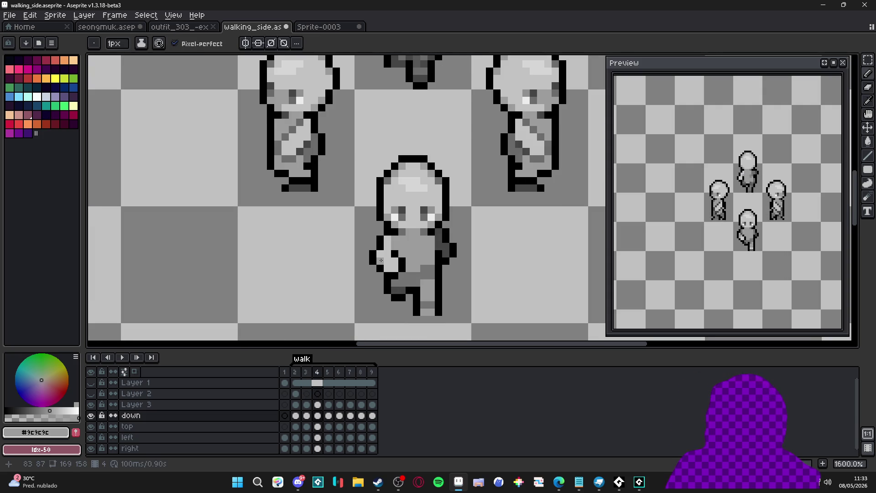
scroll(384, 239, "up", 2)
mouse_move(384, 239)
left_mouse_down()
mouse_move(370, 268)
mouse_move(381, 268)
mouse_move(386, 294)
left_mouse_up()
scroll(385, 294, "down", 2)
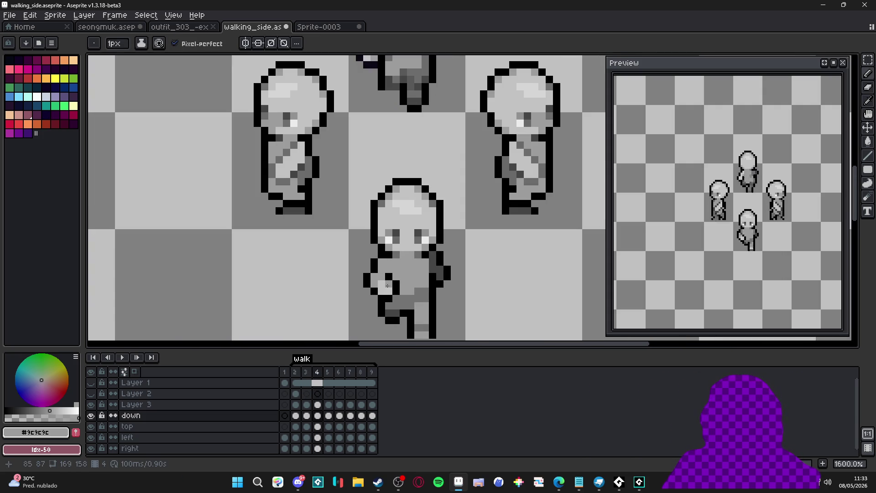
left_click(431, 294, "alt")
left_click(388, 274)
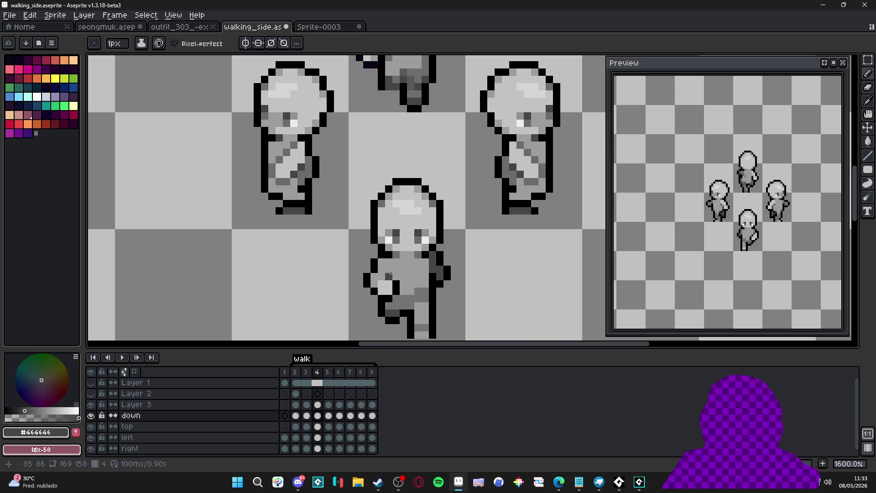
scroll(388, 274, "down", 3)
Marquee-select the whole front-facing bottom sprite, then deselect.
key("v")
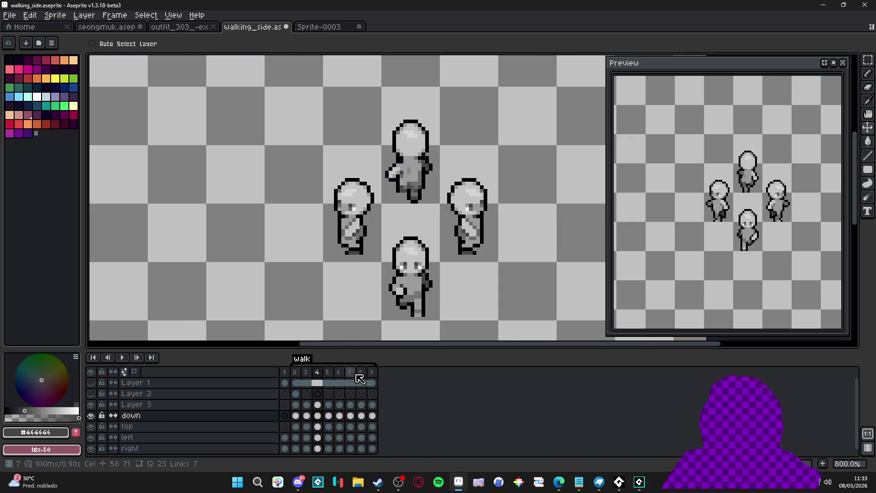
scroll(413, 308, "up", 2)
key("m")
left_click_drag(407, 227, 438, 319)
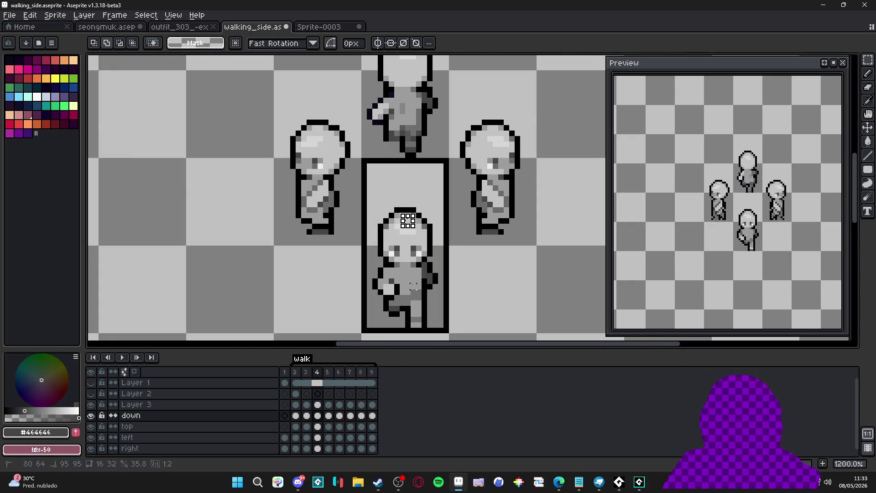
key("ctrl+d")
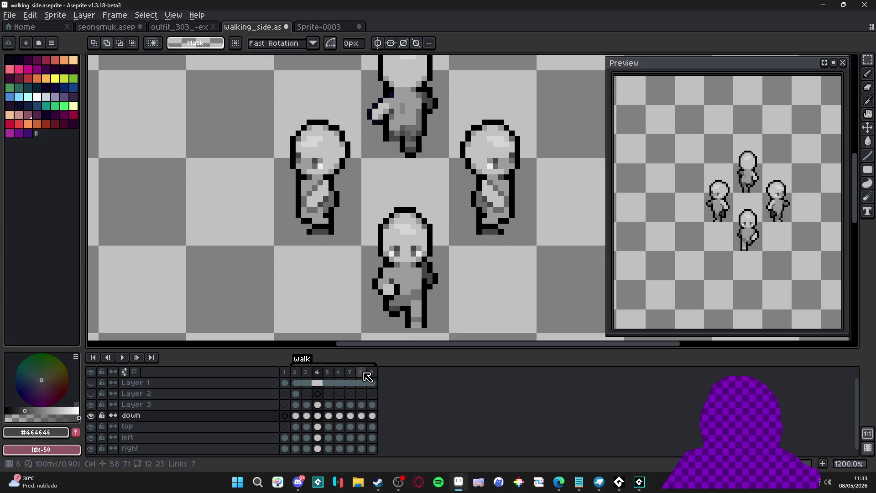
Compare frames 4 and 8, select a 4x2 head patch on frame 8, then commit and view frame 2.
left_click(361, 372)
left_click(321, 373)
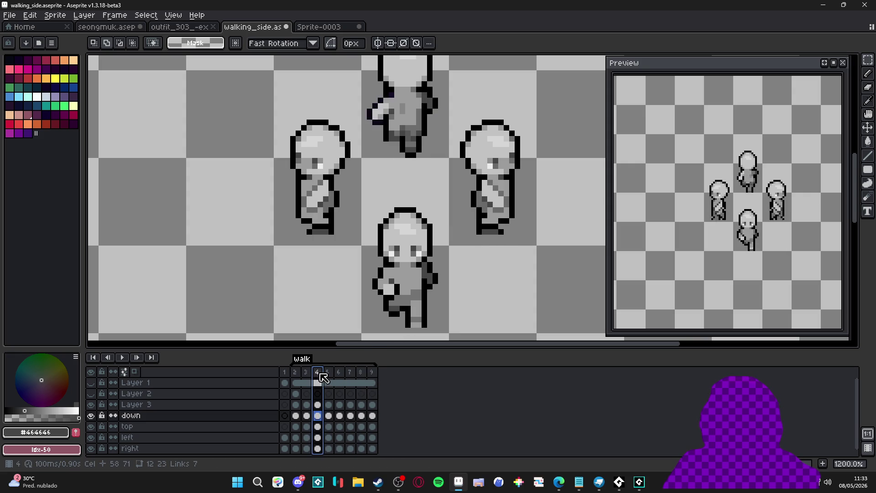
left_click(365, 373)
key("ctrl+shift+d")
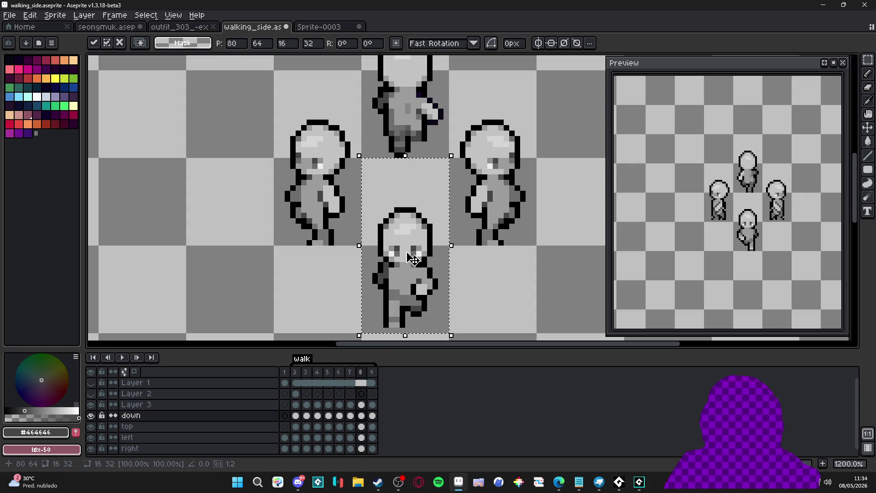
scroll(409, 259, "up", 3)
left_click_drag(420, 216, 375, 241)
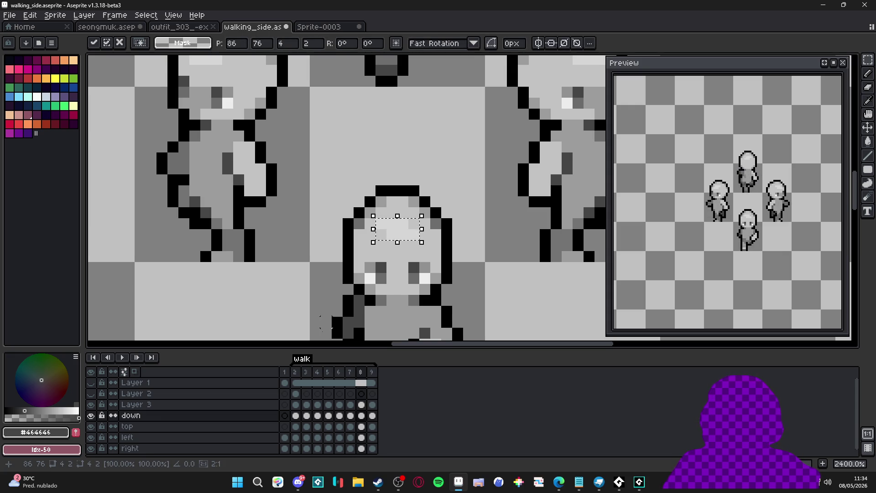
left_click(295, 372)
key("ctrl+d")
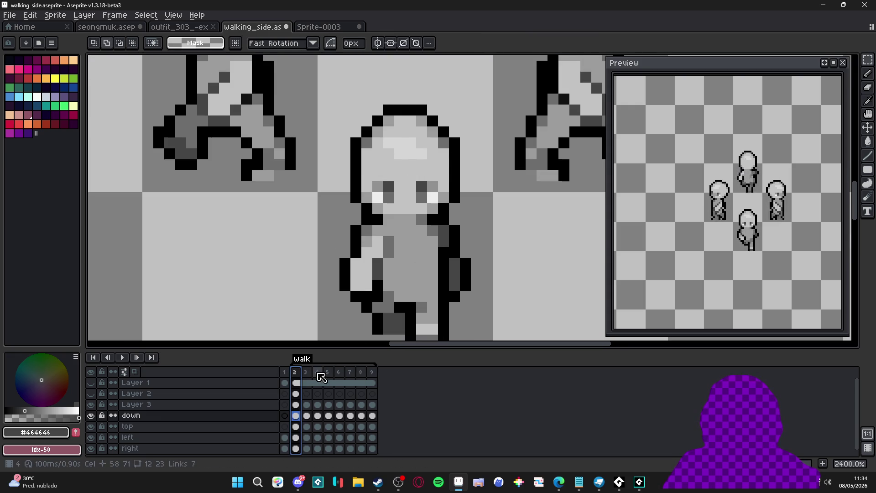
Review frames 3–5, then on frame 2 paint a darker mid-grey pixel on the hand.
left_click(306, 372)
left_click(317, 372)
left_click(329, 372)
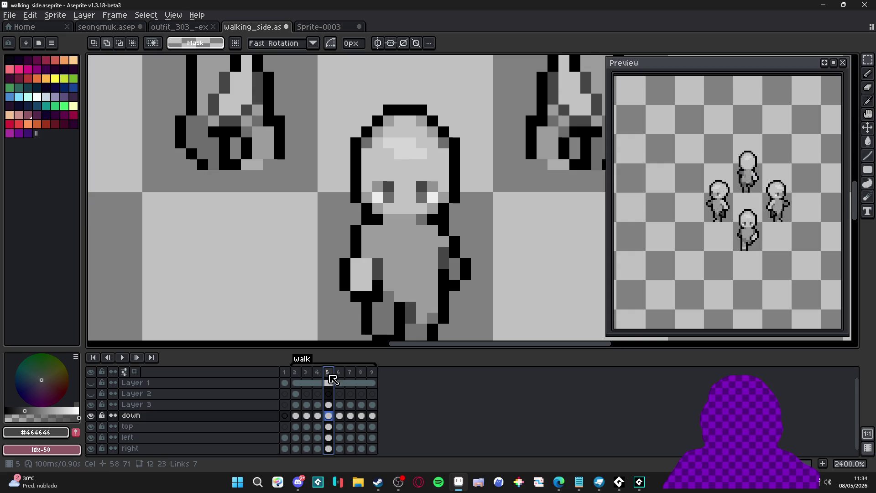
left_click(296, 372)
scroll(379, 245, "up", 1)
key("v")
key("b")
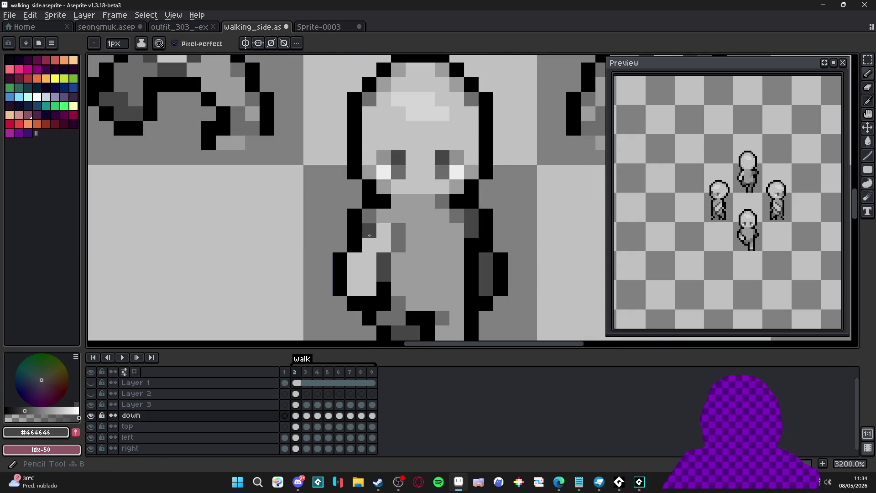
left_click(383, 224, "alt")
left_click(383, 244)
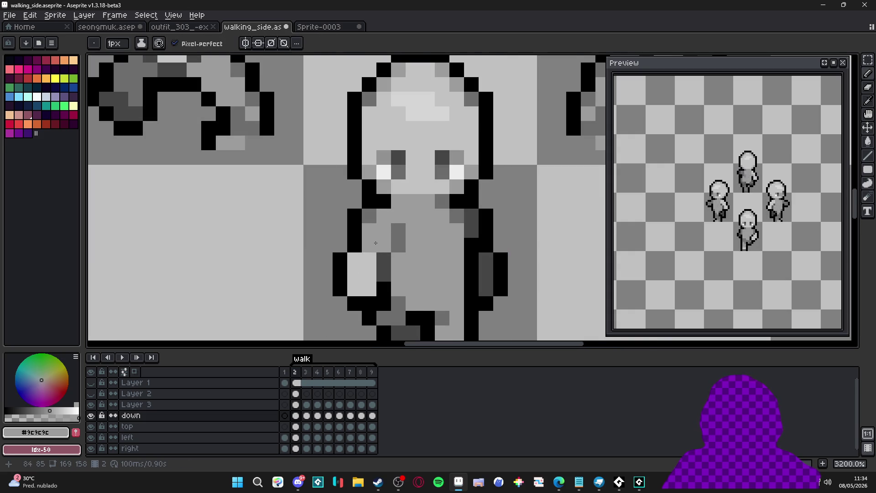
Sample the hand's light grey and mark out the front sprite's 16x32 cell across frames 2 and 6.
scroll(375, 243, "down", 3)
scroll(375, 259, "up", 2)
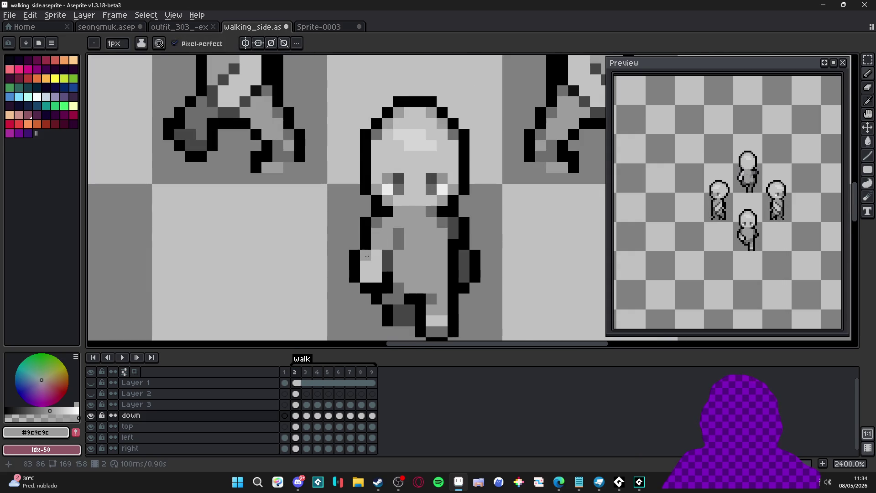
scroll(367, 256, "down", 3)
scroll(388, 269, "up", 4)
scroll(416, 286, "down", 3)
scroll(401, 277, "up", 3)
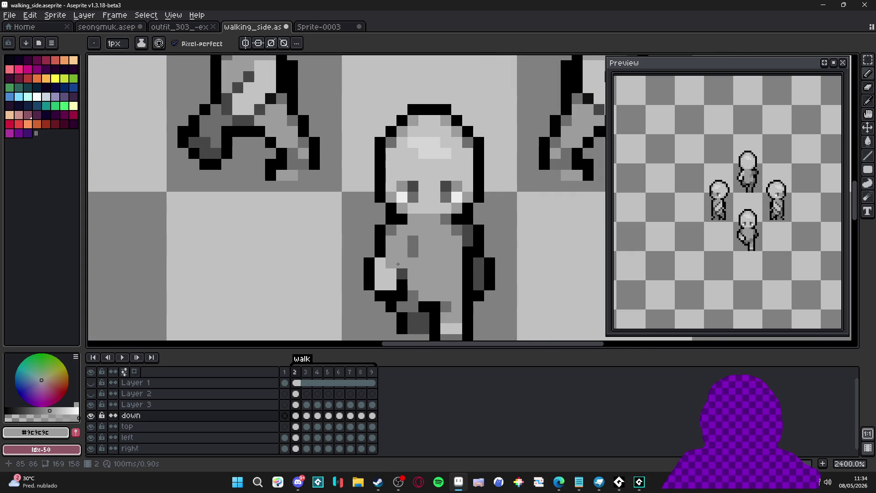
left_click(386, 267, "alt")
scroll(420, 290, "down", 3)
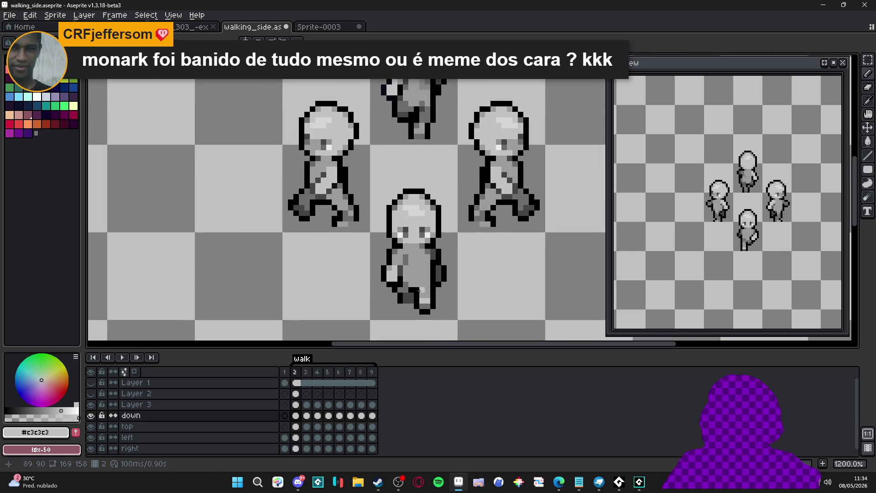
scroll(395, 286, "up", 1)
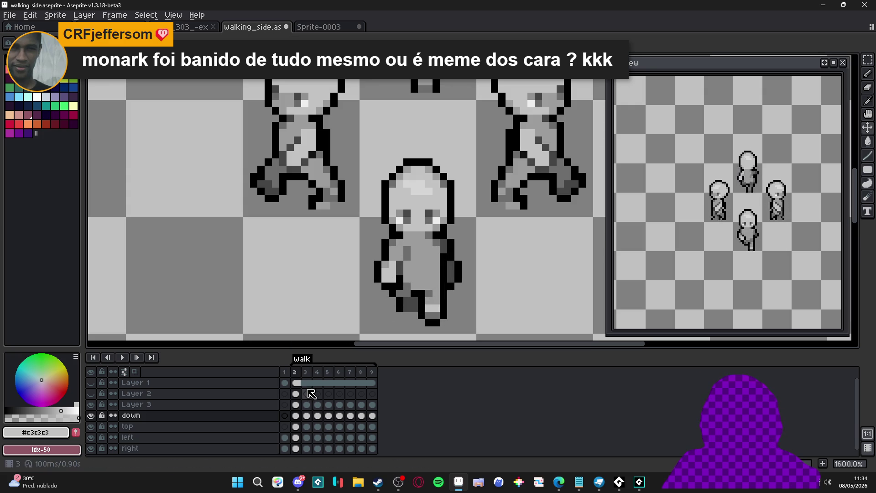
left_click_drag(385, 298, 415, 191)
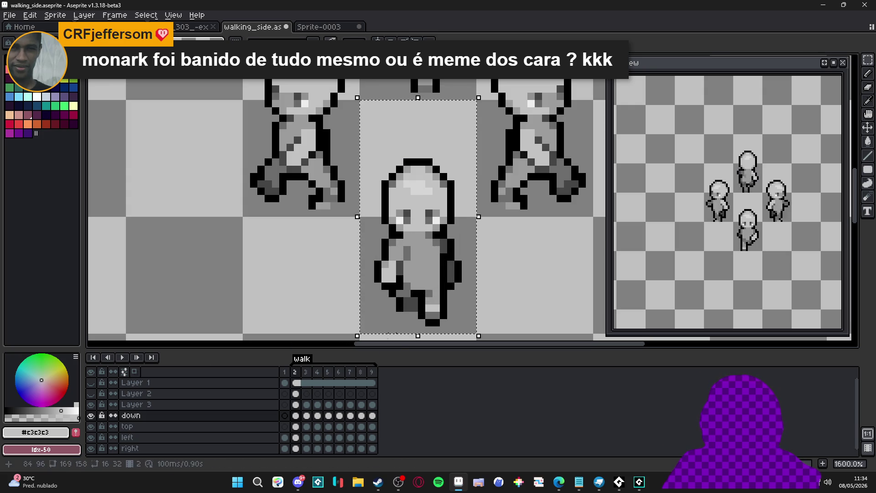
left_click(342, 377)
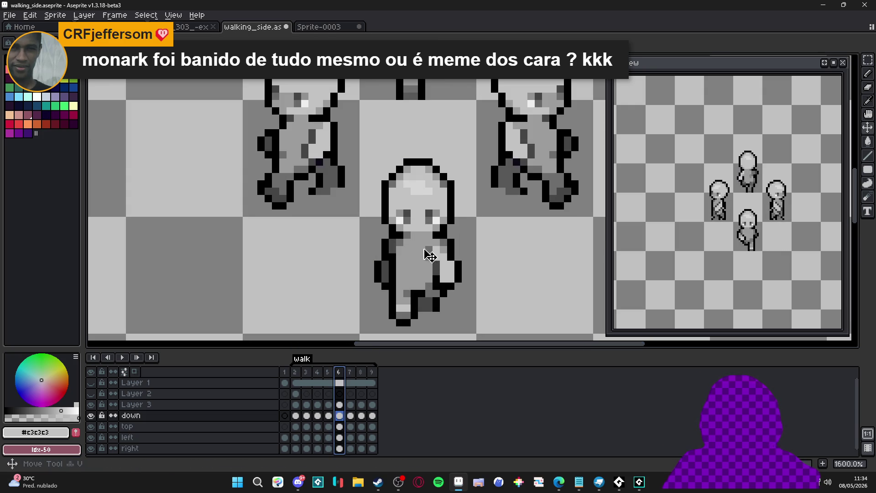
left_click(432, 256, "ctrl")
key("ctrl+d")
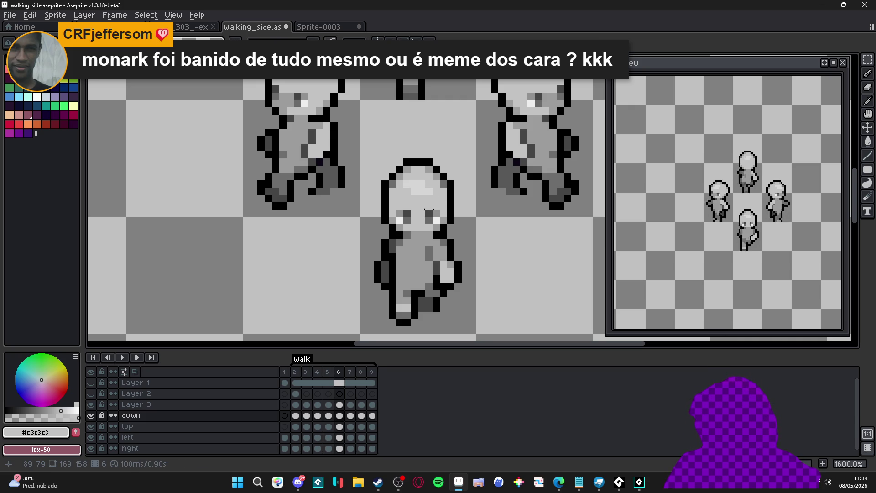
Step through the walk frames from 2 to 9 with , and . to check the loop.
left_click(295, 372)
key("v")
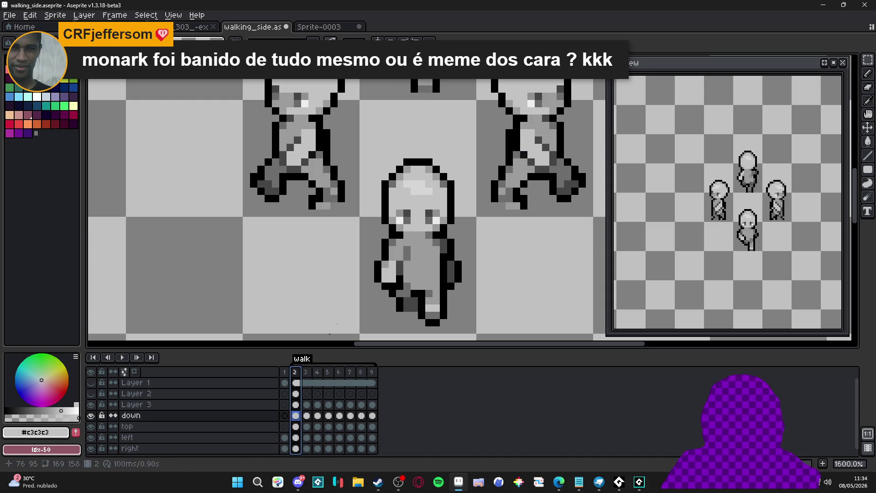
left_click(307, 372)
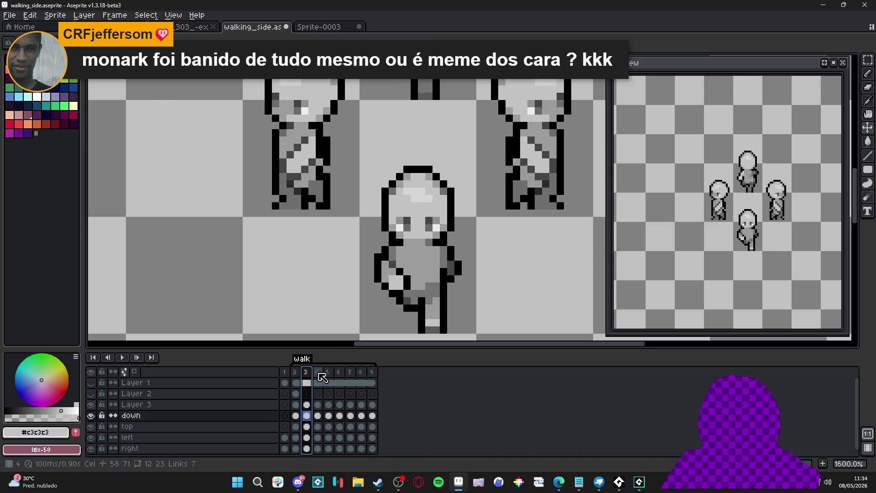
scroll(434, 235, "up", 1)
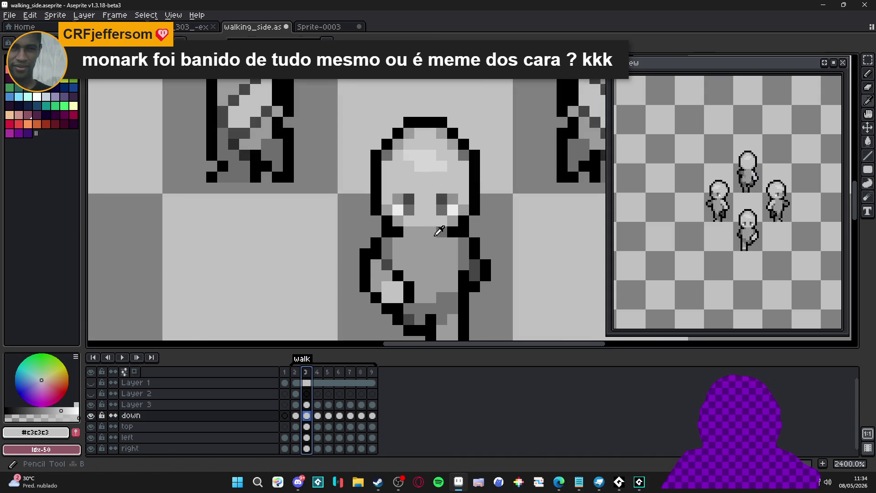
key("comma")
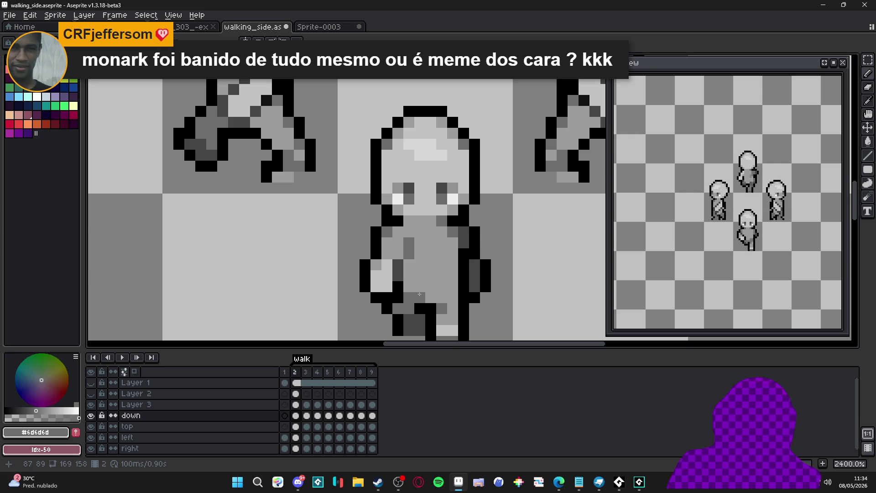
key("period")
key("period")
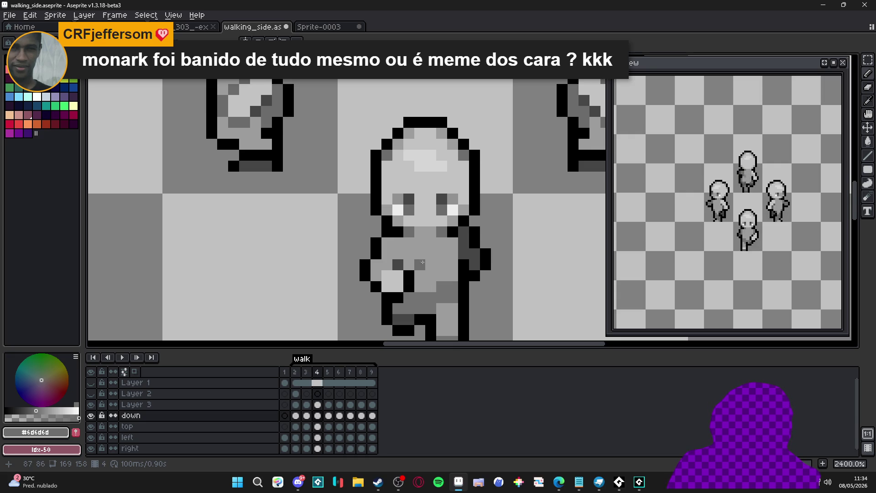
key("period")
key("period")
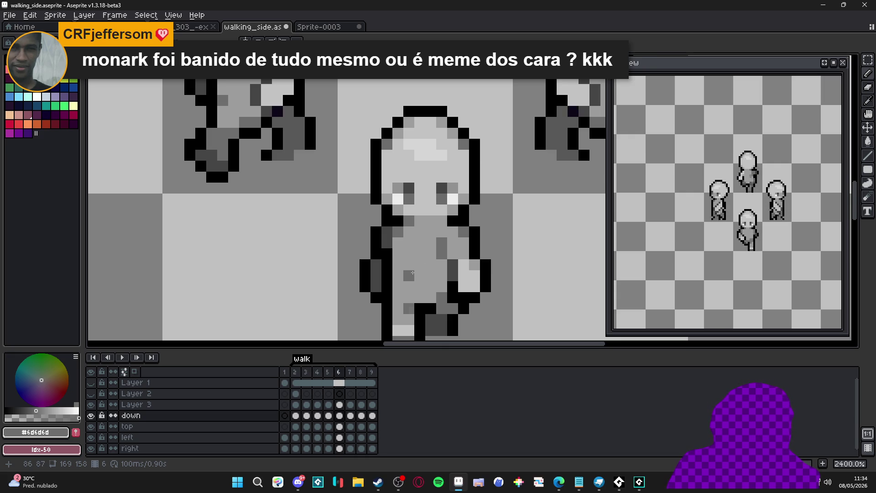
key("period")
key("period")
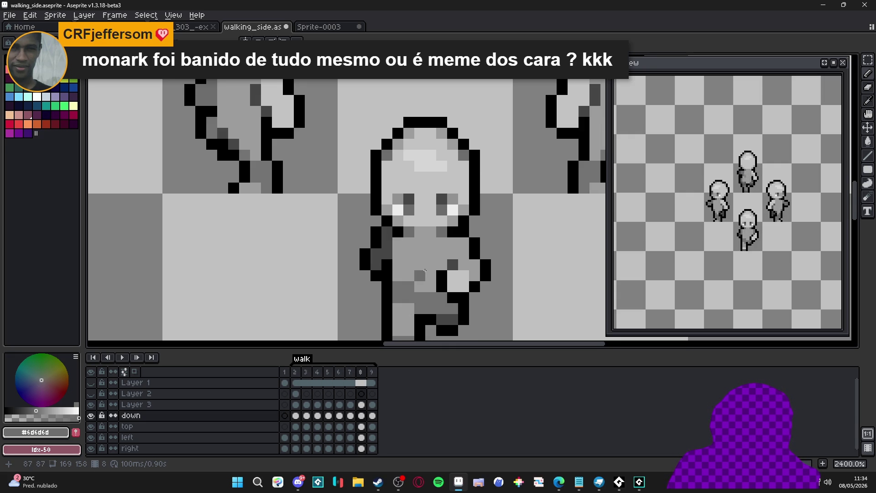
key("period")
key("period")
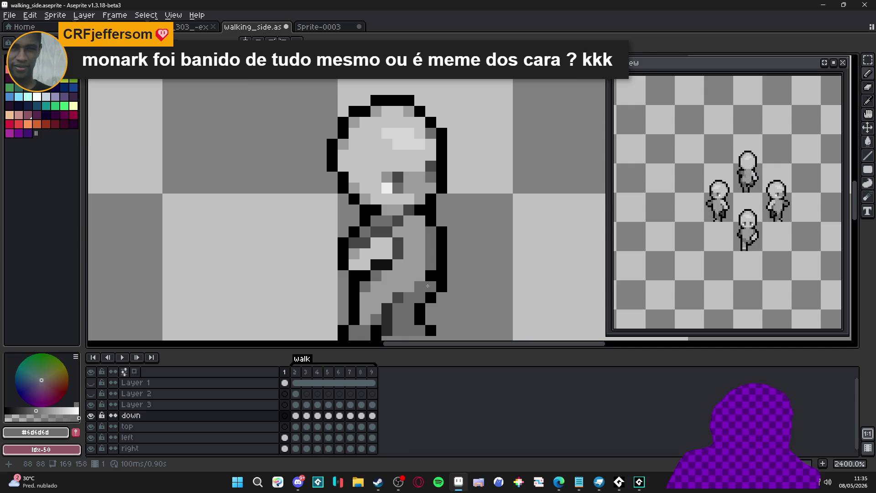
key("comma")
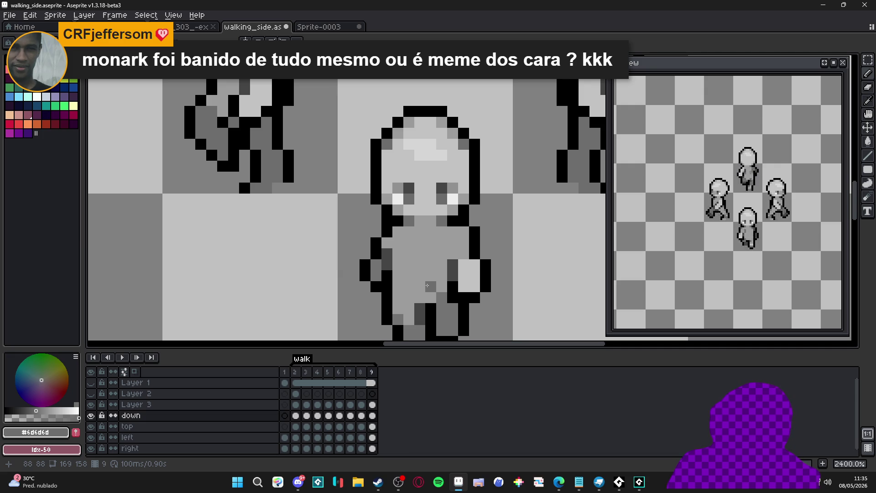
Replay frames 2 through 5 and wrap around to end on frame 9.
left_click(297, 372)
left_click(306, 372)
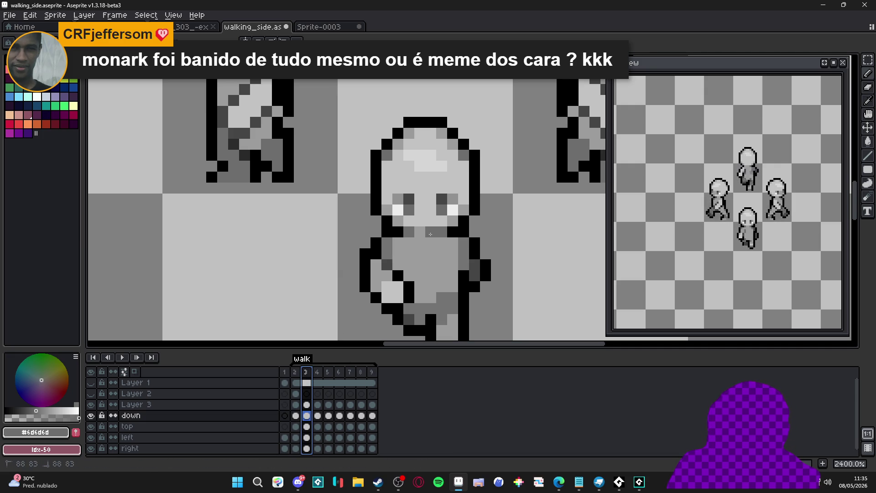
key("period")
key("period")
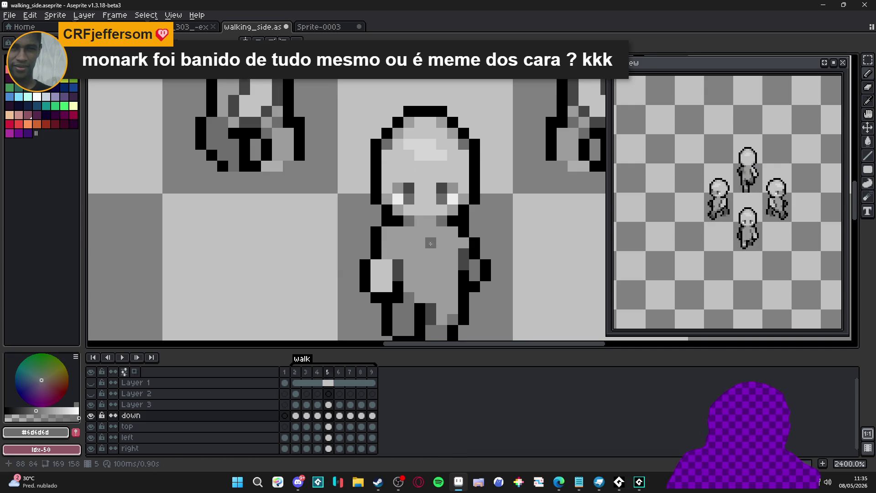
key("period")
key("period")
key("period")
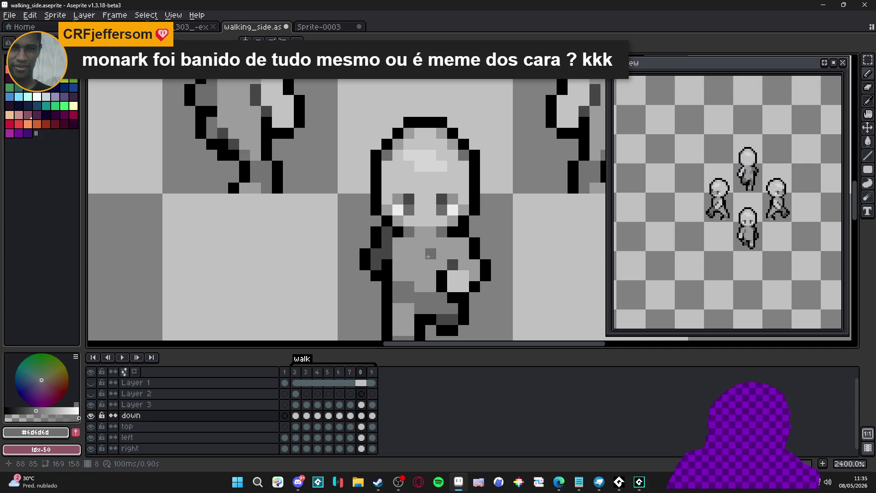
key("period")
key("period")
key("comma")
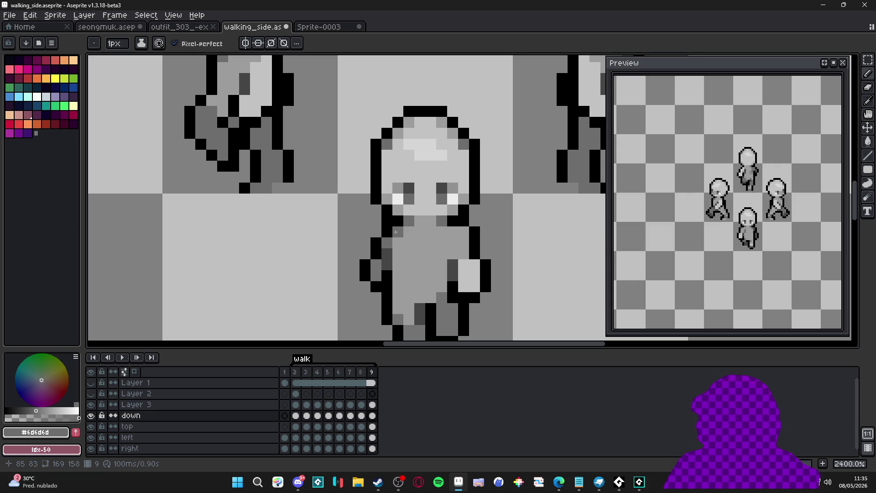
scroll(401, 273, "down", 2)
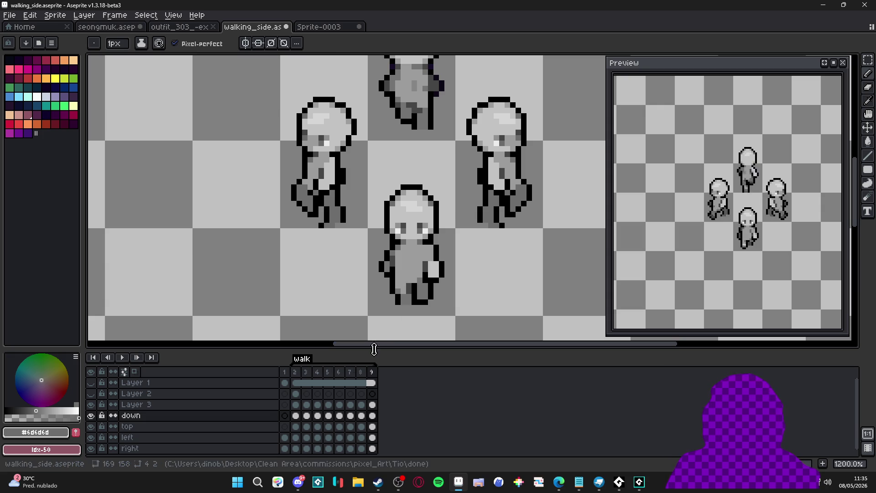
left_click(295, 372)
key("Left")
key("Right")
key("Right")
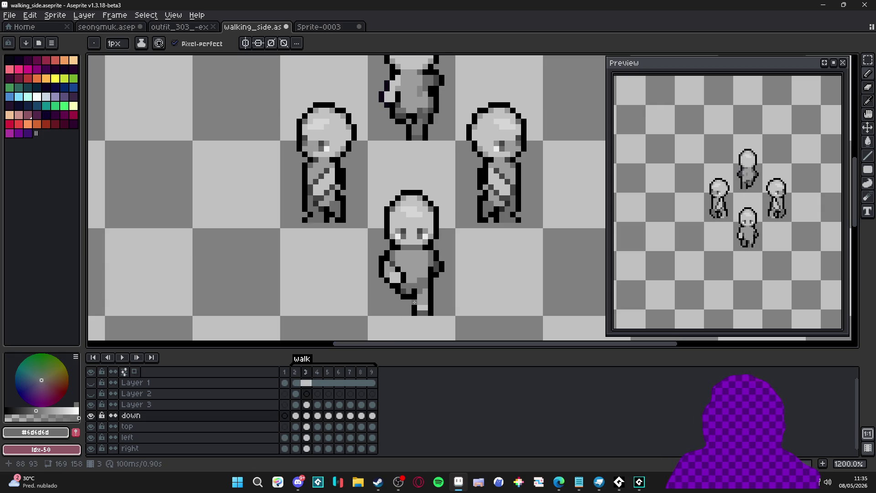
key("Right")
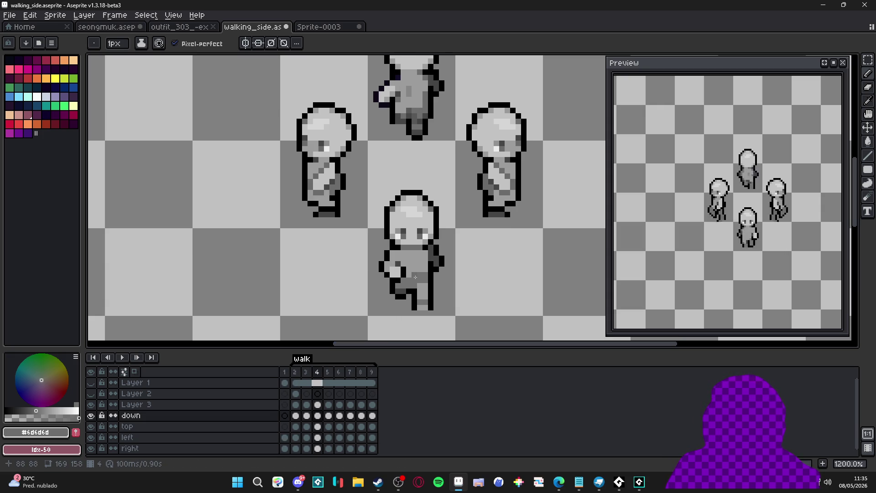
scroll(401, 267, "up", 1)
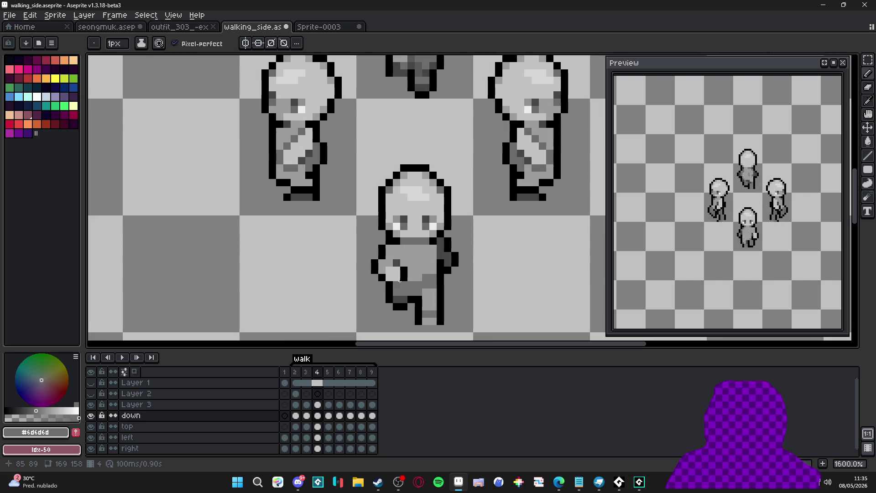
scroll(420, 298, "down", 3)
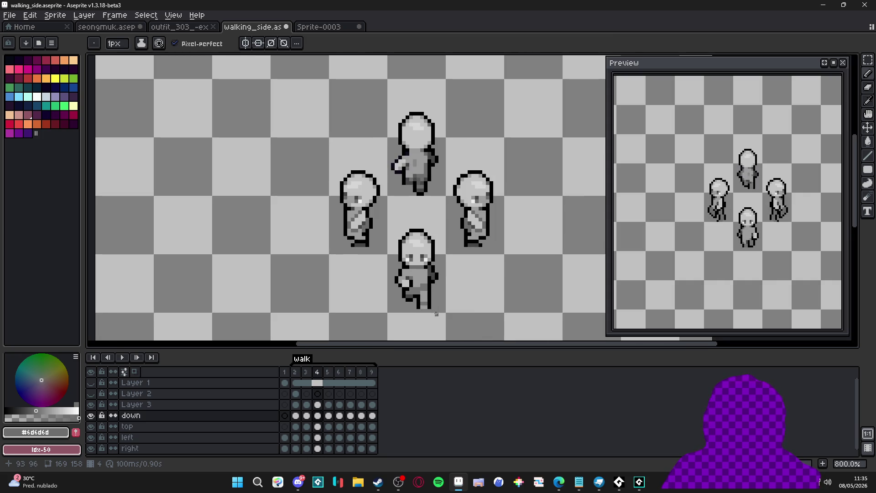
left_click(361, 372)
scroll(425, 280, "up", 3)
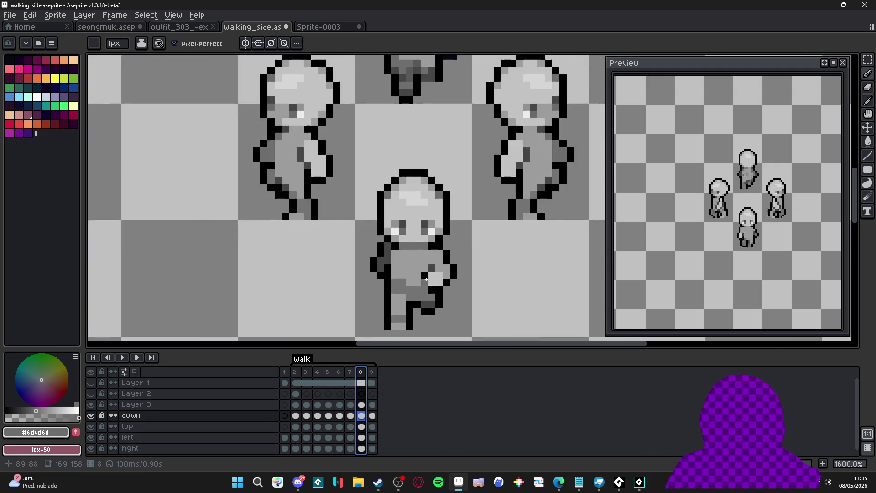
scroll(425, 274, "down", 3)
left_click(325, 372)
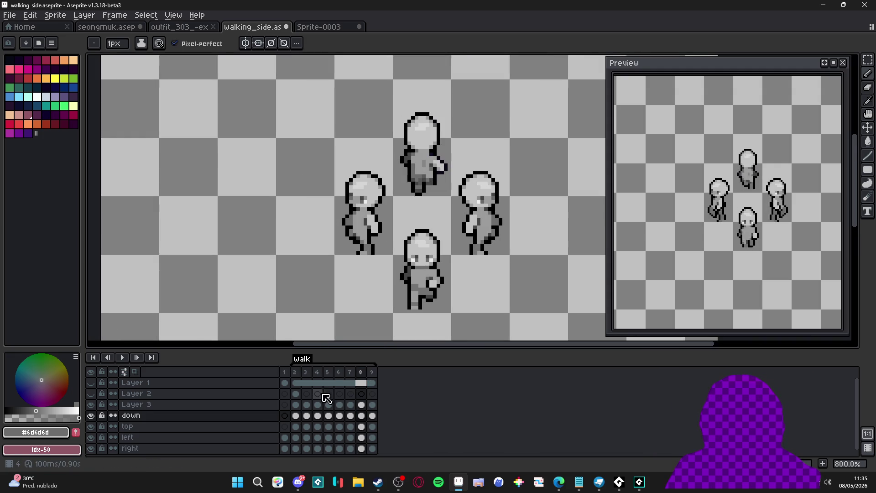
left_click(325, 372)
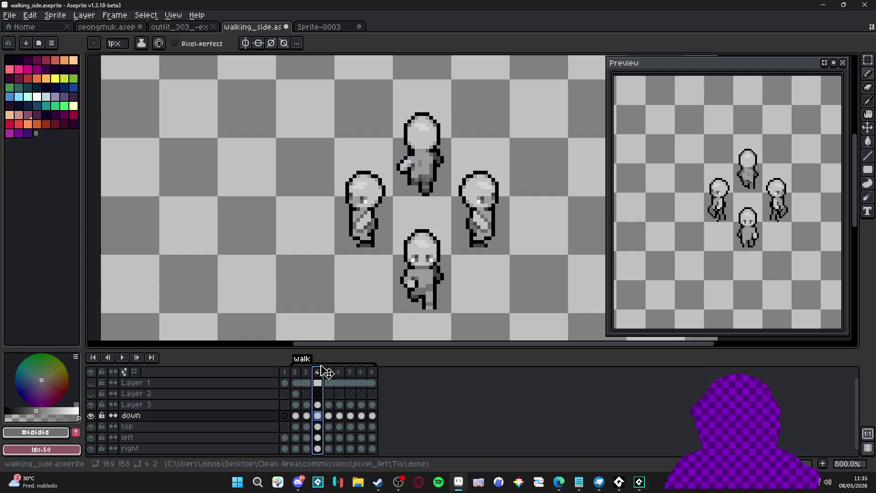
left_click(295, 372)
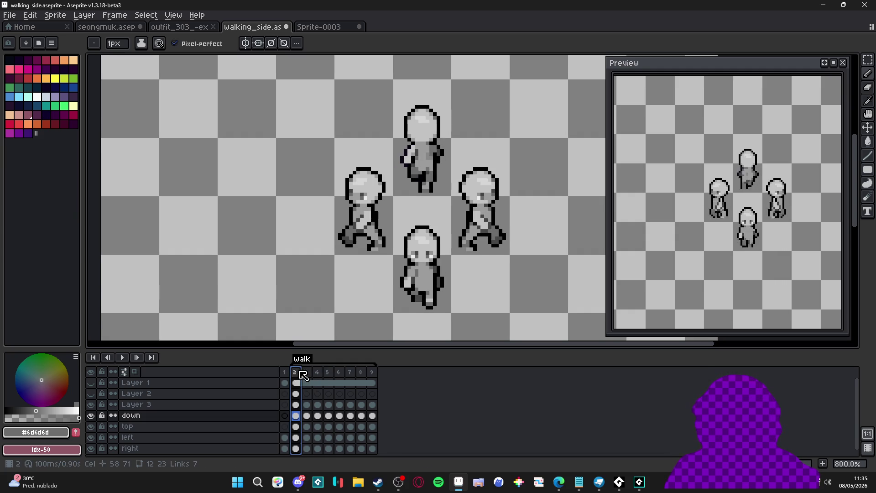
scroll(387, 293, "up", 4)
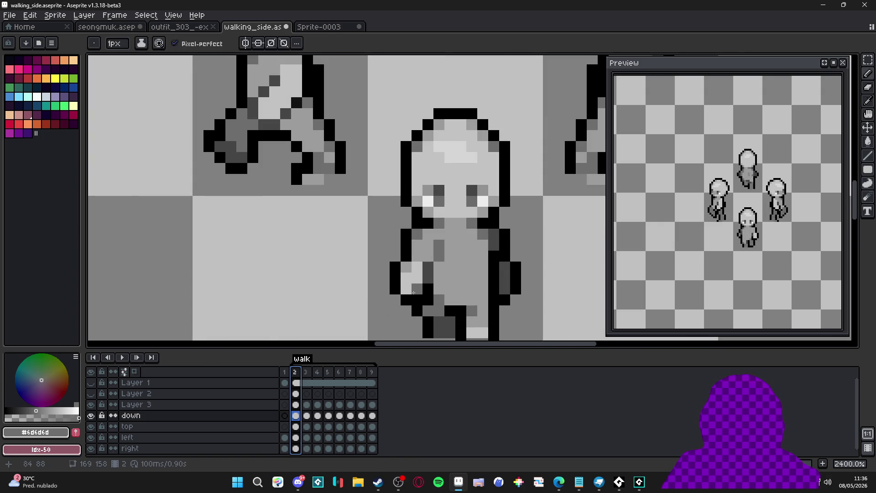
scroll(407, 318, "down", 5)
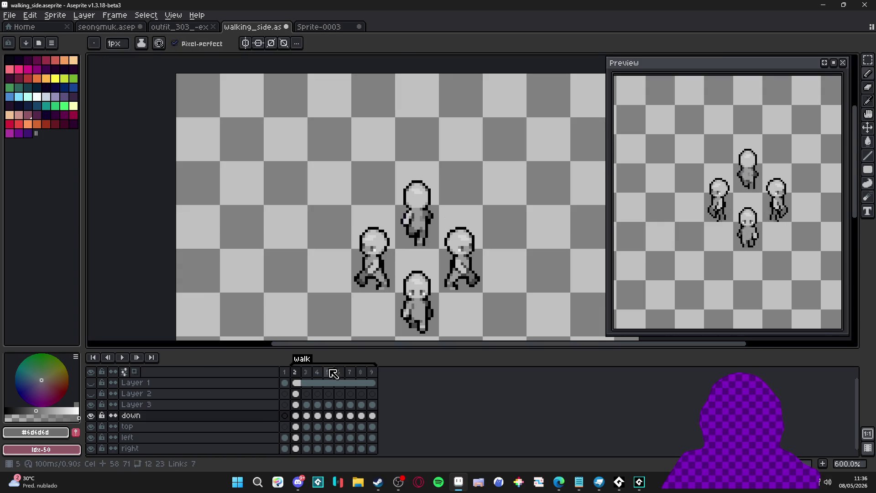
left_click(306, 372)
scroll(417, 318, "up", 4)
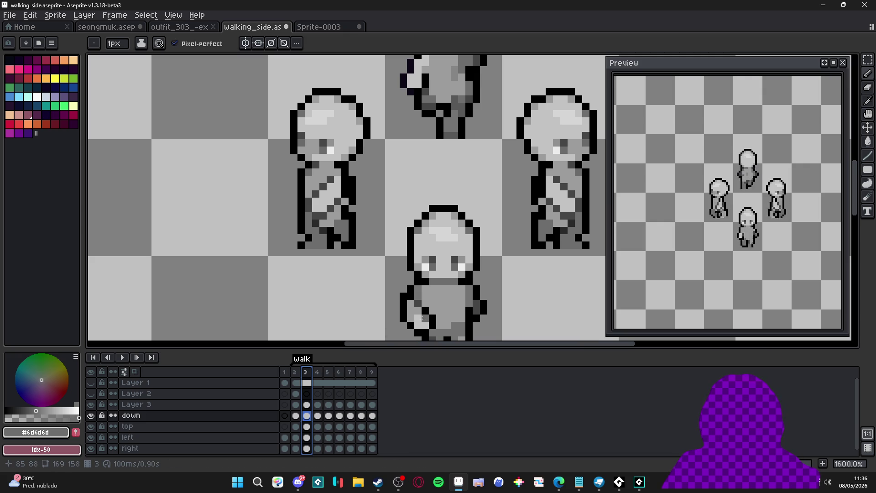
scroll(426, 317, "down", 3)
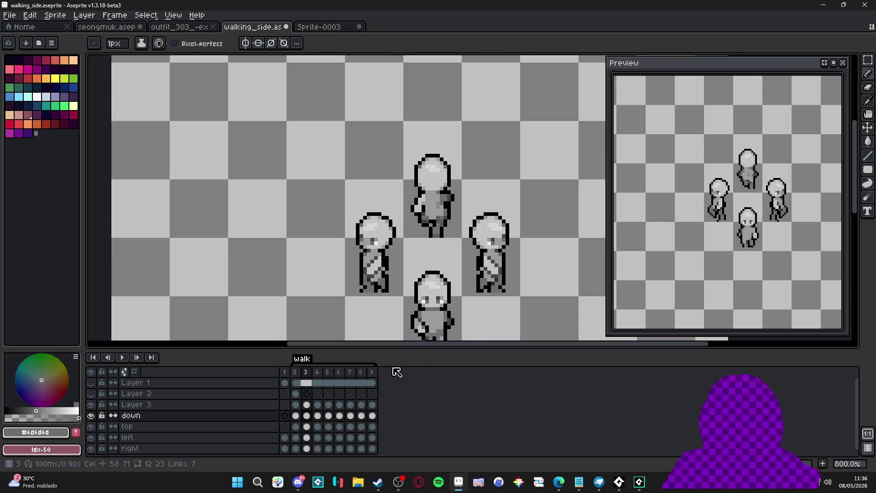
left_click(320, 372)
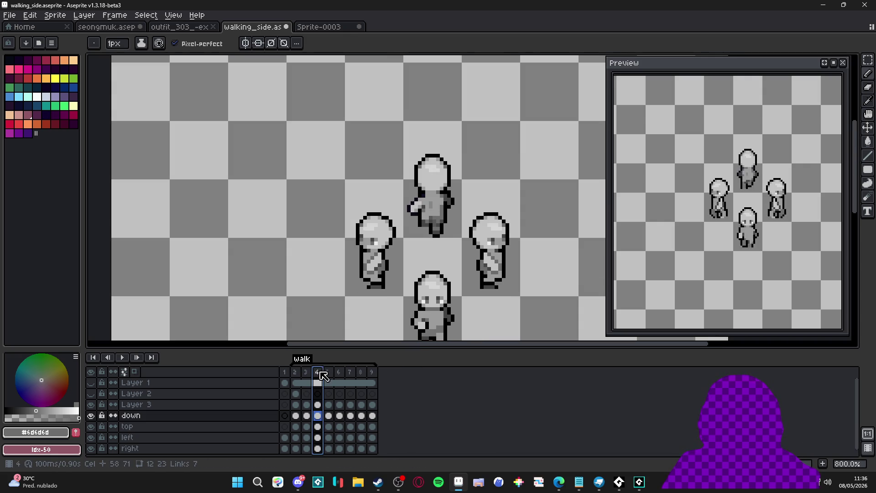
left_click(333, 372)
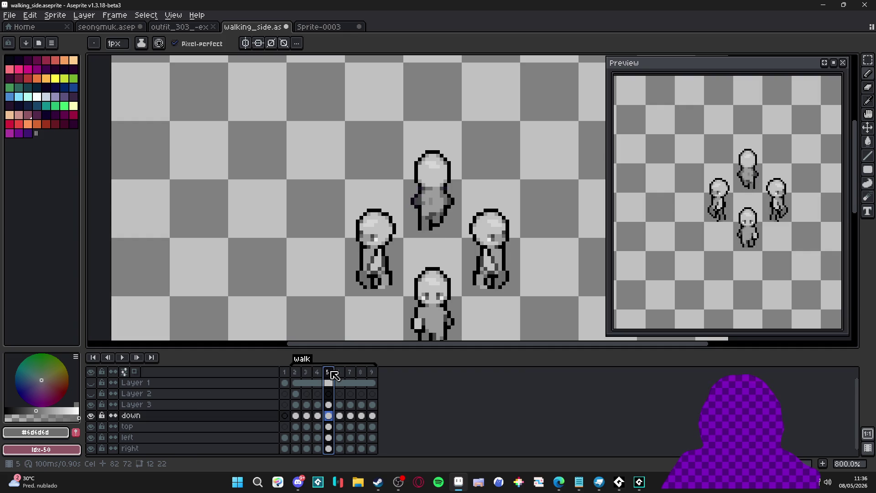
scroll(425, 328, "up", 3)
scroll(427, 328, "down", 3)
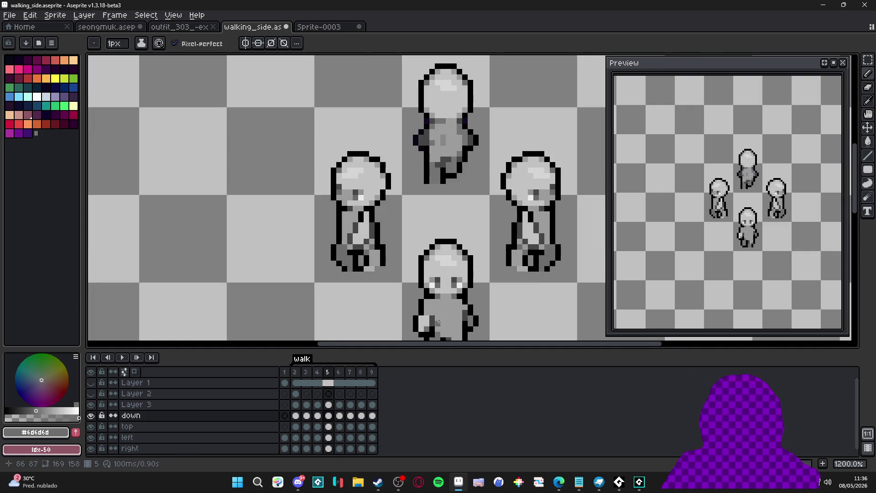
scroll(416, 310, "up", 2)
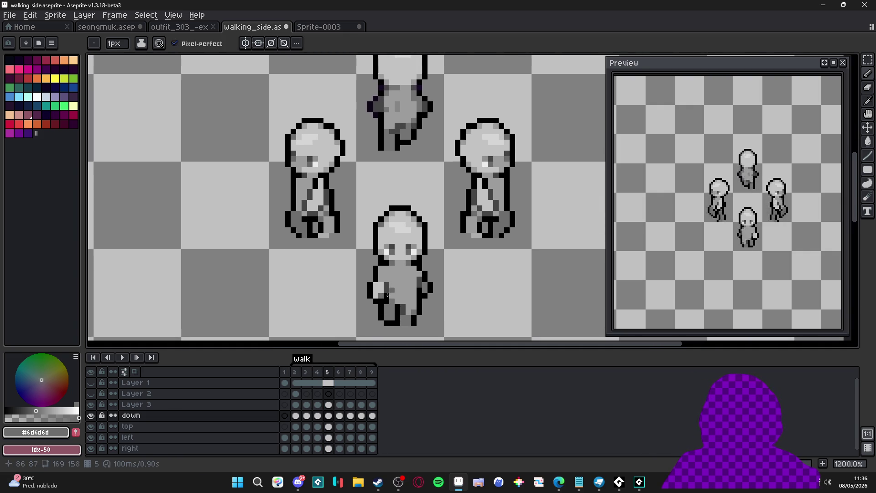
left_click(339, 372)
scroll(387, 319, "down", 2)
key("Left")
key("Left")
key("Left")
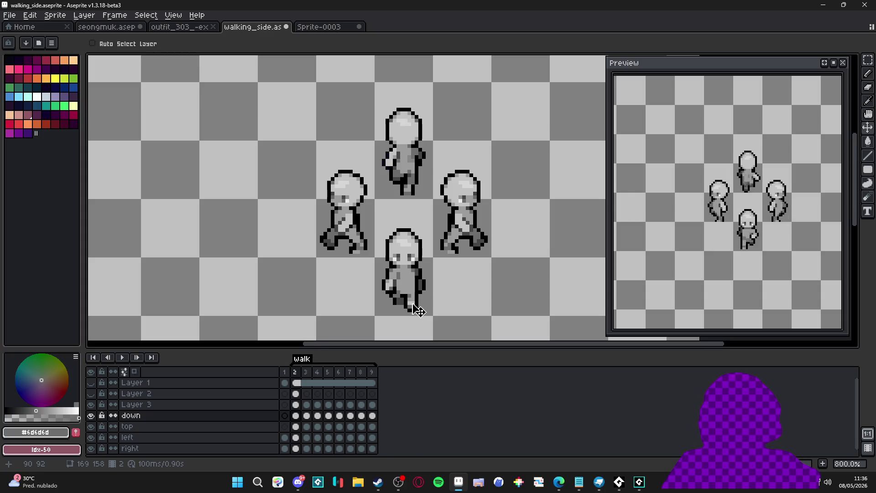
key("m")
Select the bottom front-facing sprite and try transforming it on frames 6 and 7.
left_click_drag(391, 228, 390, 308)
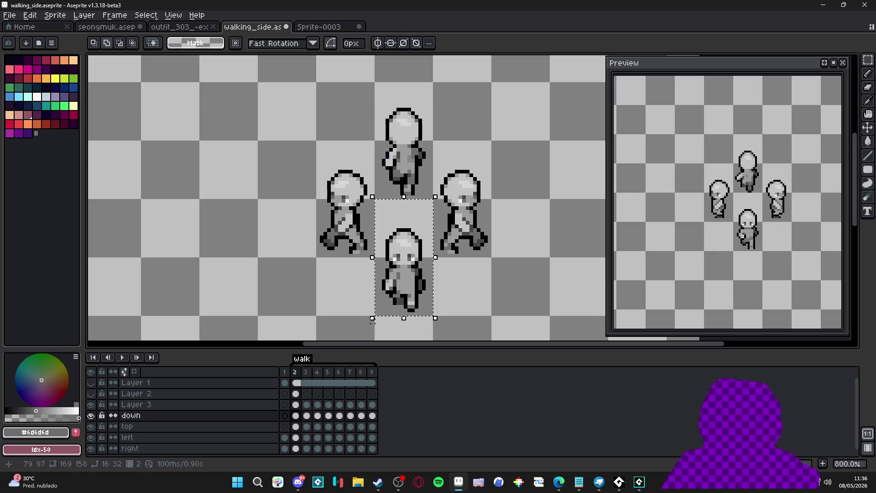
left_click(340, 372)
left_click(412, 302)
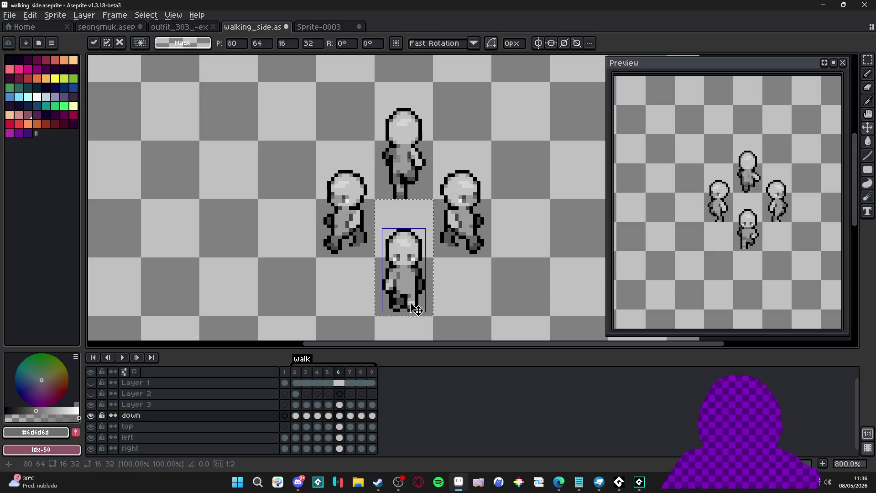
key("ctrl+z")
key("ctrl+z")
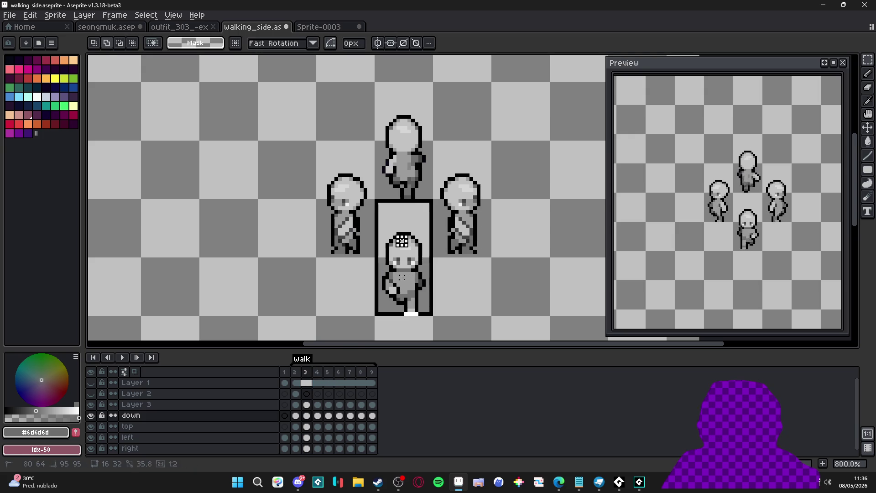
left_click(352, 382)
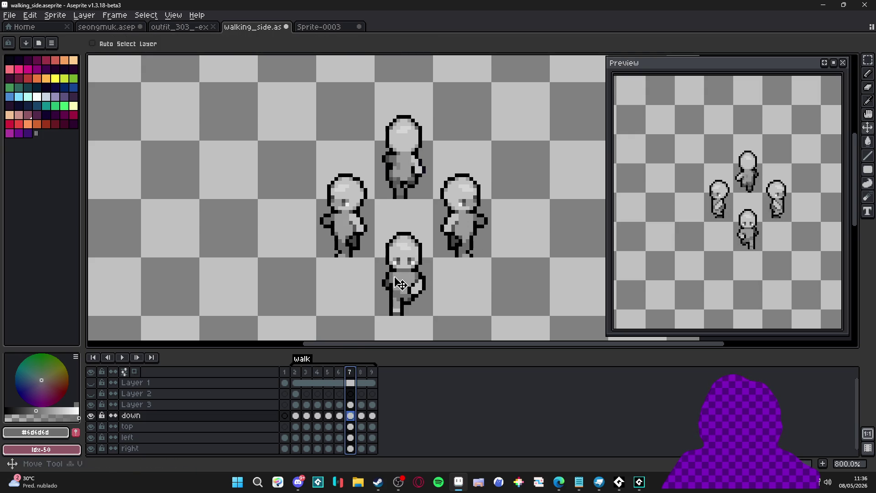
left_click(408, 285, "ctrl")
left_click(361, 373)
left_click(317, 372)
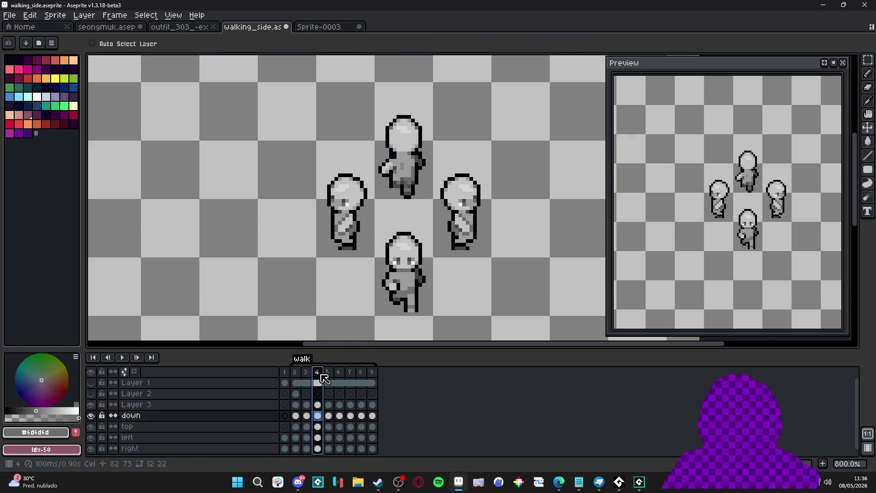
Select the bottom sprite on frame 4 and reapply that selection on frames 8, 5 and 9.
mouse_move(375, 199)
left_mouse_down()
mouse_move(432, 256)
mouse_move(432, 316)
left_mouse_up()
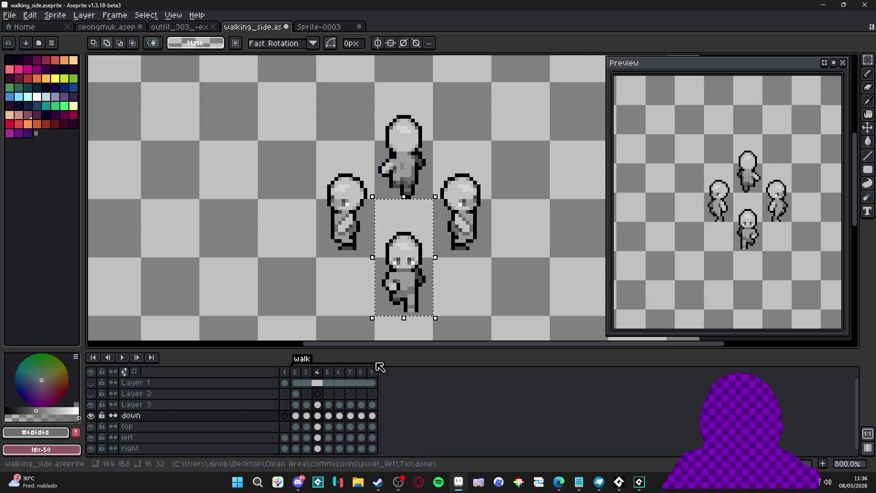
left_click(360, 372)
key("v")
key("ctrl+shift+d")
left_click(405, 302)
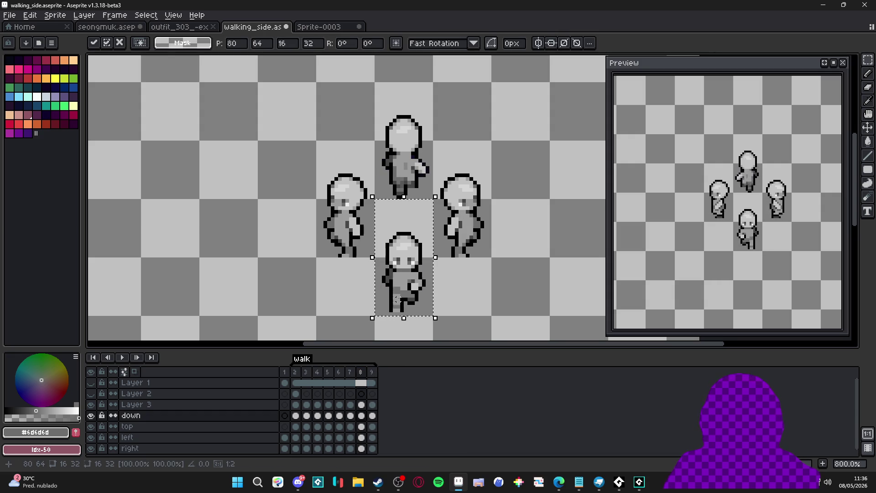
left_click(328, 374)
key("ctrl+shift+d")
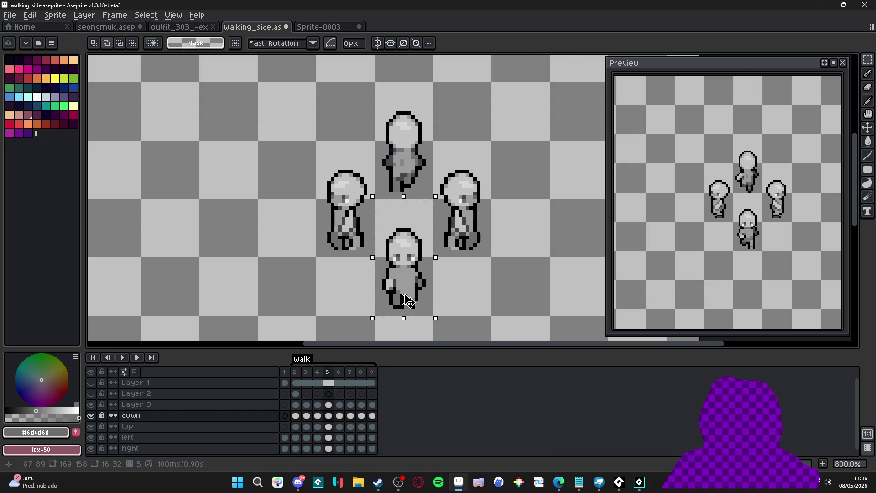
left_click(373, 372)
key("ctrl+shift+d")
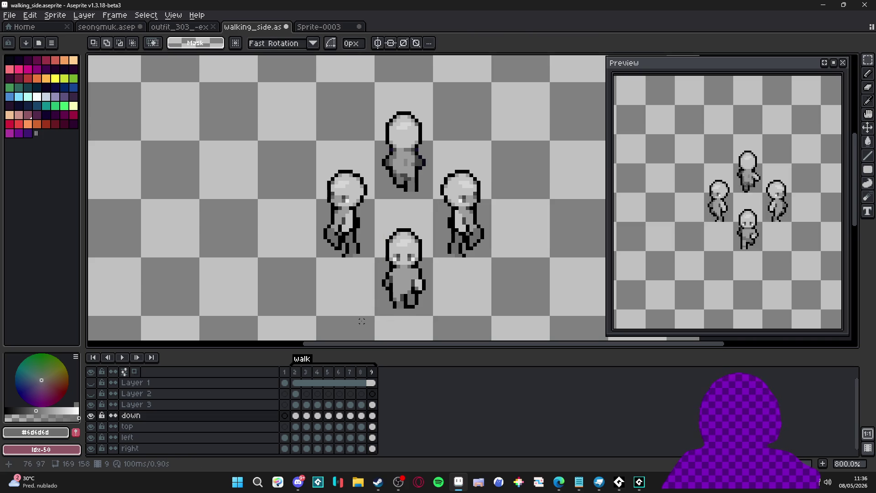
left_click(339, 372)
Select and fix the forehead patch on frames 6 and 7.
scroll(401, 265, "up", 3)
key("v")
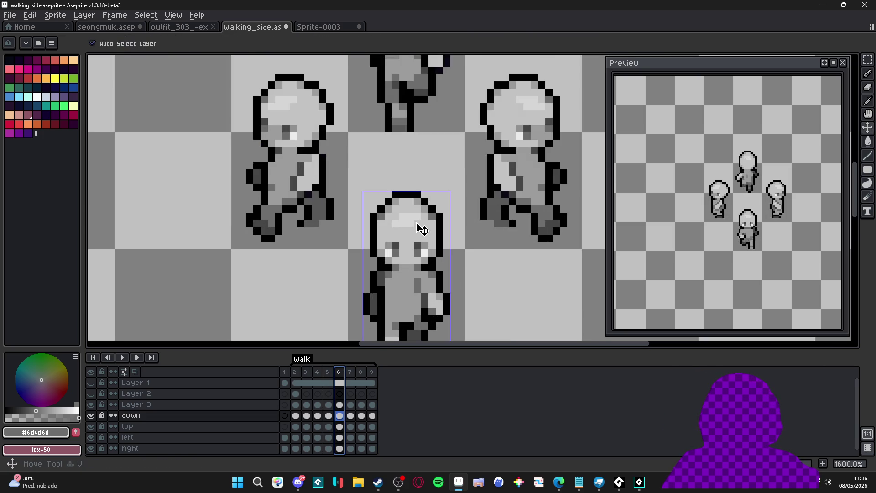
scroll(420, 226, "up", 2)
key("m")
mouse_move(388, 209)
left_mouse_down()
mouse_move(425, 223)
mouse_move(438, 244)
left_mouse_up()
key("ctrl+d")
key("Right")
key("ctrl+d")
key("Right")
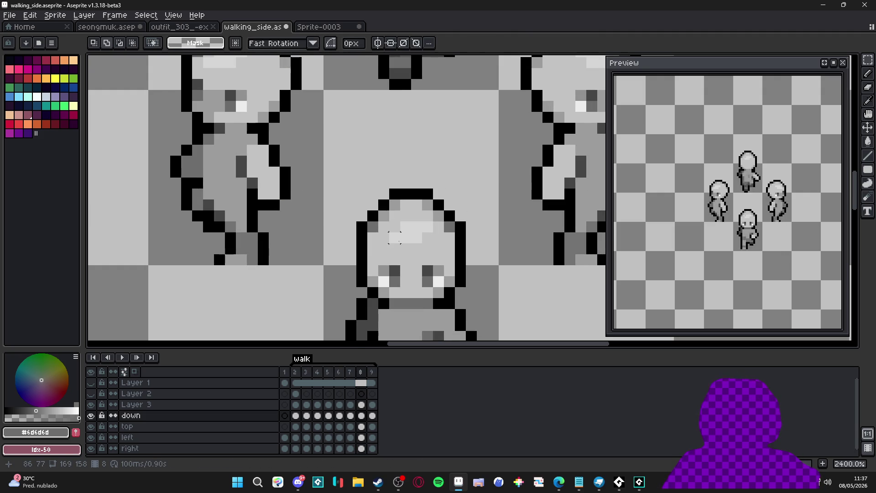
Fix the forehead area on frames 8 and 9, then zoom out to check all four sprites.
left_click_drag(389, 221, 434, 242)
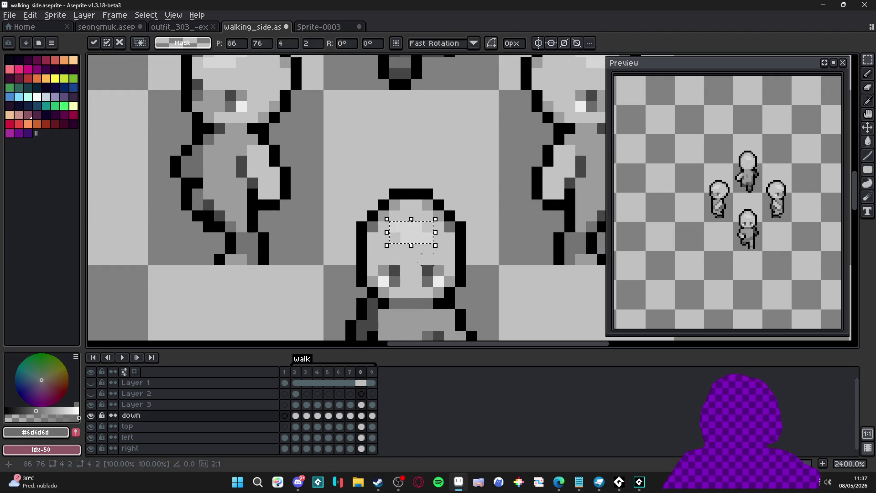
key("ctrl+d")
left_click(377, 372)
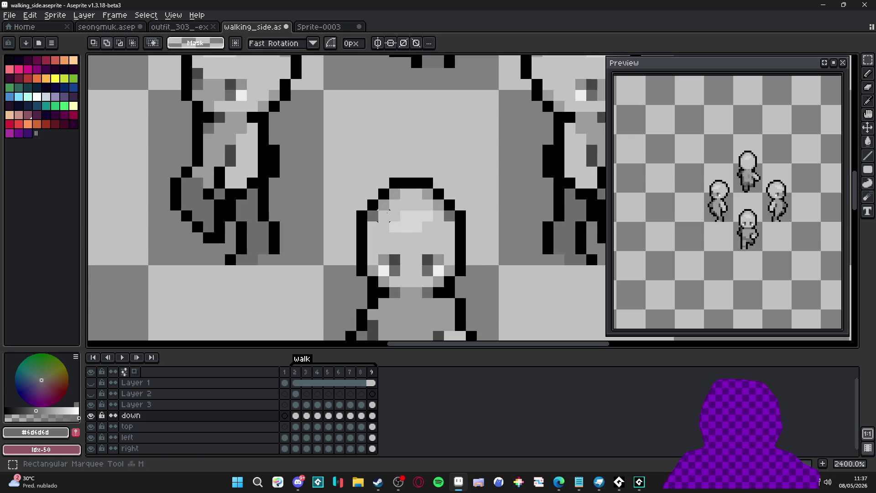
left_click_drag(393, 215, 436, 235)
scroll(414, 233, "down", 4)
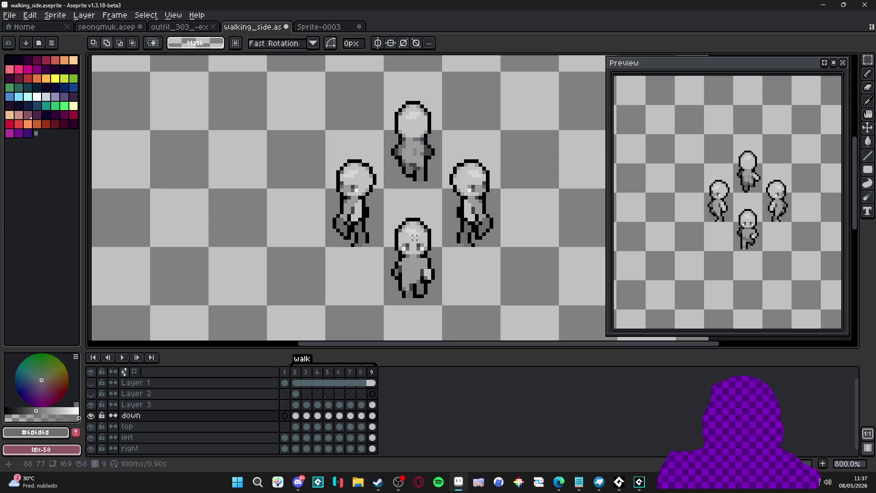
scroll(414, 237, "down", 2)
Look over the room scene in the seongmuk document.
scroll(414, 237, "up", 1)
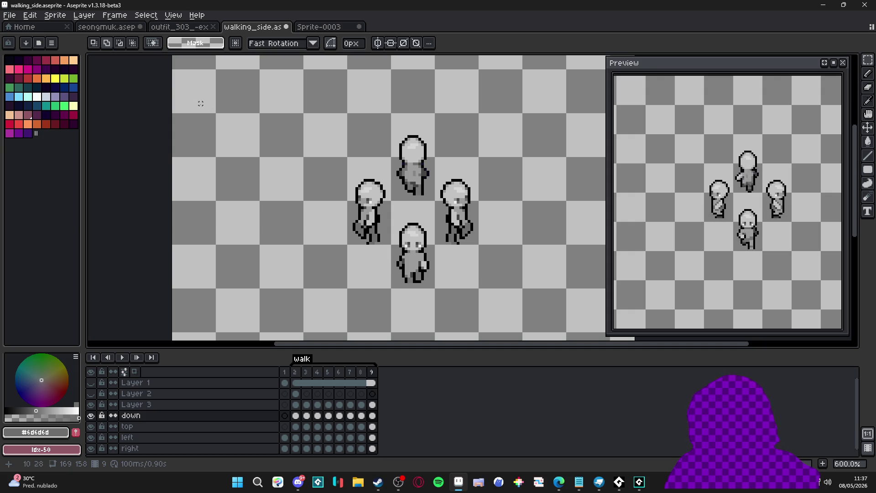
left_click(128, 26)
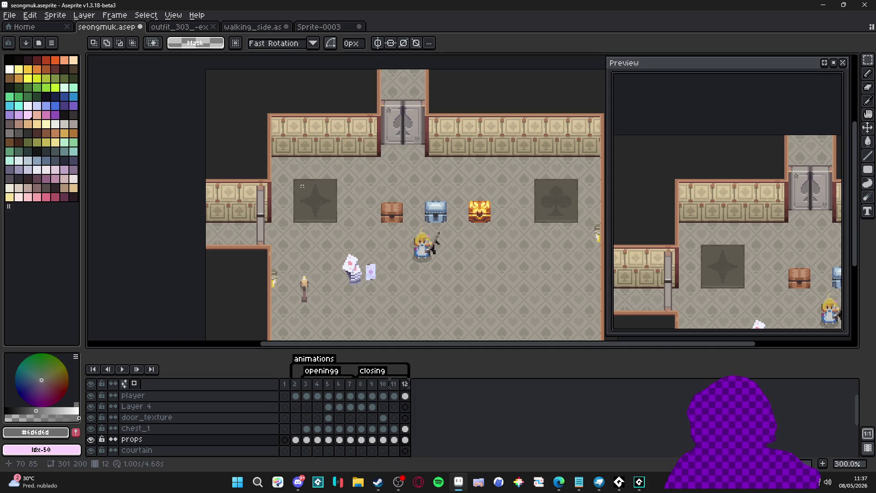
left_click_drag(297, 176, 260, 184)
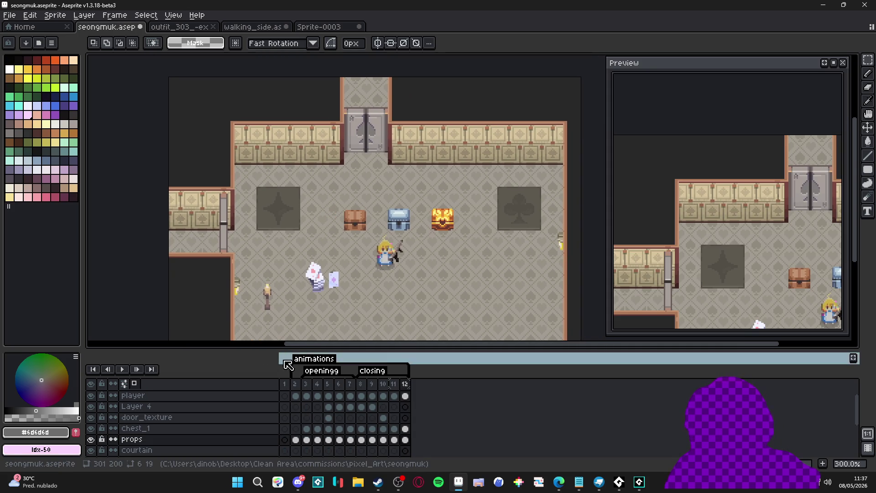
left_click_drag(307, 344, 361, 344)
mouse_move(336, 257)
left_mouse_down()
mouse_move(342, 251)
mouse_move(381, 278)
left_mouse_up()
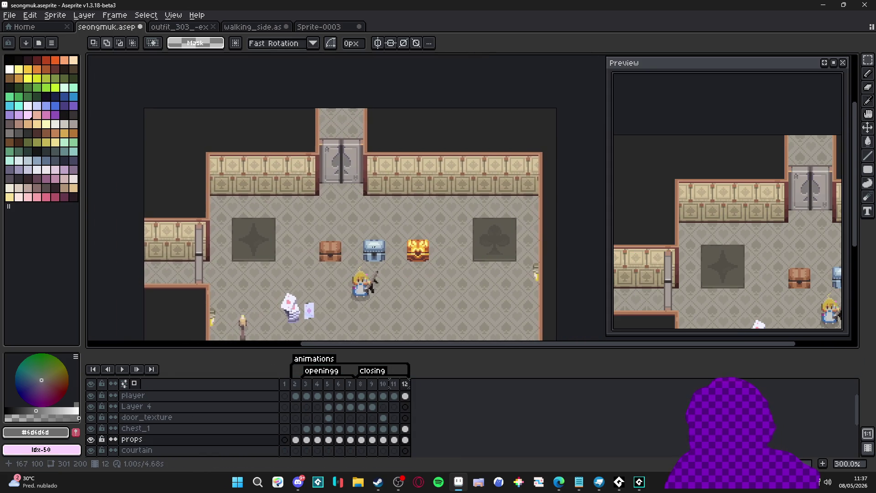
Close the Sprite-0003 document choosing Don't Save.
left_click(322, 26)
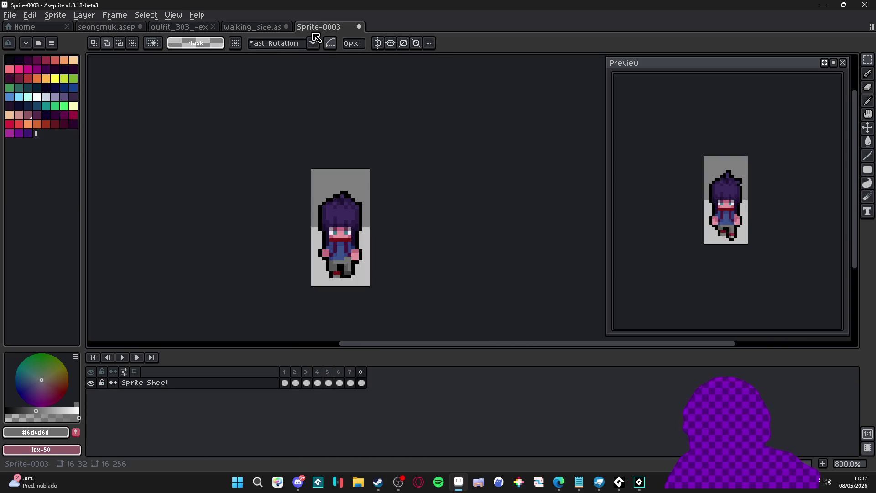
left_click(359, 26)
left_click(440, 262)
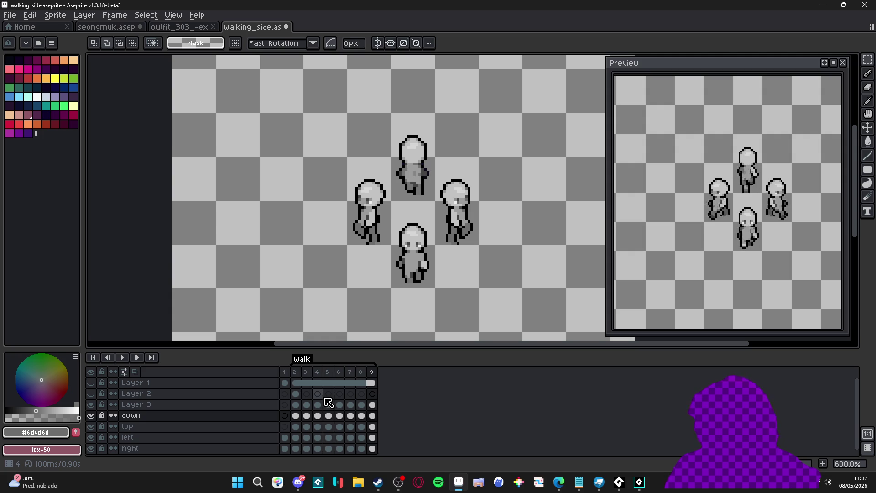
Save walking_side, Merge Down Layer 3 into 'down', and add a new empty layer with Shift+N.
key("ctrl+s")
left_click_drag(372, 252, 369, 254)
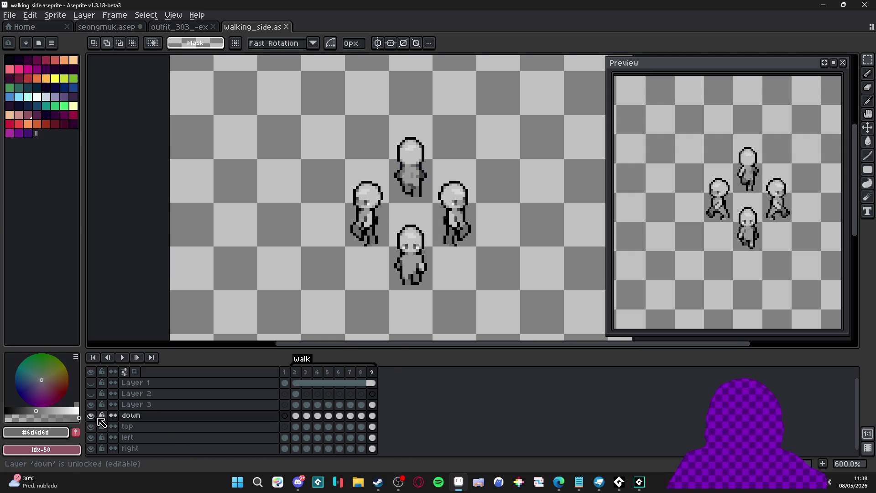
right_click(126, 408)
left_click(168, 445)
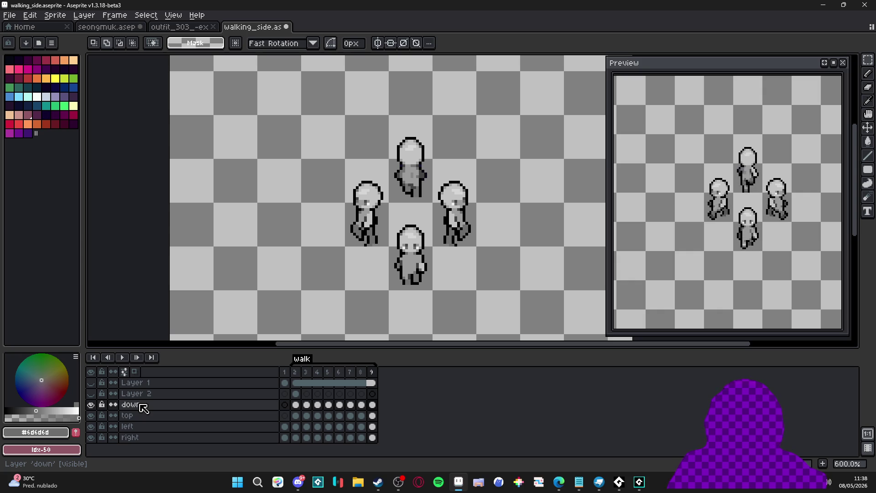
key("shift+n")
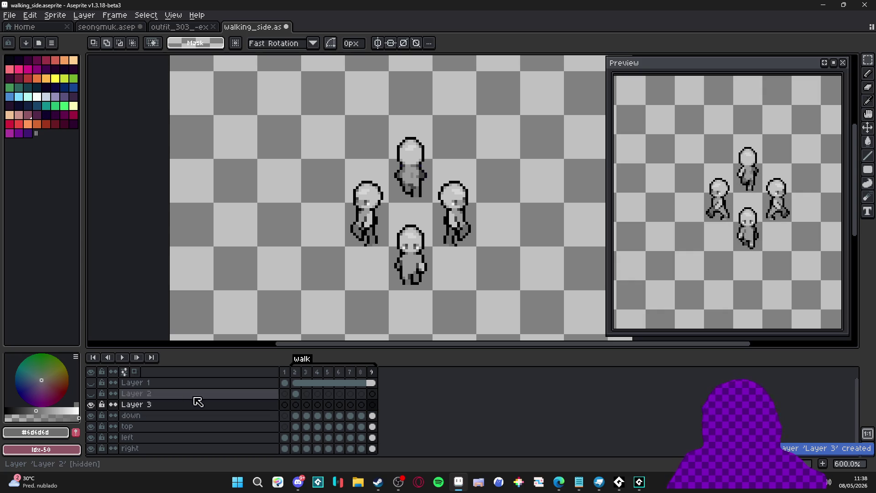
On frame 2 of the new layer, paste the front figure and fill it peach skin-tone.
left_click(296, 405)
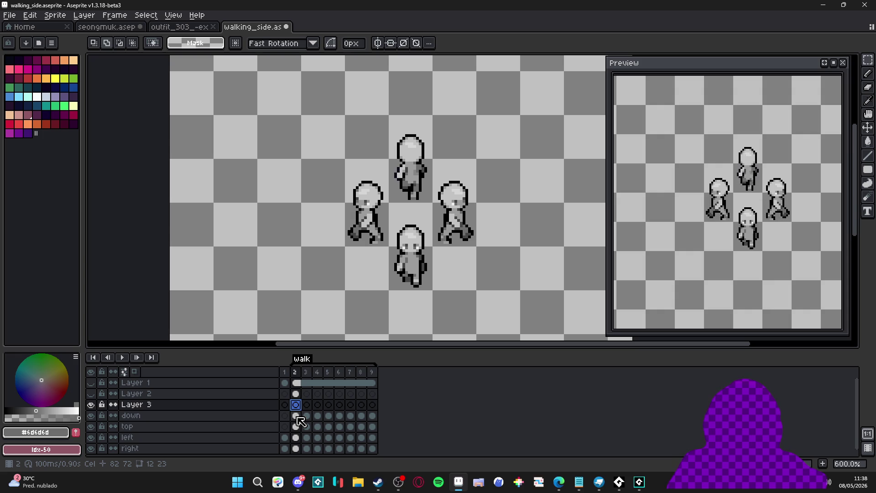
key("ctrl+v")
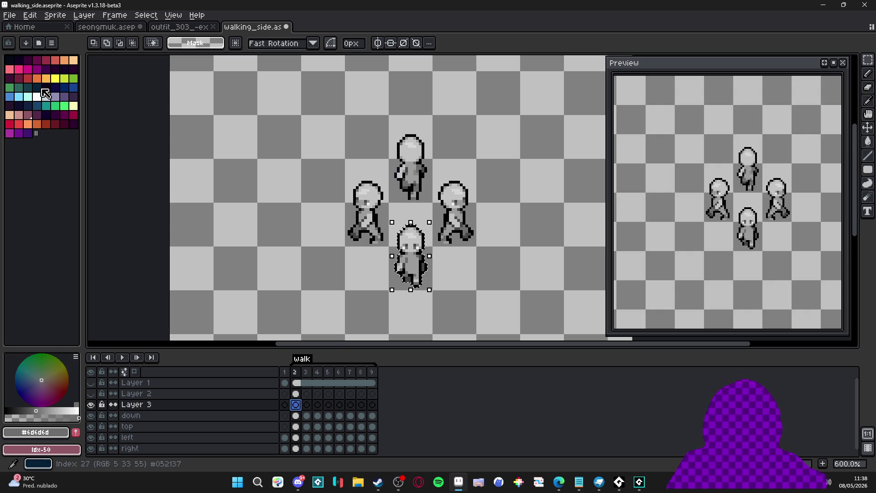
left_click(9, 117)
key("b")
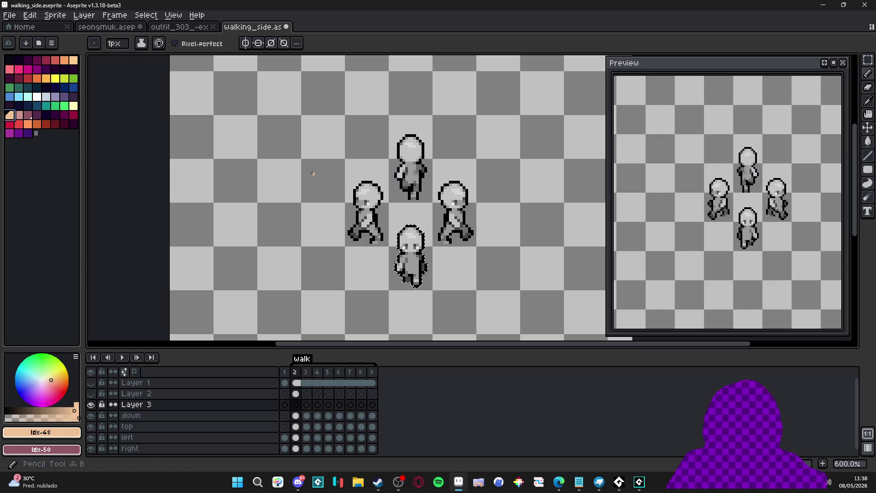
left_click(414, 233)
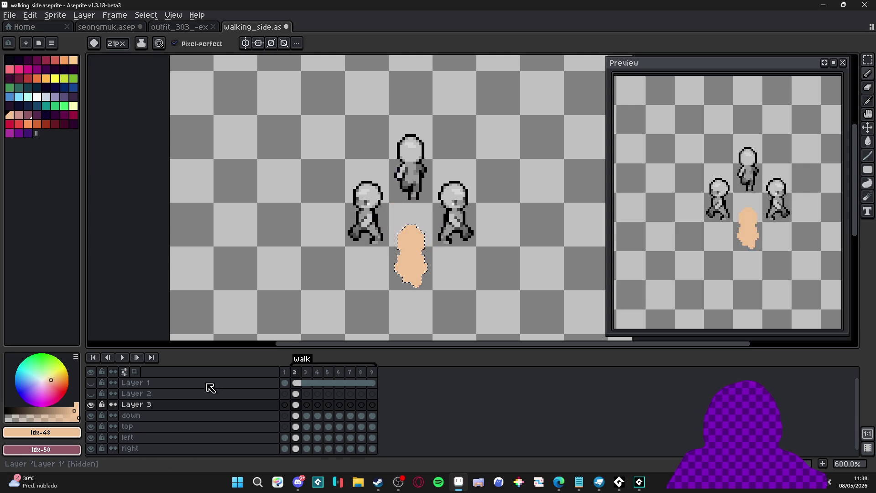
Set Layer 3's blend mode to Color.
double_click(181, 405)
left_click(744, 218)
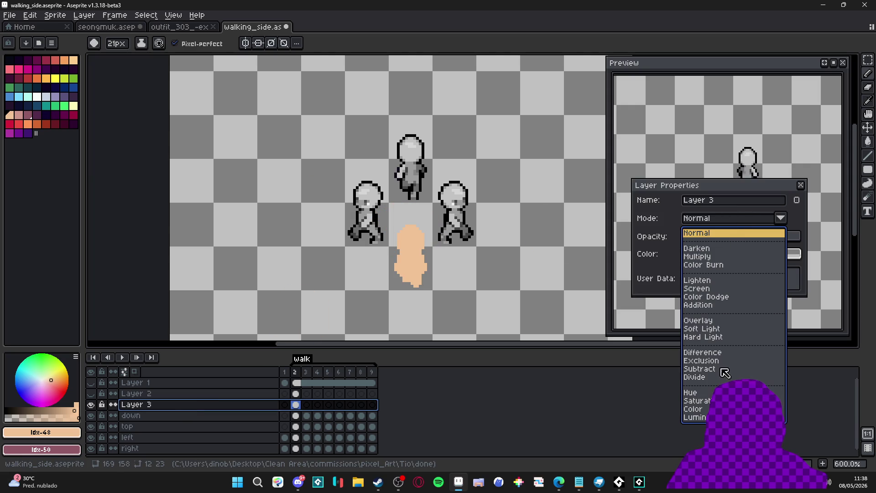
left_click(703, 409)
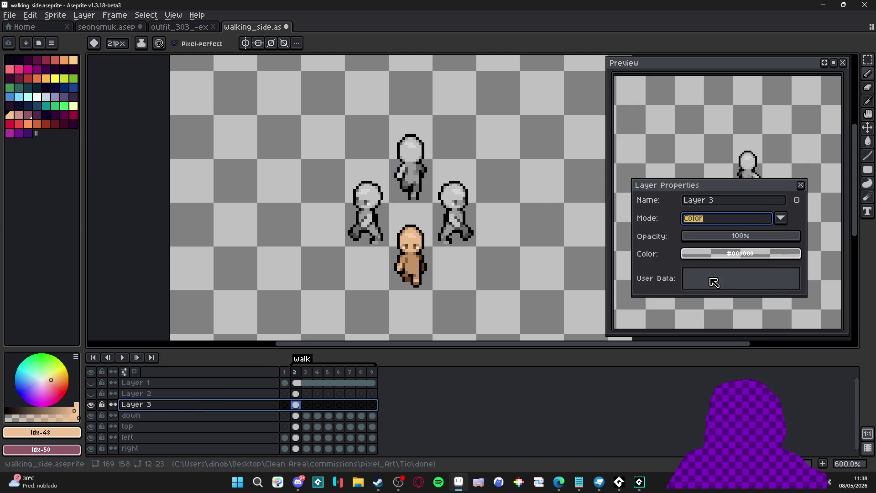
left_click(802, 185)
Paste the skin mask into Layer 3 on frames 3, 4 and 5.
left_click(295, 404)
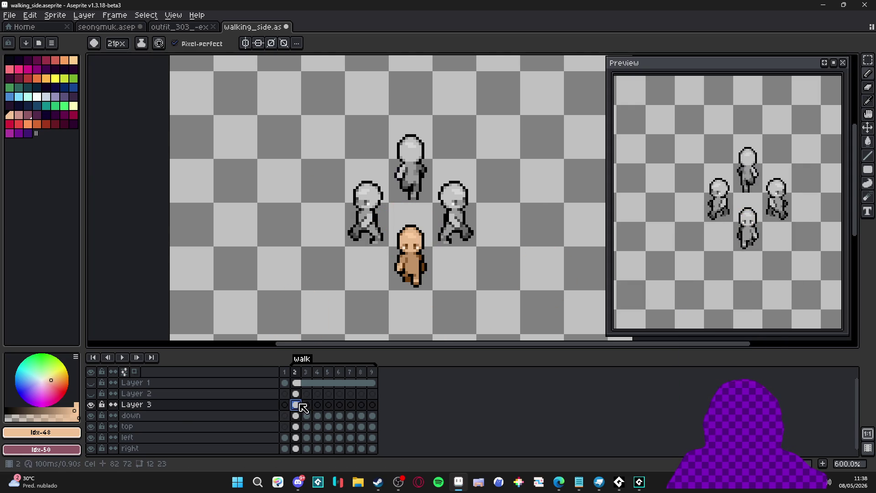
left_click(308, 416)
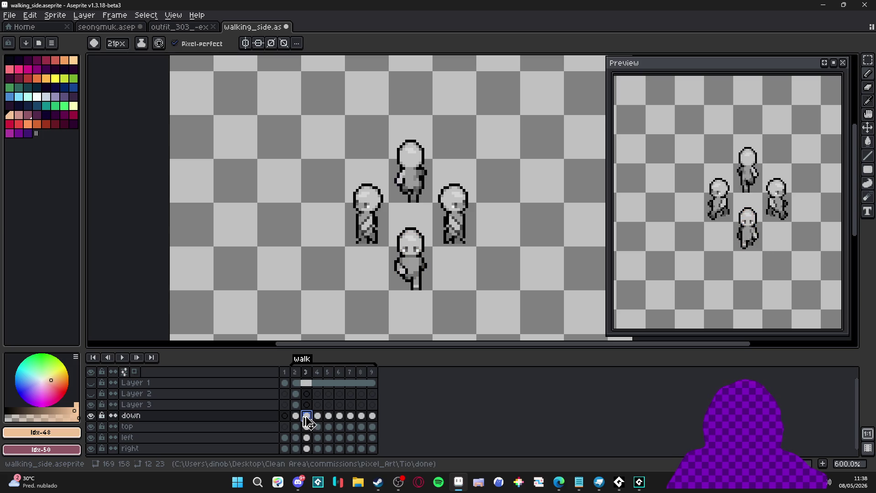
left_click(307, 405)
key("ctrl+v")
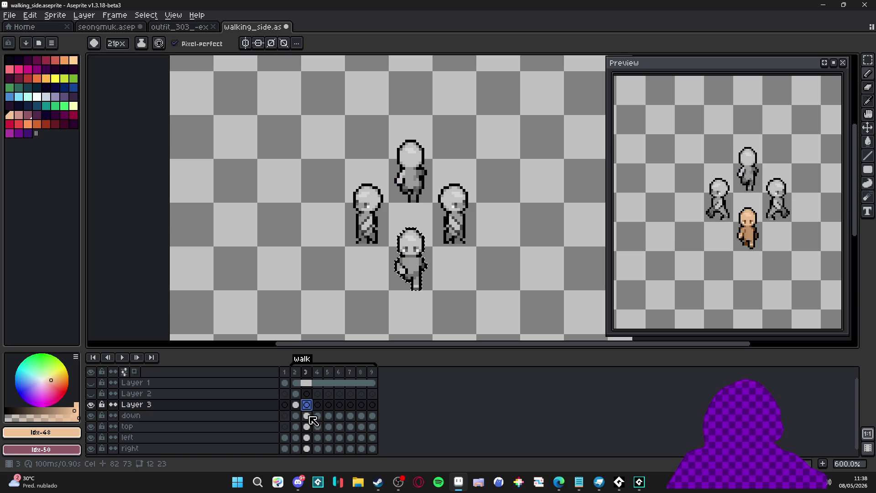
left_click(322, 406)
left_click(318, 415)
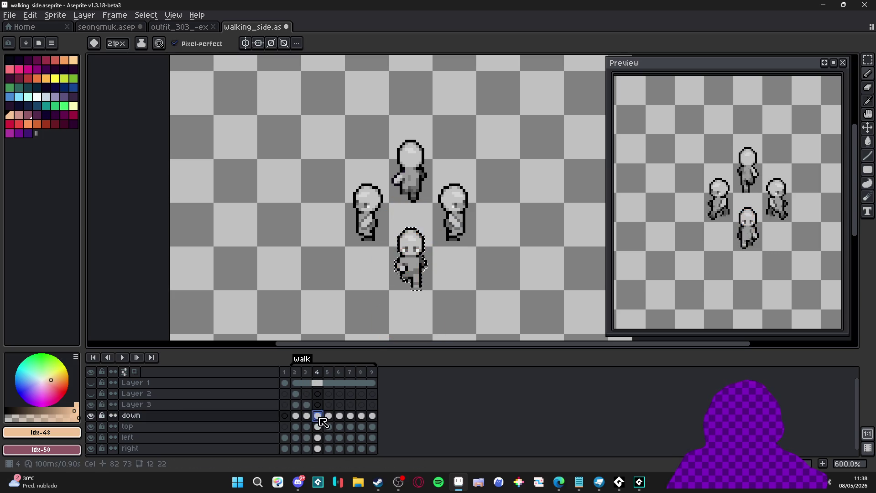
left_click(318, 405)
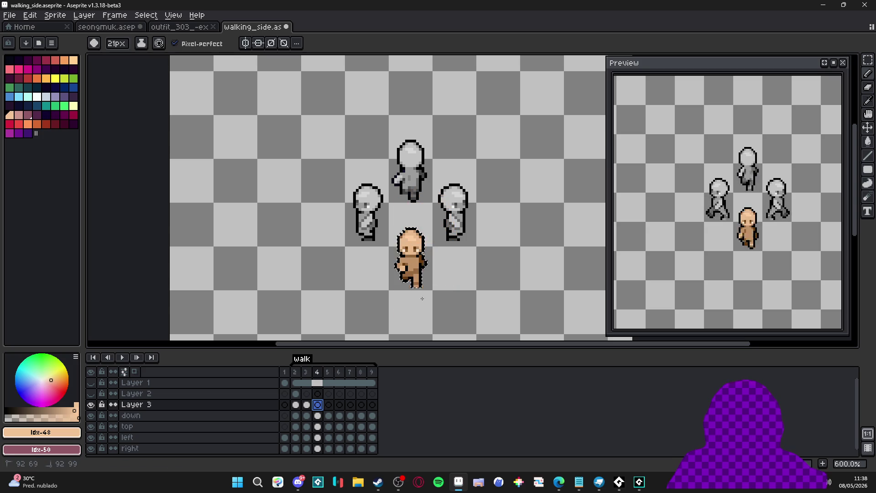
key("ctrl+v")
key("Return")
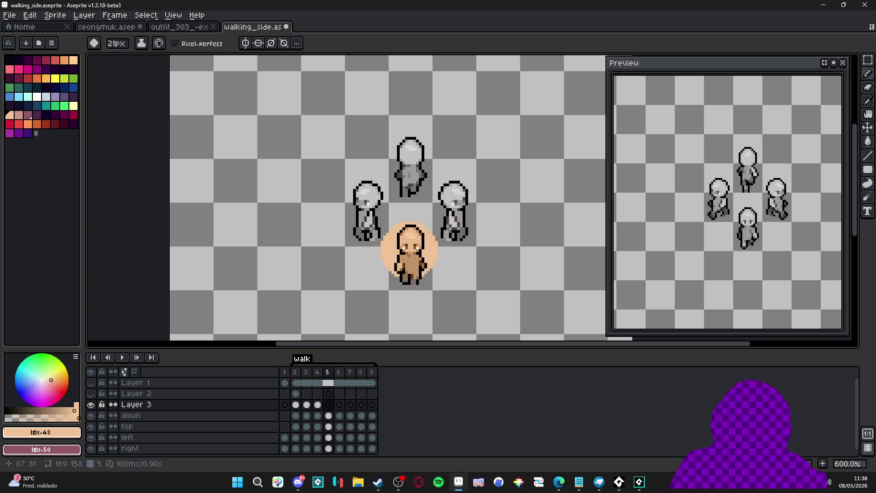
left_click(329, 405)
key("Return")
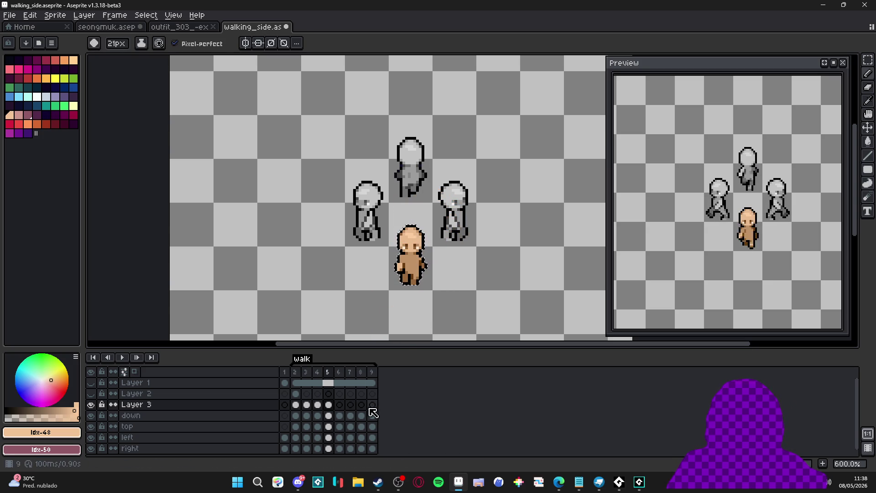
Paste the skin mask into Layer 3 on frames 8 and 9.
left_click(339, 404)
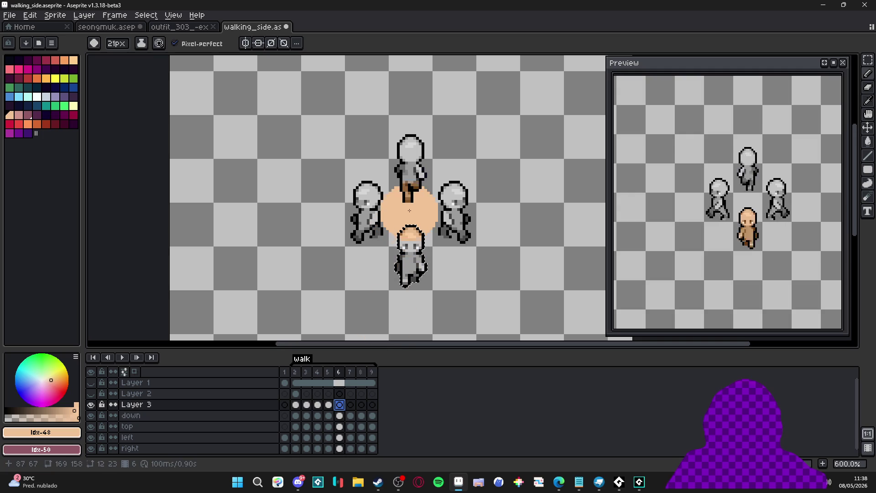
left_click(350, 405)
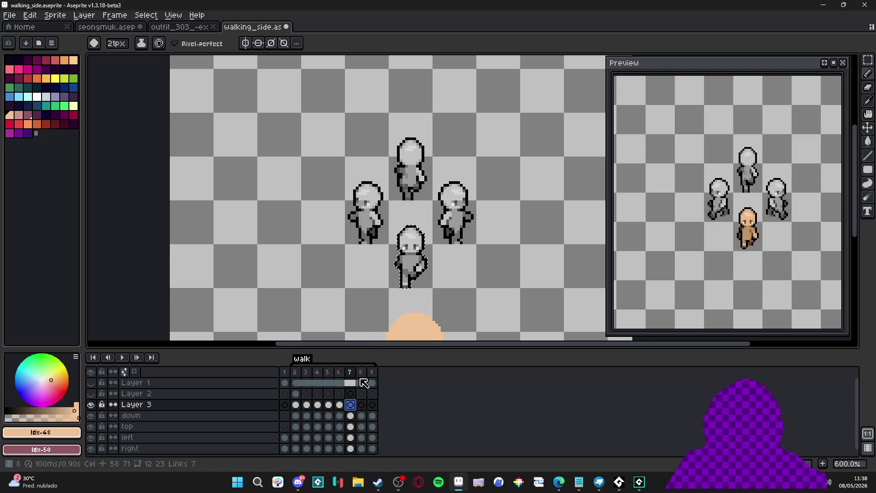
left_click(363, 409)
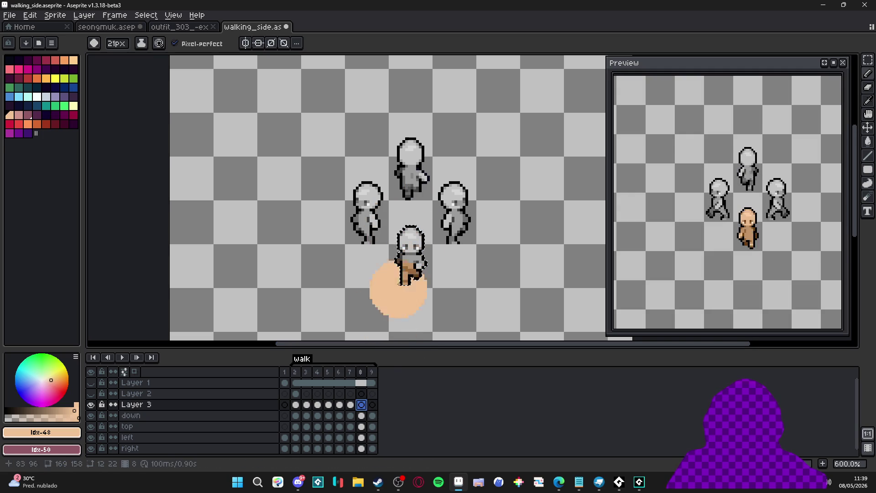
key("ctrl+v")
left_click(373, 405)
left_click(373, 406)
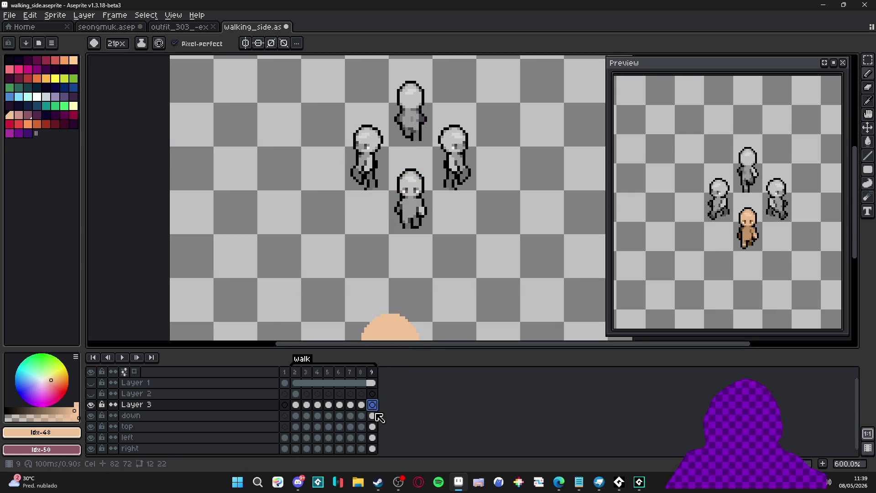
key("ctrl+v")
left_click_drag(439, 209, 434, 295)
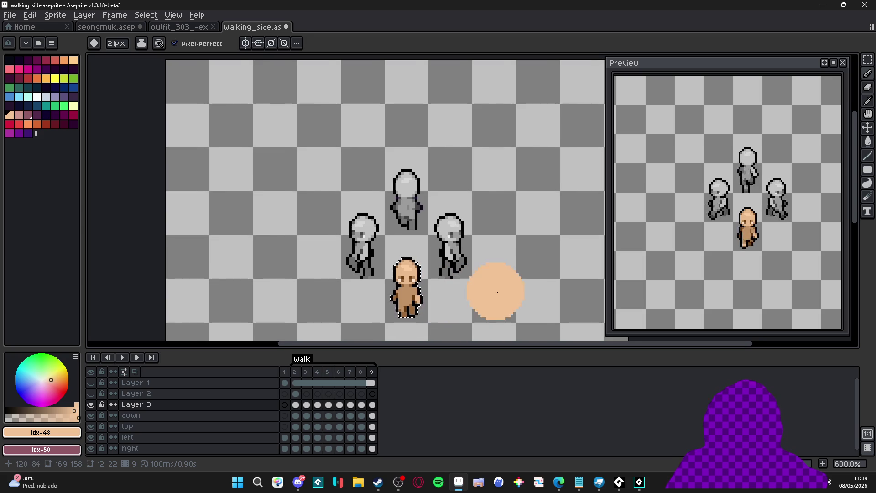
Recentre the figures and open the mask layer's properties to rename it 'down-'.
key("v")
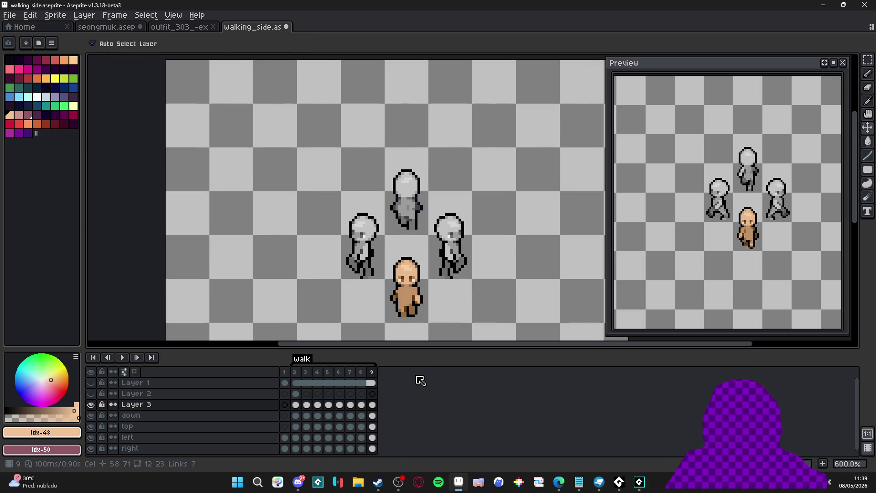
key("b")
left_click_drag(336, 278, 348, 269)
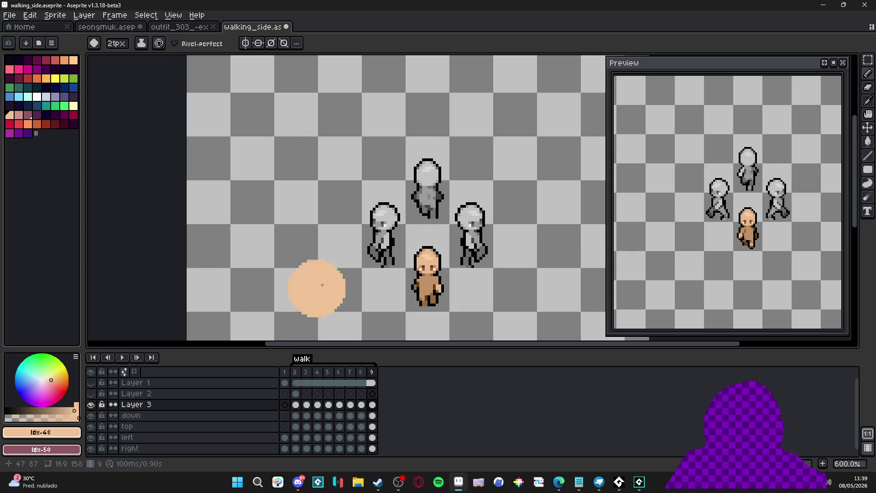
double_click(160, 405)
type("down-mask")
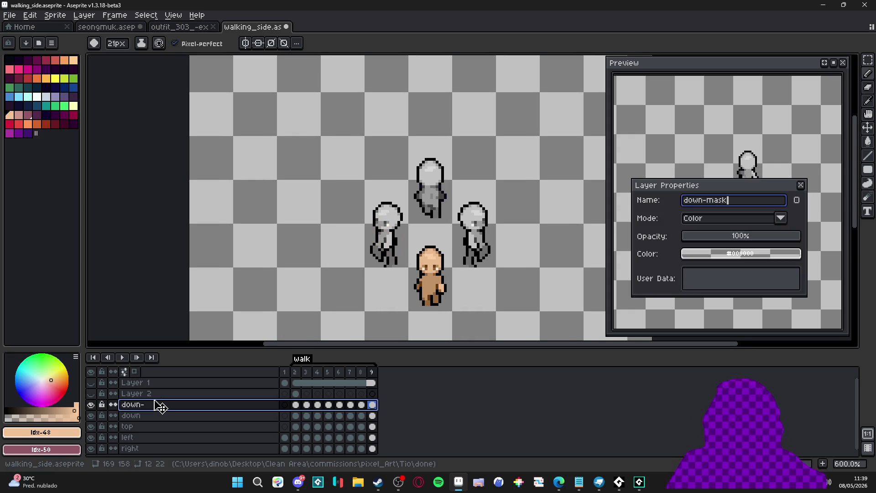
Confirm the down-mask name, then add a layer named top-mask above the 'top' layer.
key("Return")
left_click(160, 427)
key("shift+n")
double_click(161, 426)
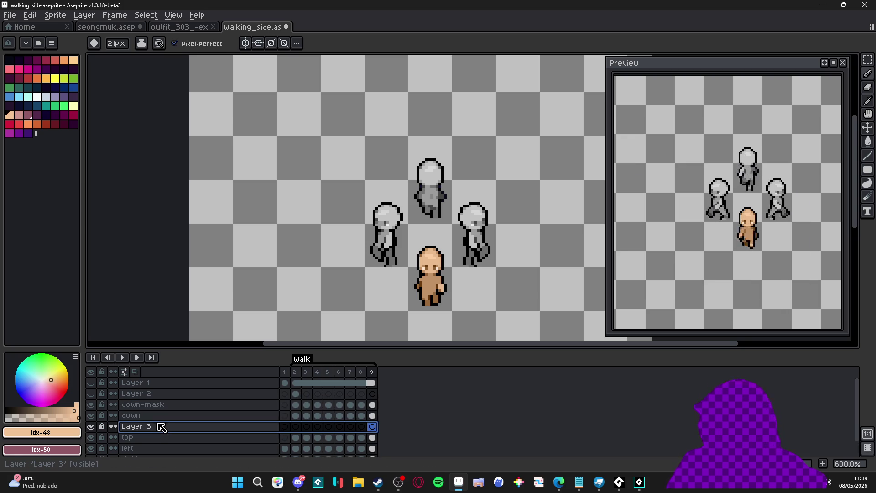
type("top-mask")
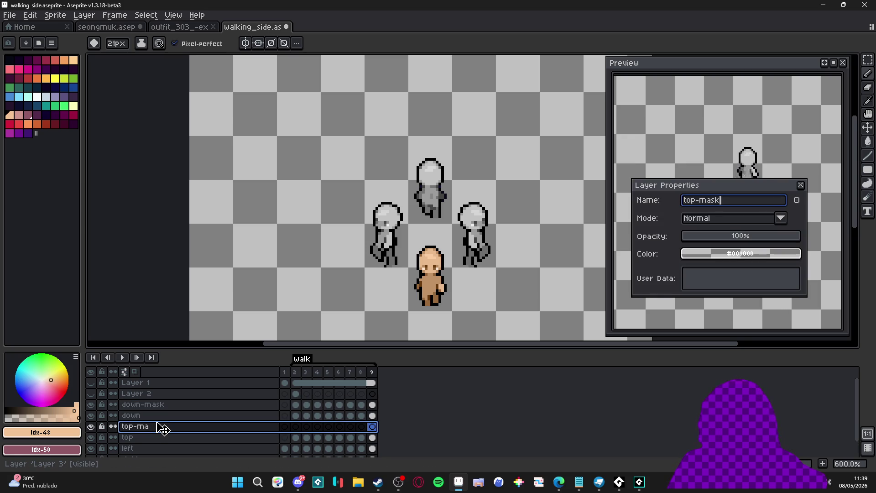
key("Return")
scroll(381, 216, "down", 1)
Set the top-mask layer's blend mode to Color.
key("v")
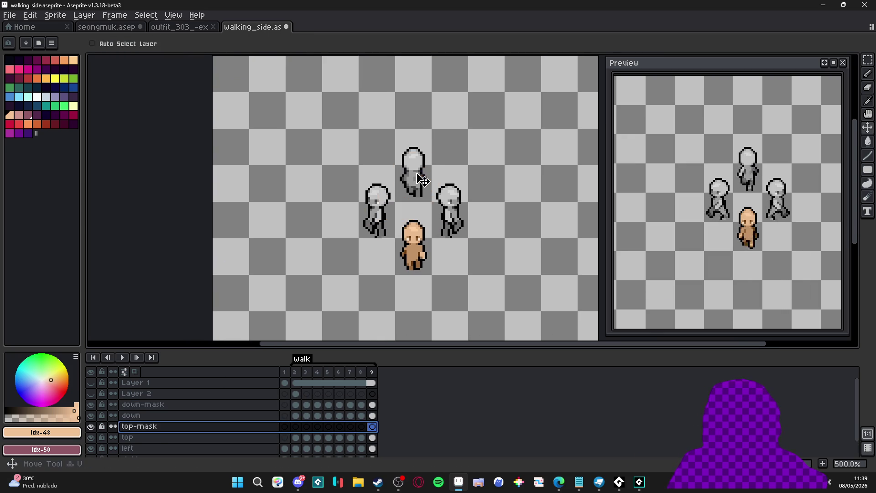
left_click(423, 180, "ctrl")
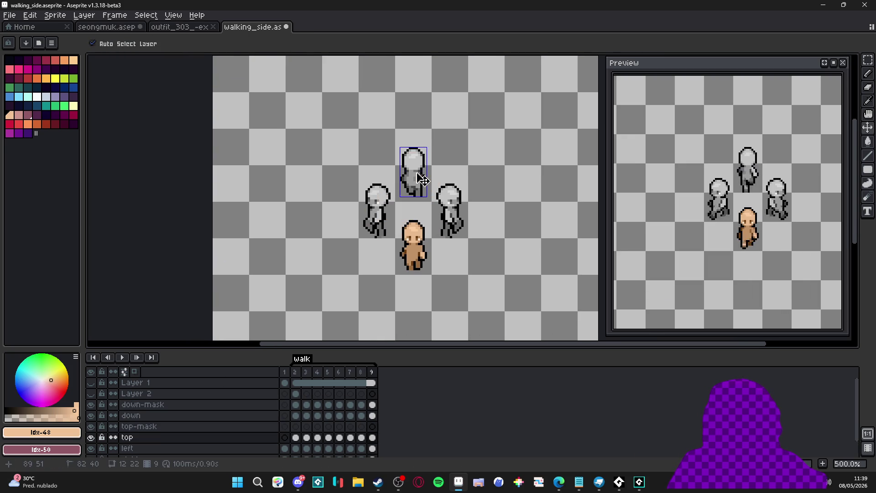
left_click(297, 431)
key("b")
double_click(251, 430)
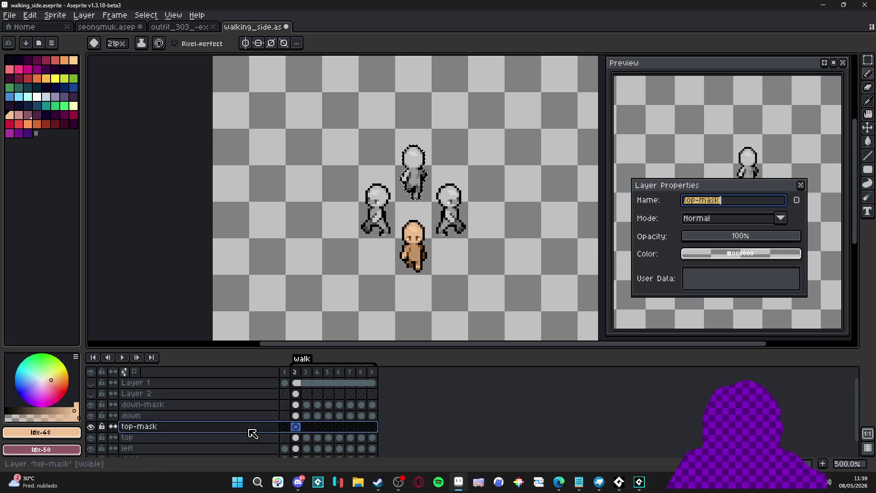
left_click(718, 219)
left_click(699, 409)
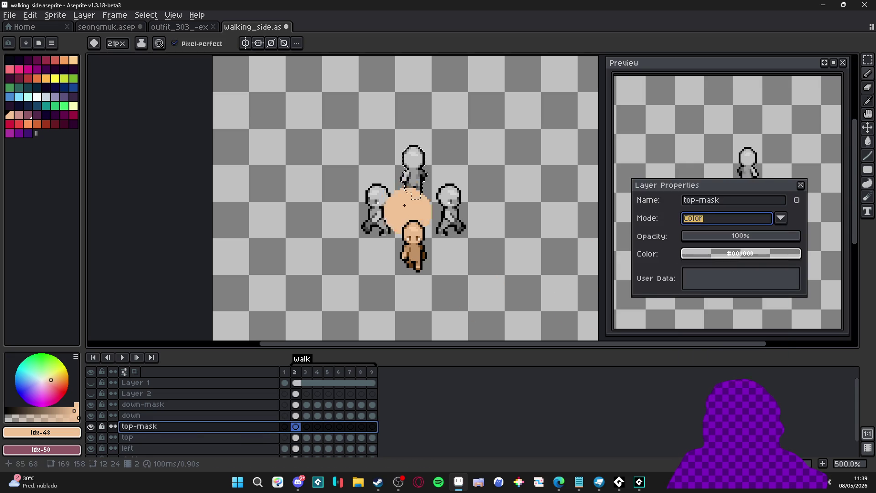
left_click(801, 185)
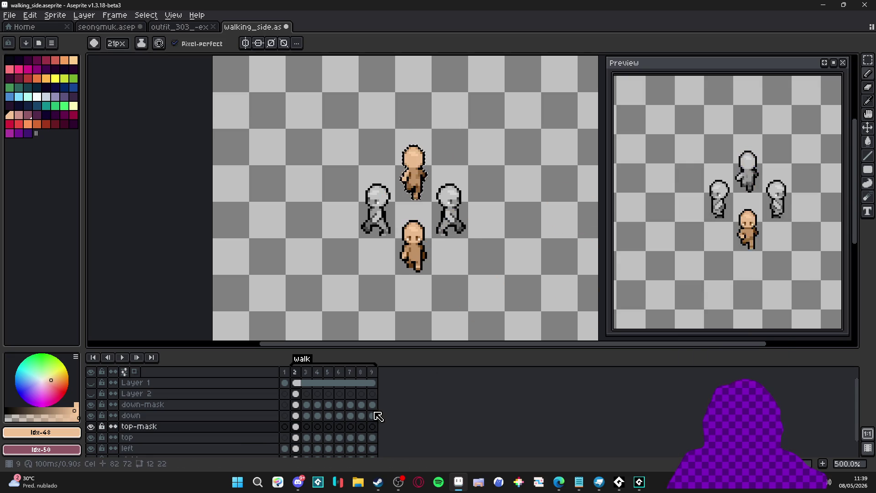
Paint skin tone over the top walker on frames 3 through 9 of top-mask.
left_click(307, 426)
left_click_drag(296, 426, 319, 427)
left_click(319, 427)
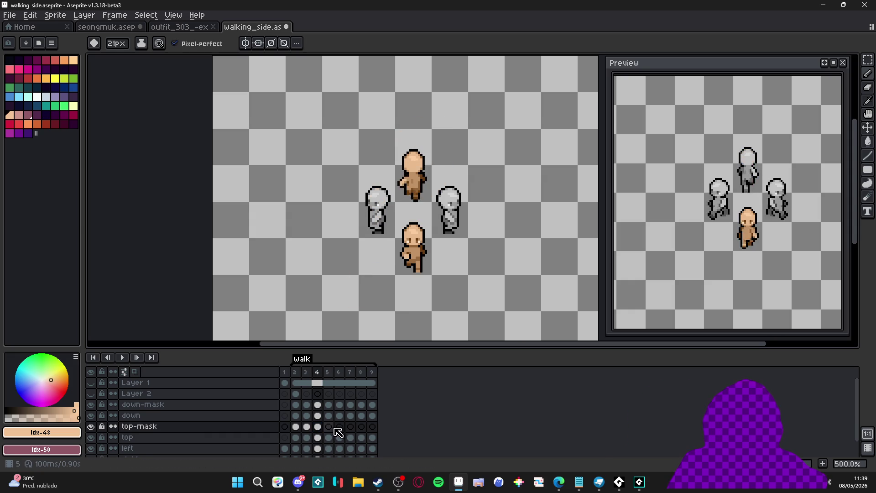
left_click(329, 427)
scroll(387, 252, "up", 18)
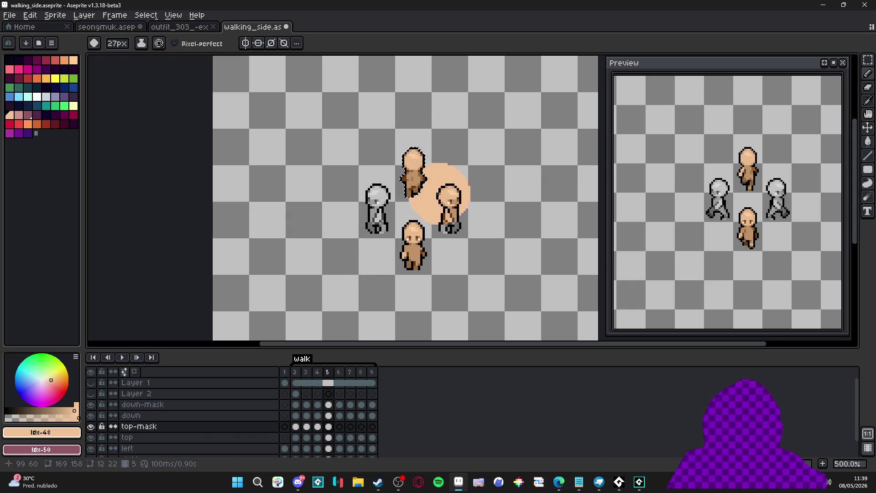
left_click(340, 426)
left_click(433, 137)
left_click(351, 427)
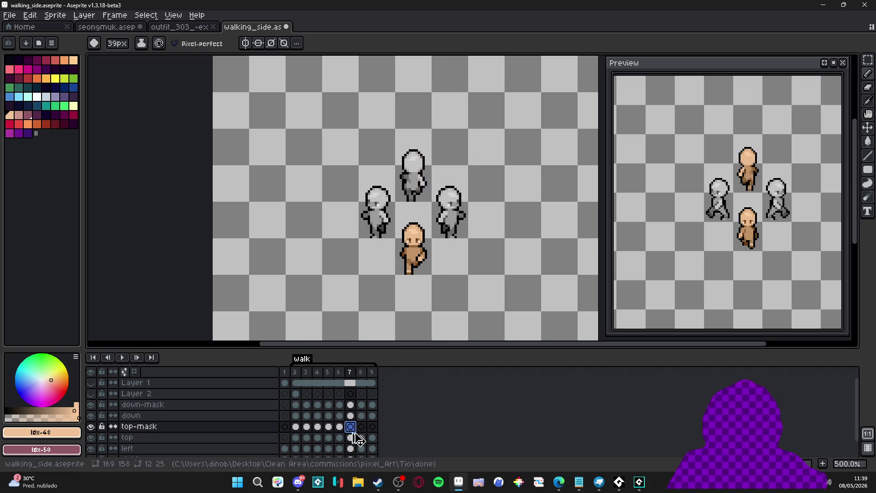
left_click(424, 139)
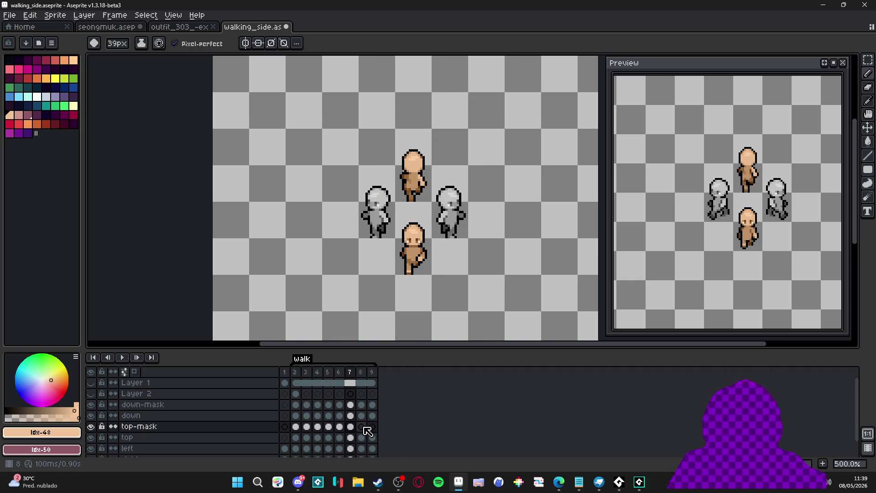
left_click(361, 427)
left_click(424, 139)
left_click(373, 426)
left_click(411, 245)
Select the left walker's layer and add a new layer above it.
key("v")
key("b")
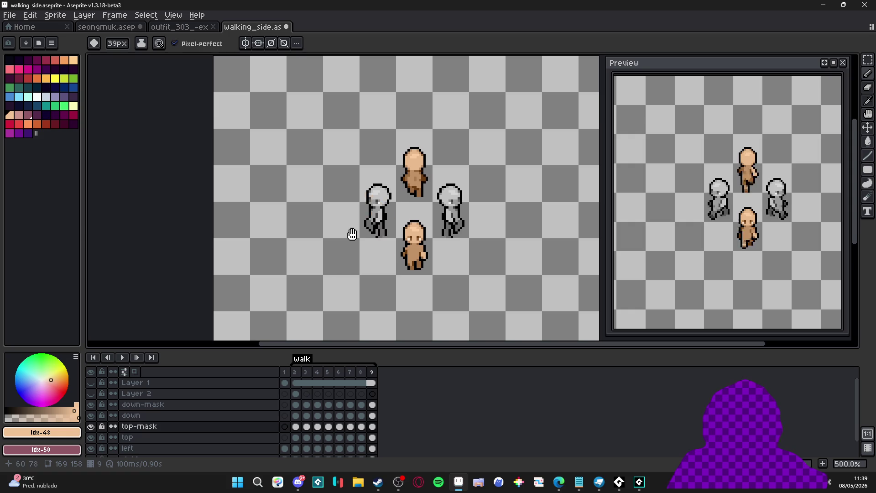
key("v")
left_click(390, 215, "ctrl")
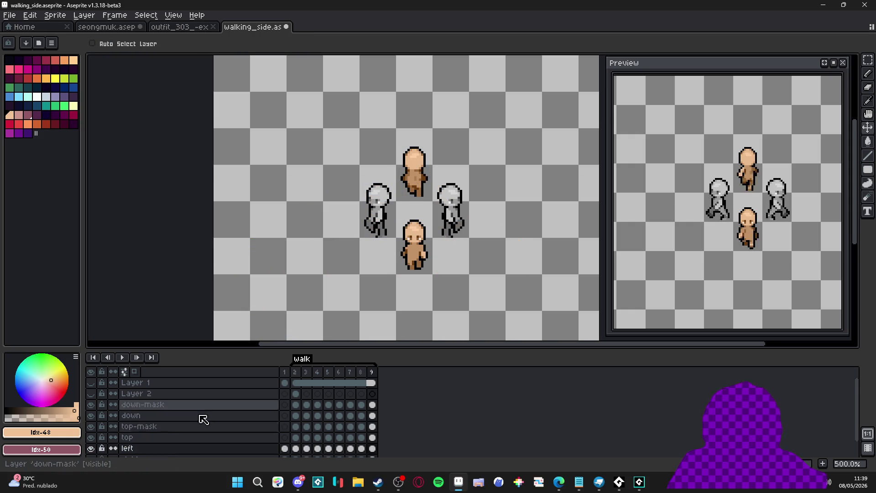
scroll(195, 445, "down", 1)
key("shift+n")
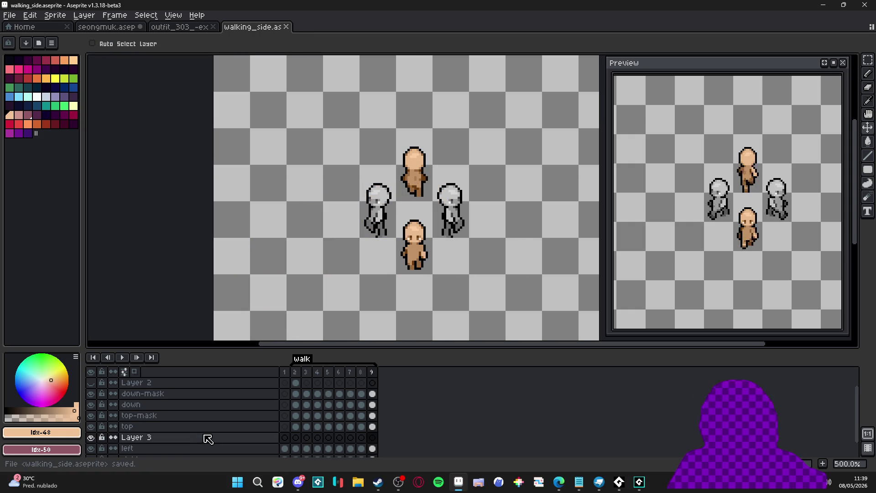
Rename the new layer to left_mask.
double_click(169, 441)
type("lef")
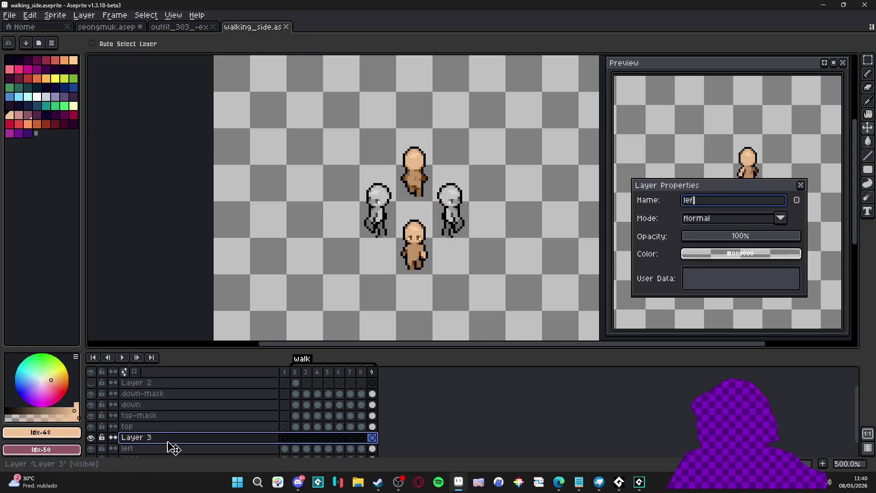
key("Return")
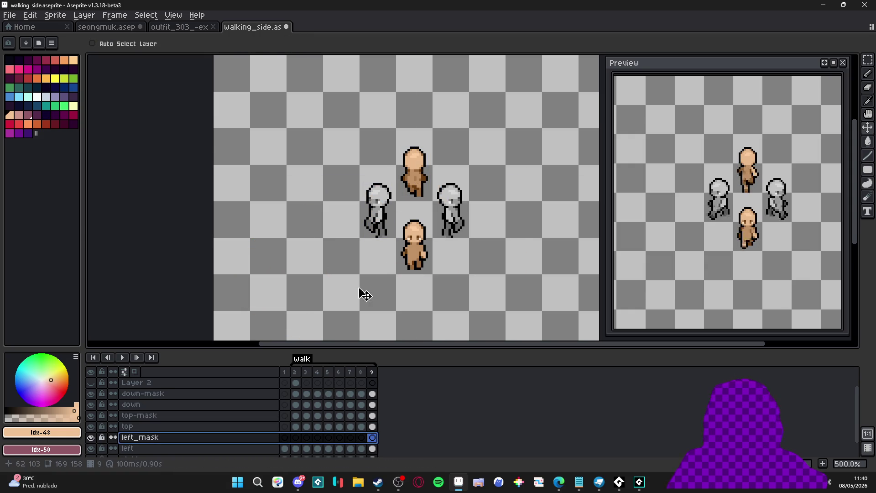
scroll(365, 288, "down", 1)
scroll(404, 258, "up", 1)
scroll(267, 419, "down", 1)
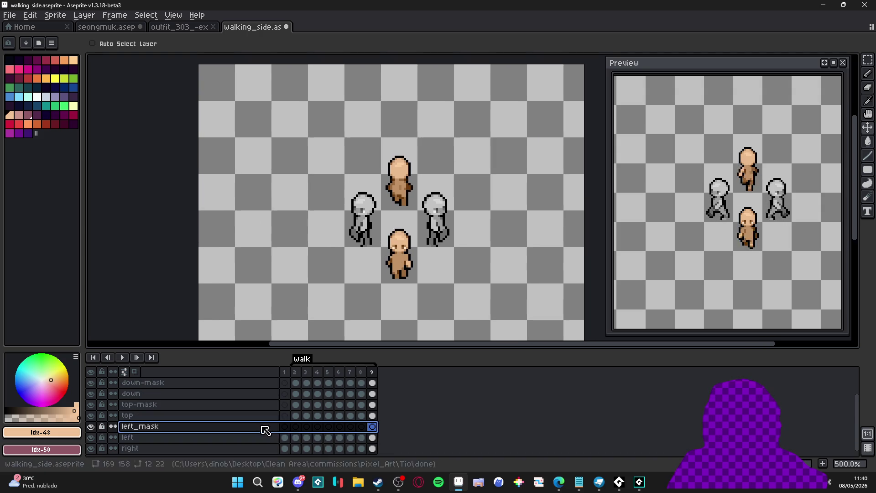
Paint skin tone over the left walker on frame 2 of left_mask.
left_click(295, 437)
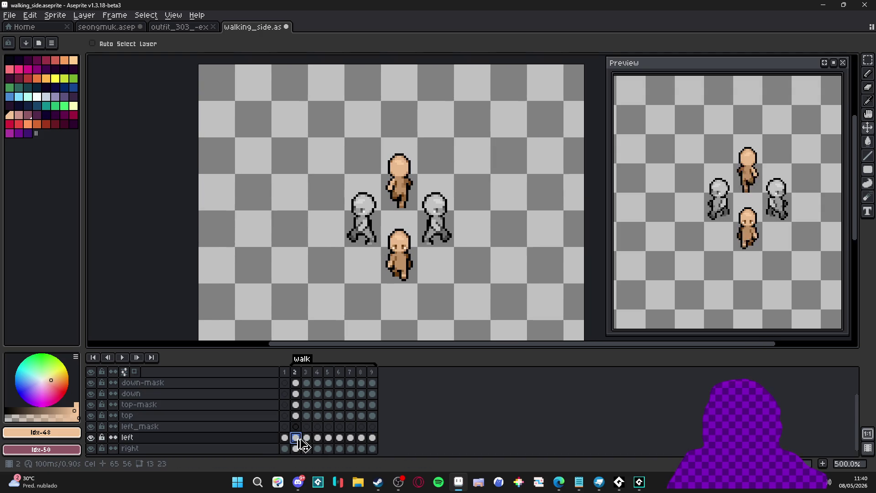
left_click(301, 426)
left_click(358, 246, "ctrl")
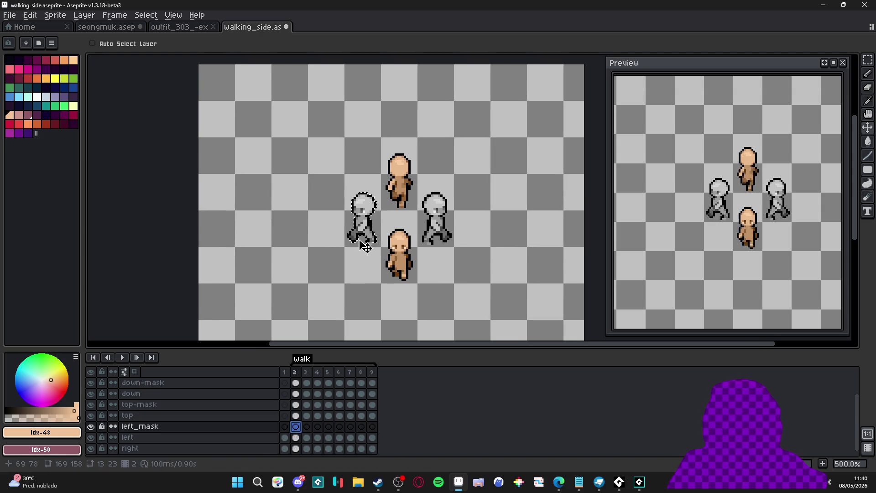
key("b")
left_click_drag(385, 154, 345, 302)
Set left_mask's blend mode to Color.
double_click(264, 426)
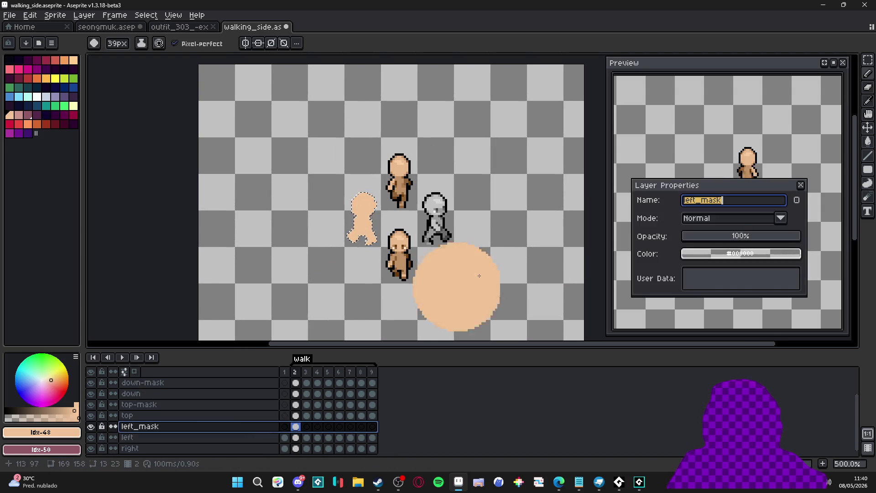
left_click(730, 218)
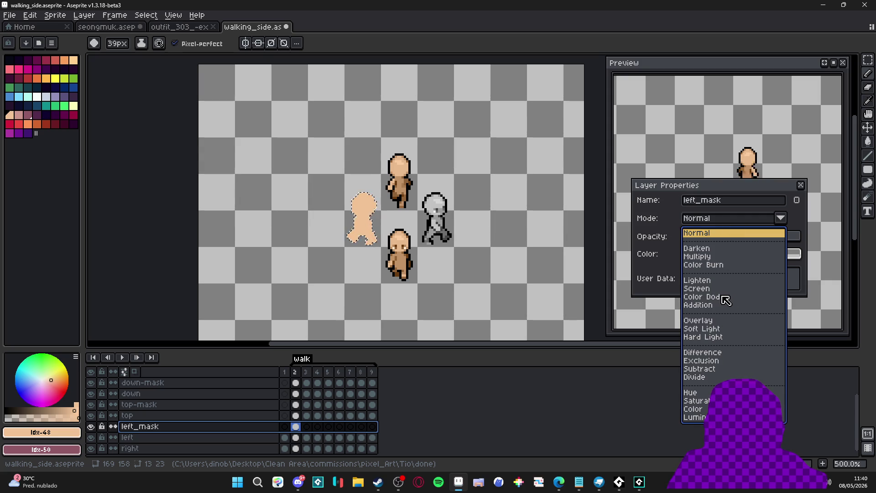
left_click(698, 409)
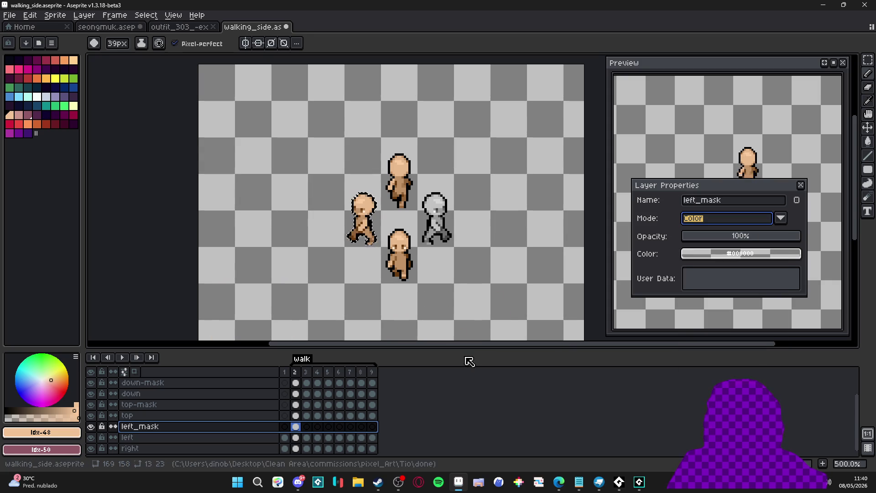
key("b")
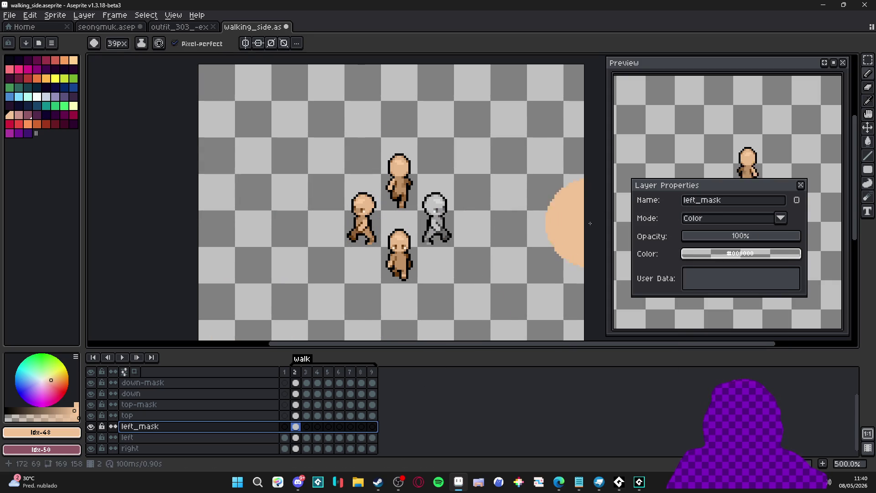
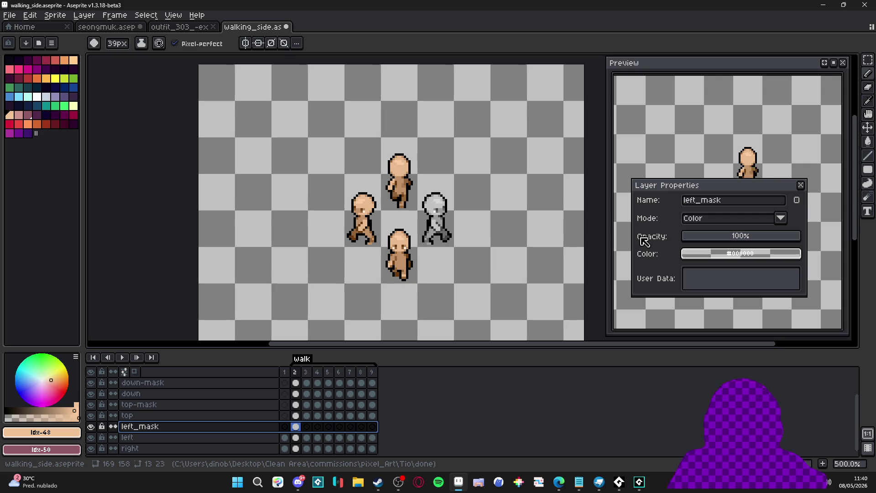
Fill or paste skin colour over the left figure on left_mask in frames 3–9.
left_click(801, 185)
left_click(306, 427)
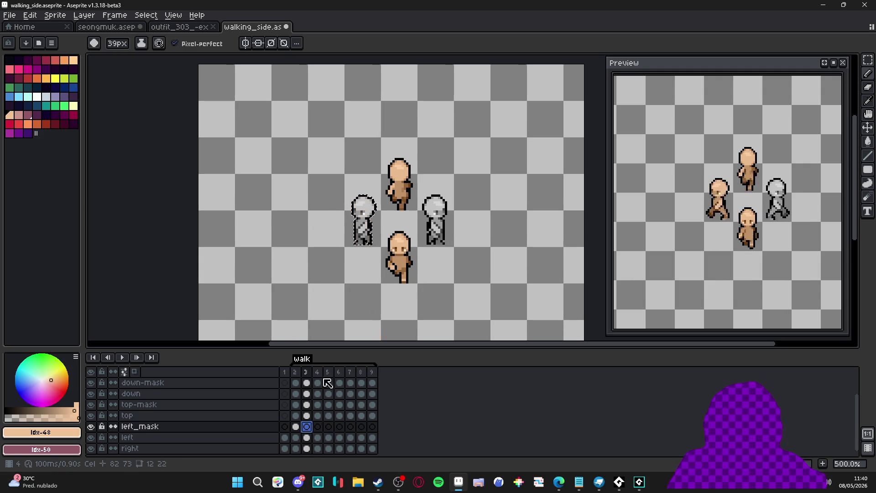
left_click(318, 426)
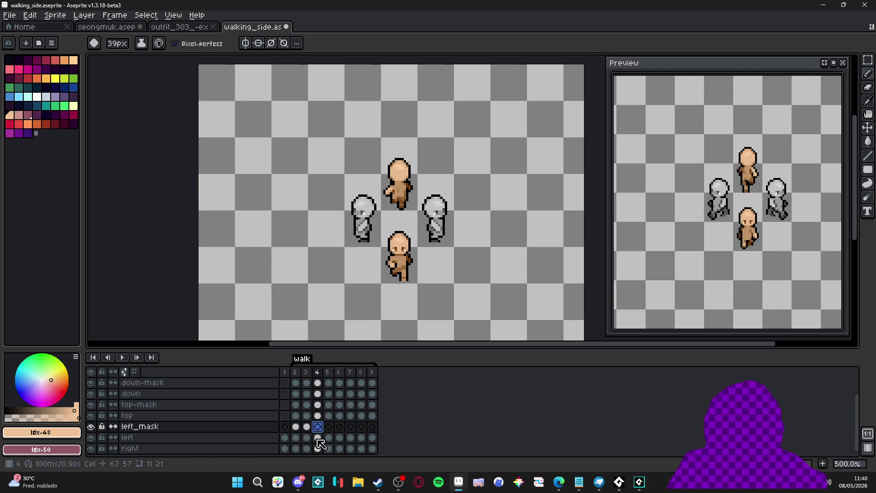
left_click(329, 426)
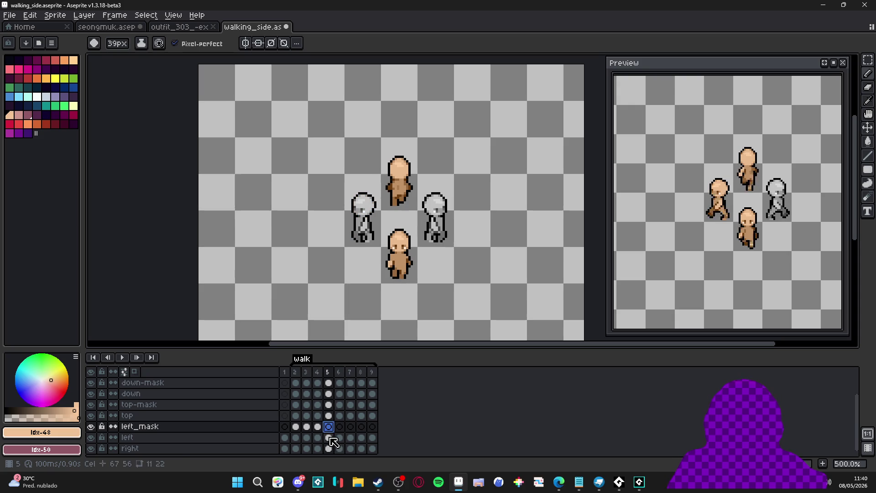
left_click(339, 429)
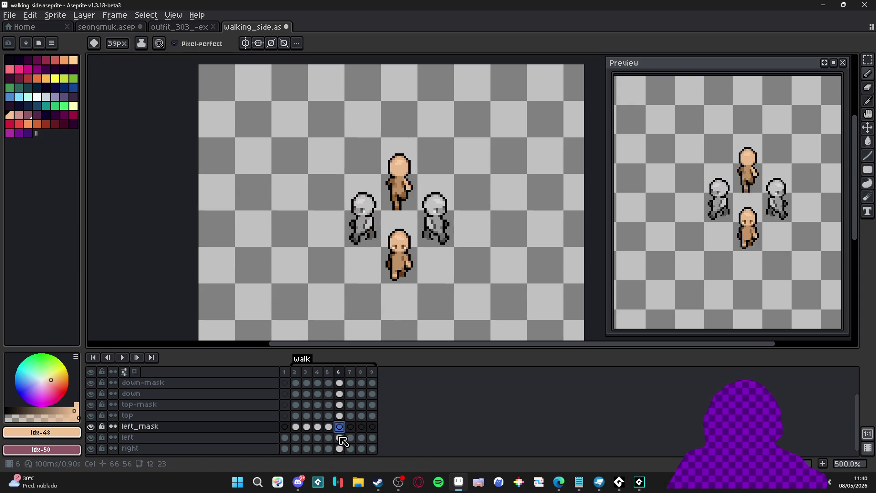
left_click(344, 441)
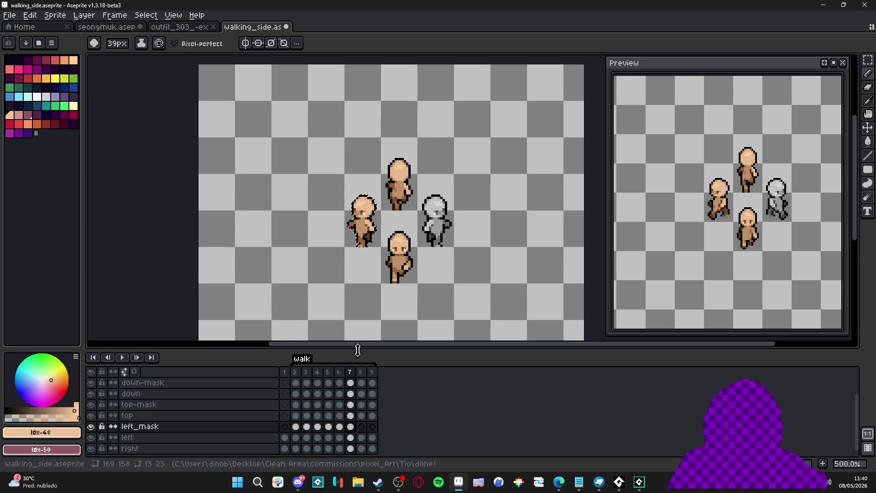
left_click(361, 426)
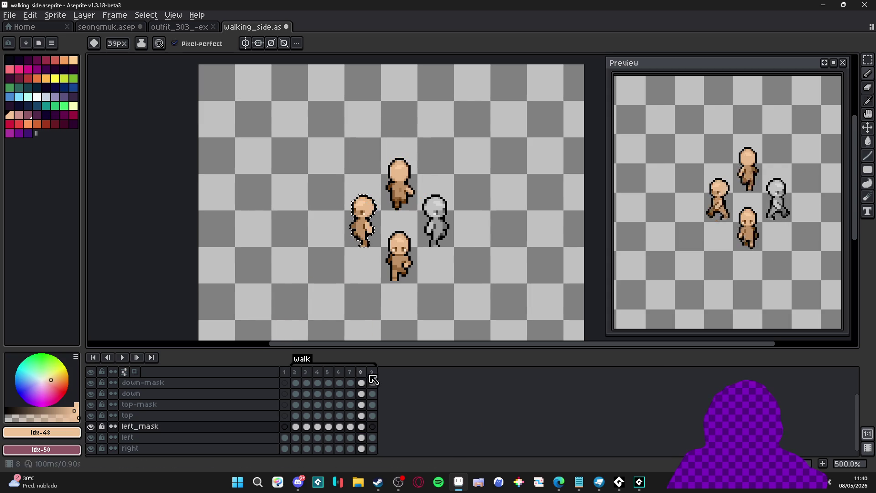
left_click(372, 427)
key("ctrl+v")
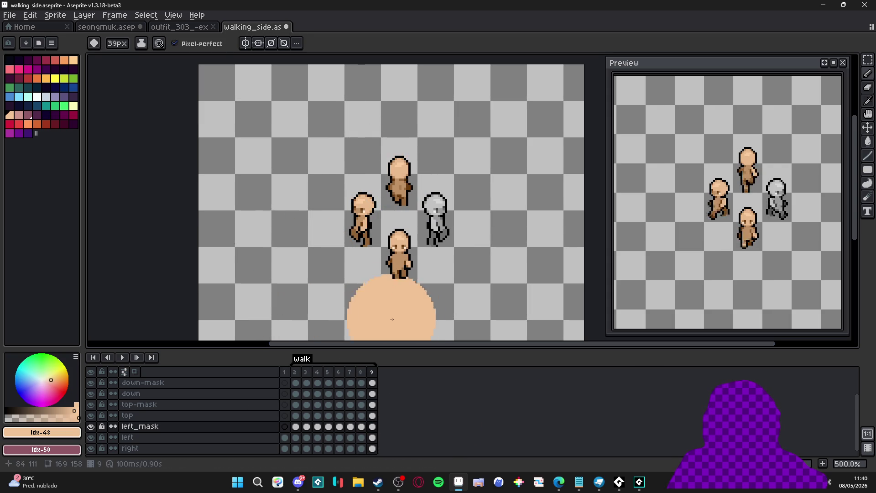
Switch to the Move tool and select the right figure's layer.
key("v")
left_click(230, 448)
scroll(233, 439, "down", 1)
Create Layer 3 above the right layer with Shift+N and set its blend mode to Color.
left_click(188, 443)
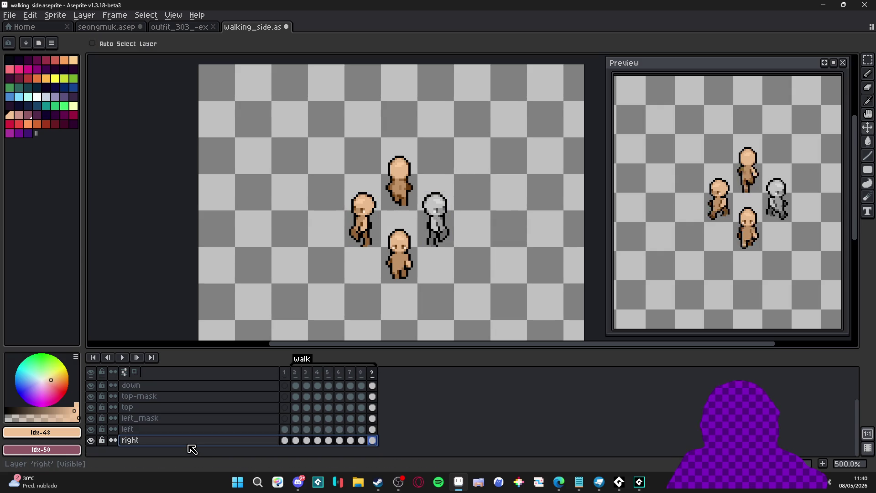
key("shift+n")
scroll(191, 449, "down", 1)
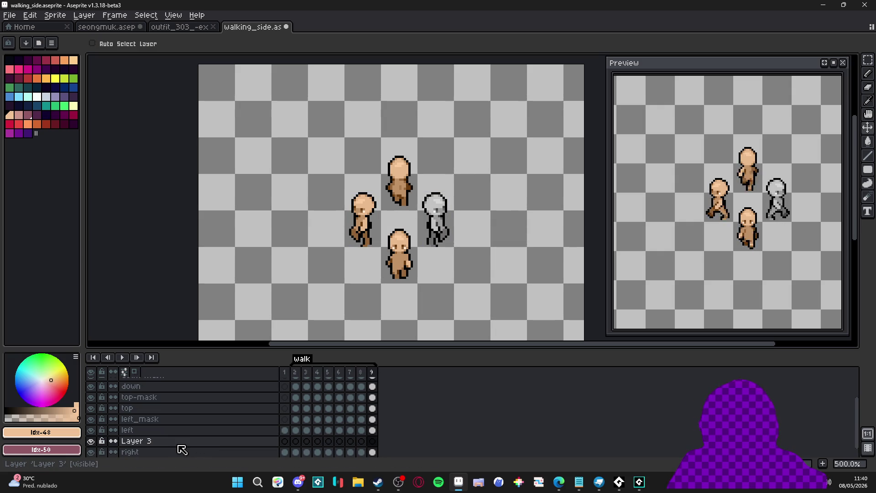
double_click(178, 444)
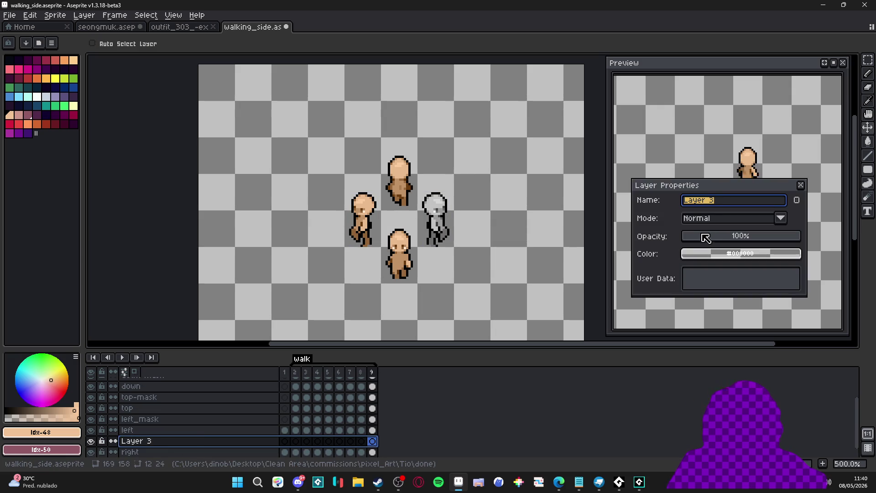
left_click(767, 223)
left_click(693, 409)
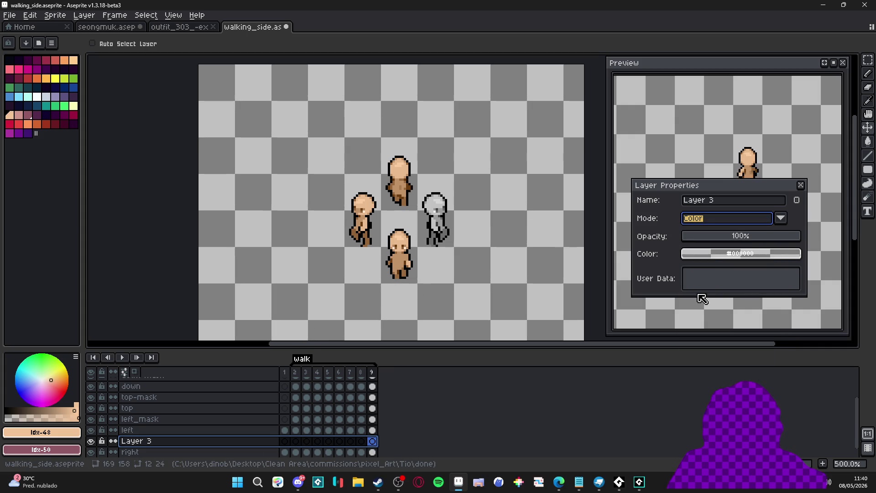
left_click(801, 185)
left_click(296, 441)
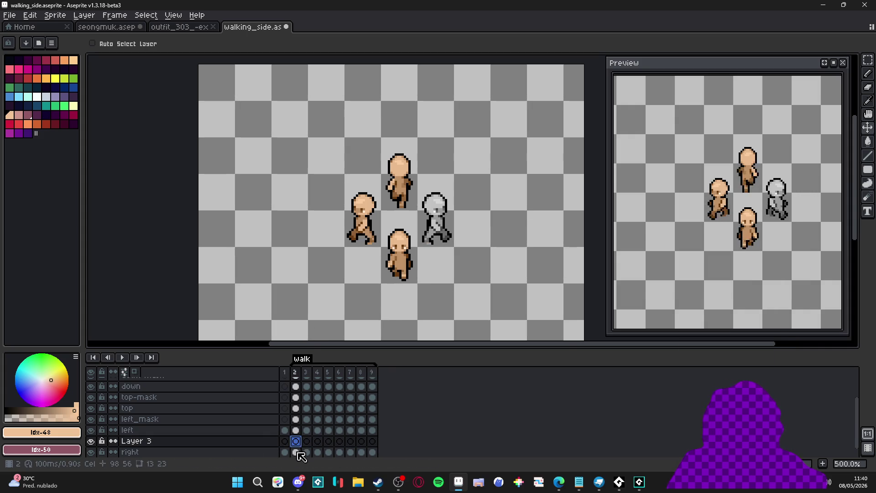
With the Pencil, paint the right figure skin-coloured on Layer 3 in frames 2–5.
key("b")
left_click_drag(464, 170, 437, 219)
left_click(305, 440)
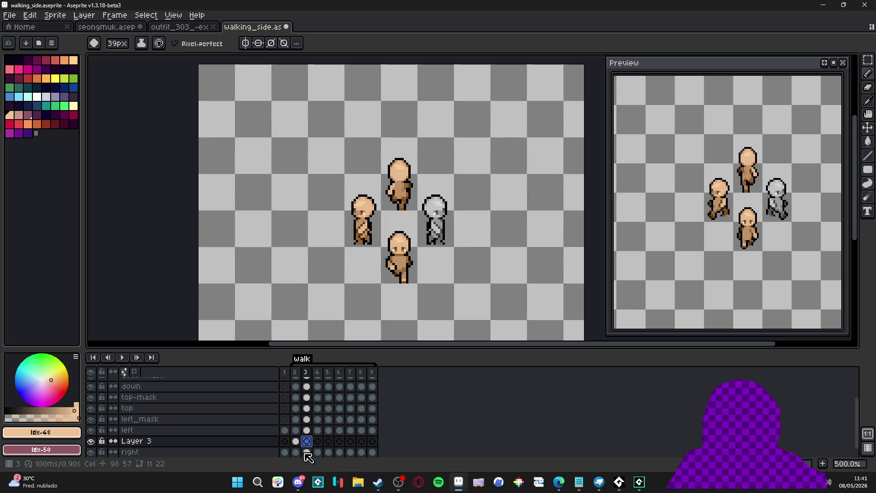
left_click(318, 441)
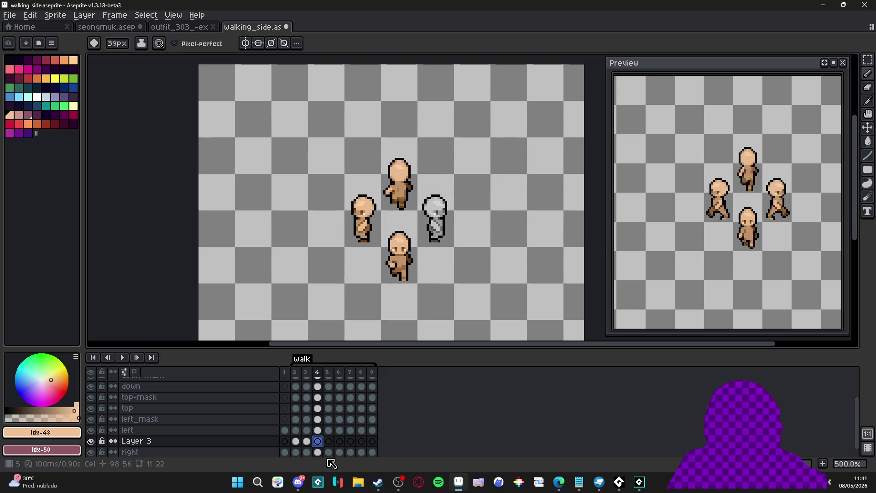
left_click_drag(434, 274, 426, 319)
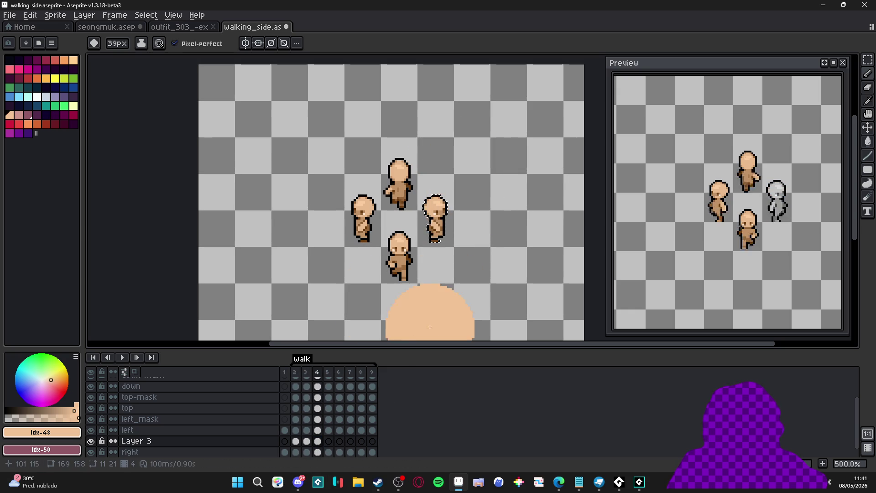
left_click(332, 442)
left_click_drag(483, 151, 433, 246)
Paint the right figure skin-coloured in frames 6–9, then shrink the brush size twice.
left_click(340, 441)
left_click(345, 441)
left_click_drag(433, 192, 433, 242)
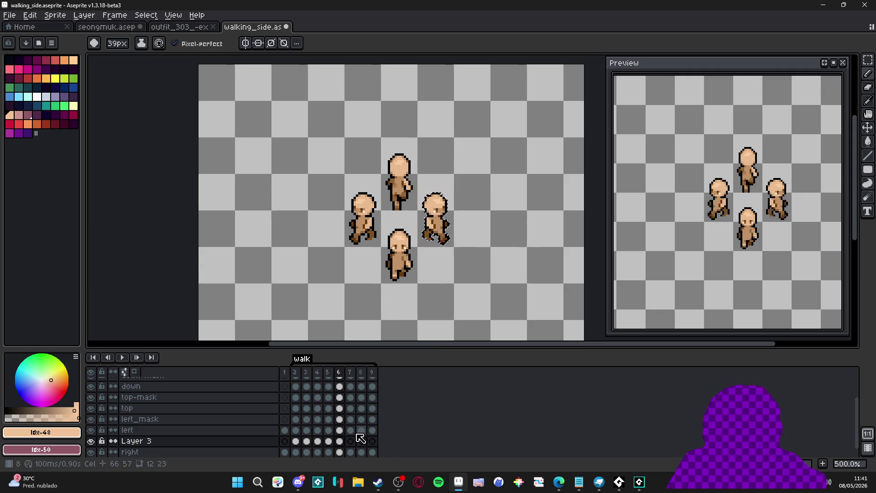
left_click(350, 441)
left_click_drag(436, 191, 434, 242)
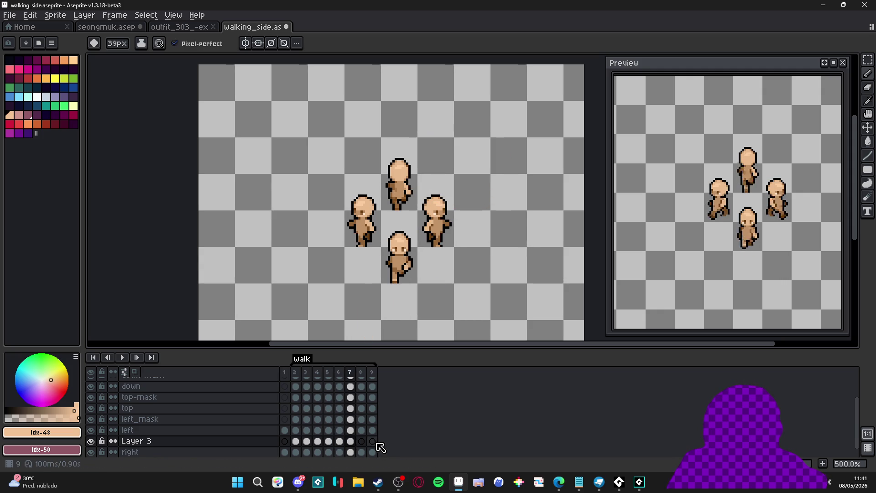
left_click(361, 440)
left_click_drag(436, 192, 435, 240)
left_click(372, 440)
left_click_drag(436, 194, 435, 242)
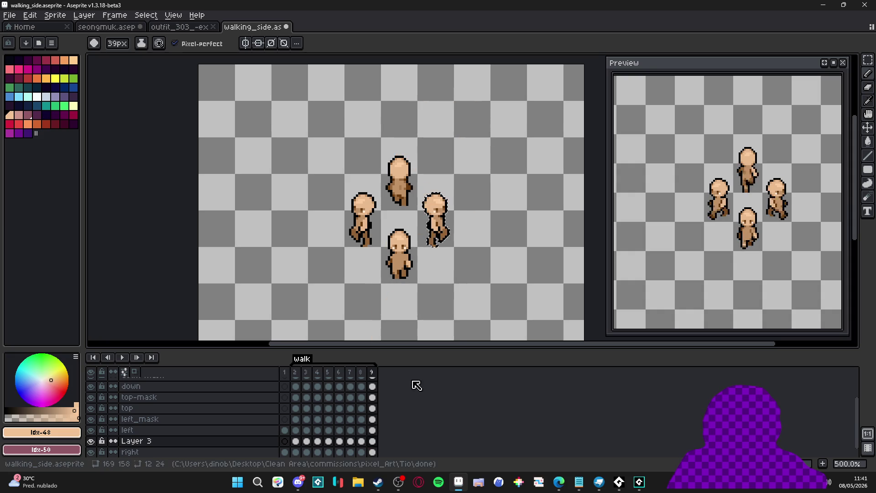
left_click_drag(360, 275, 372, 268)
key("minus")
key("minus")
key("minus")
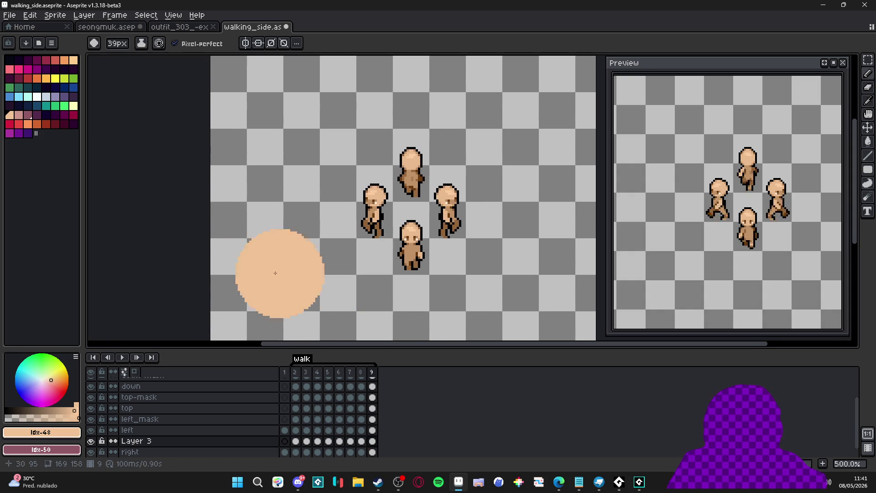
key("minus")
key("minus")
key("minus")
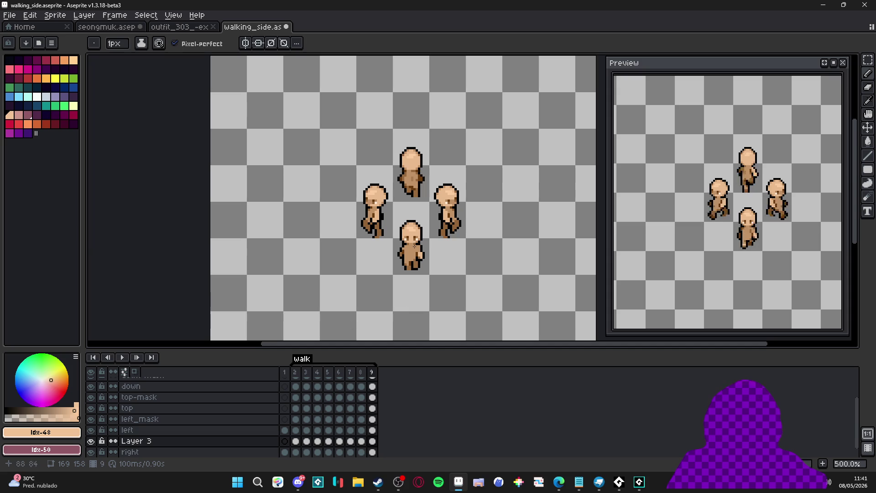
On frame 2, dot an eye pixel onto the left figure's face on its mask layer.
left_click(295, 372)
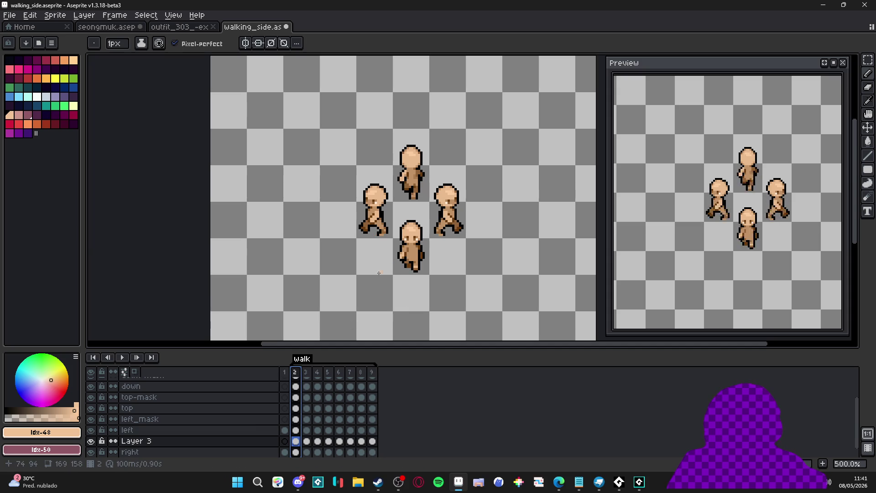
scroll(379, 206, "up", 5)
left_click(370, 201, "ctrl")
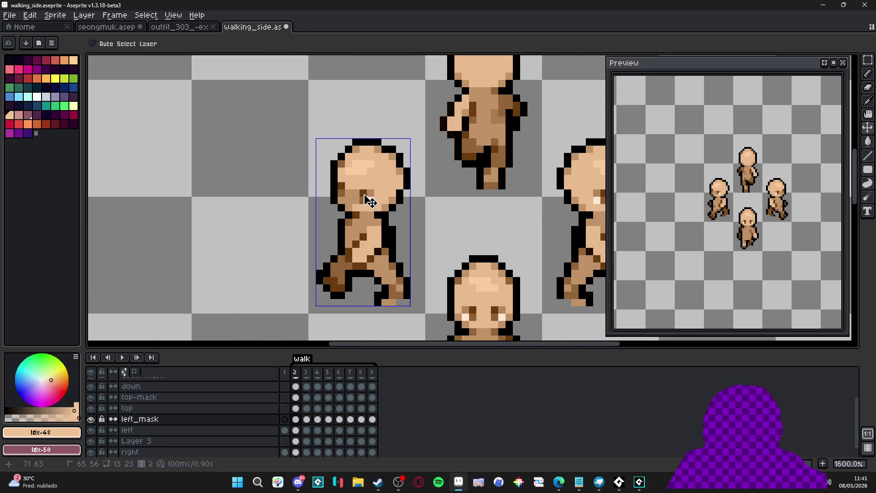
key("b")
left_click(370, 197)
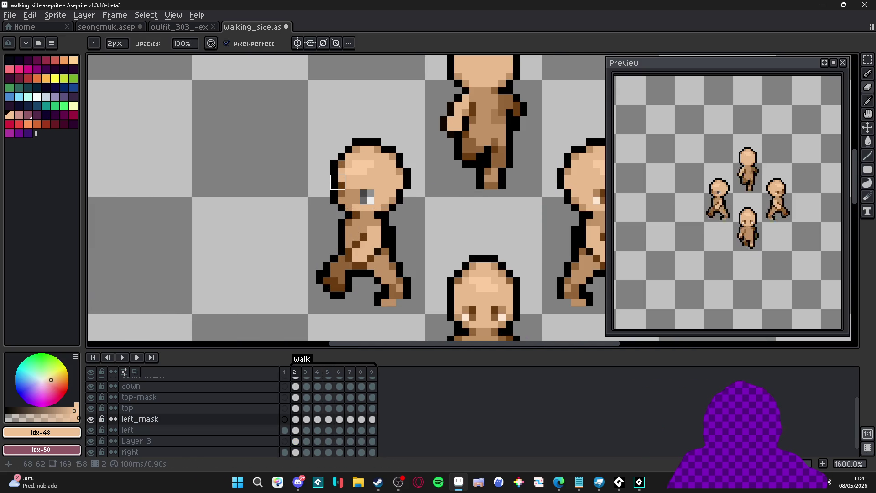
scroll(384, 216, "down", 4)
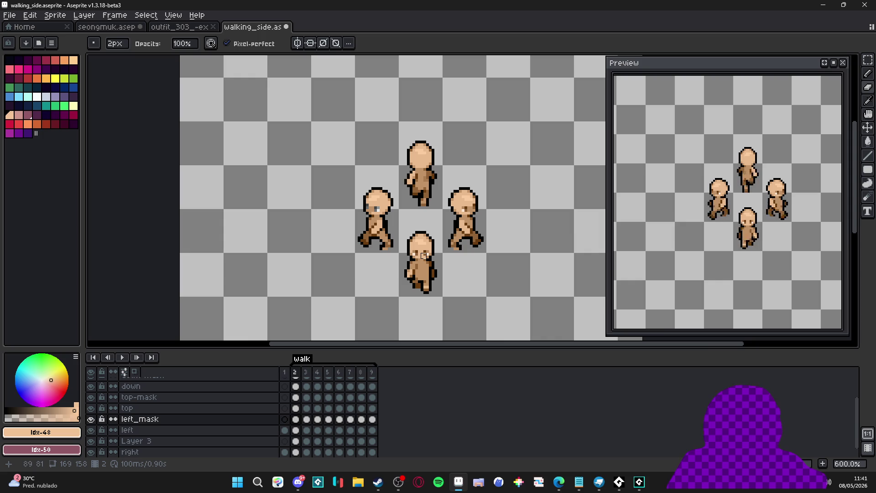
scroll(429, 258, "up", 3)
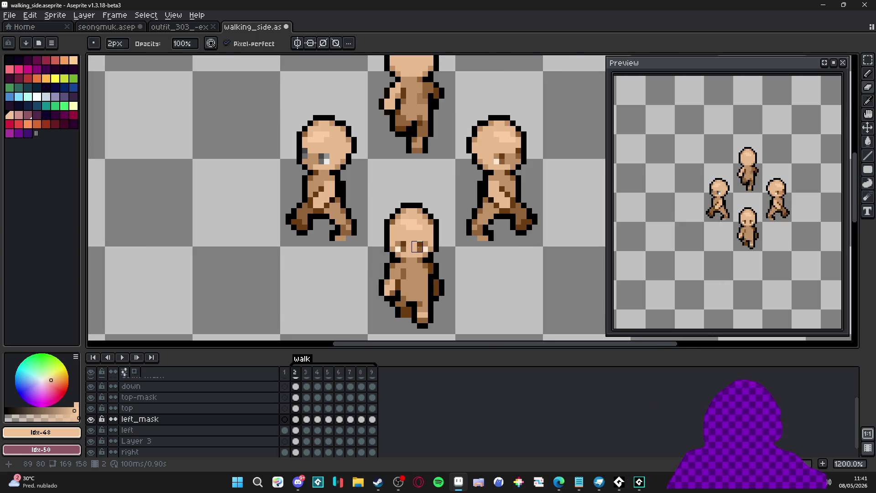
key("v")
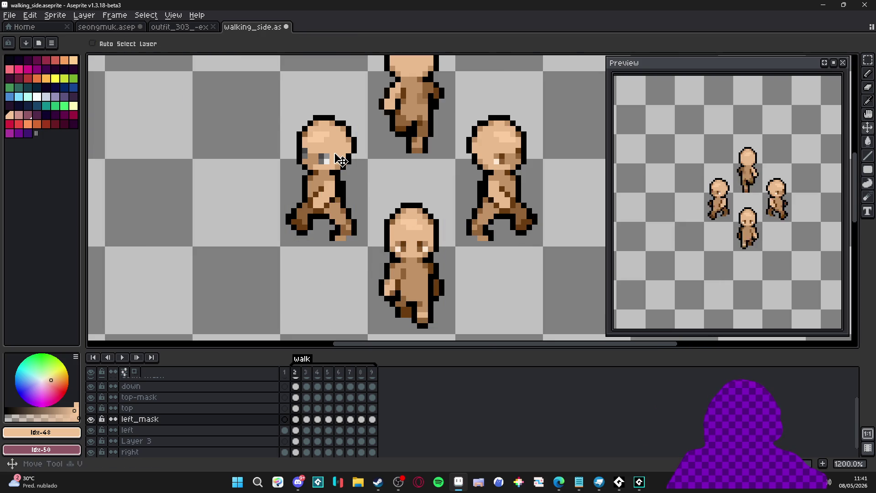
key("Right")
Step through walk frames 3–9 to check the figures' eyes.
key("b")
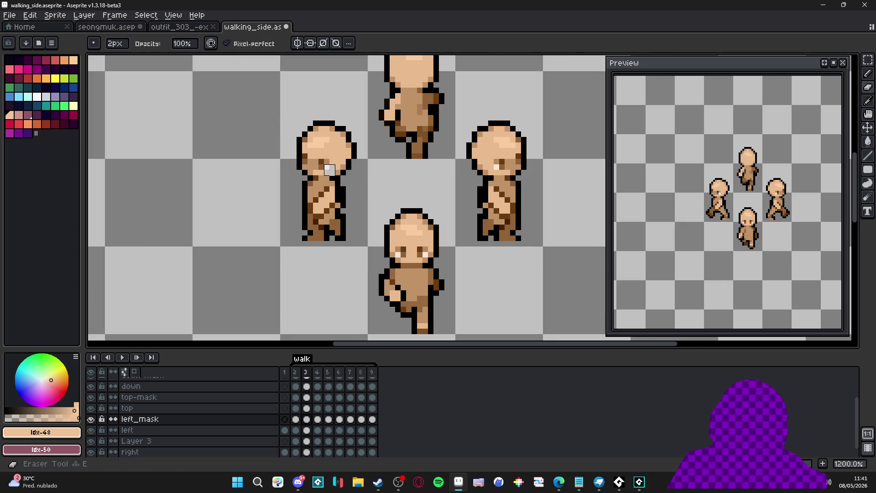
key("Right")
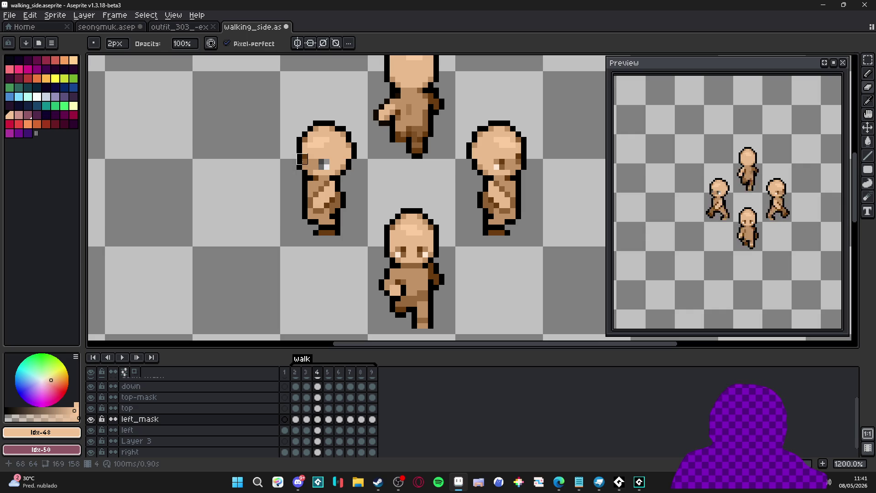
key("Right")
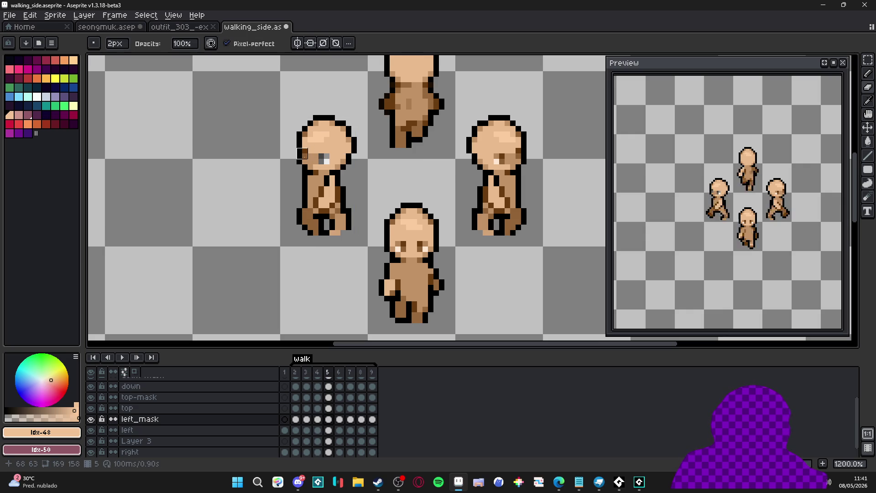
key("Right")
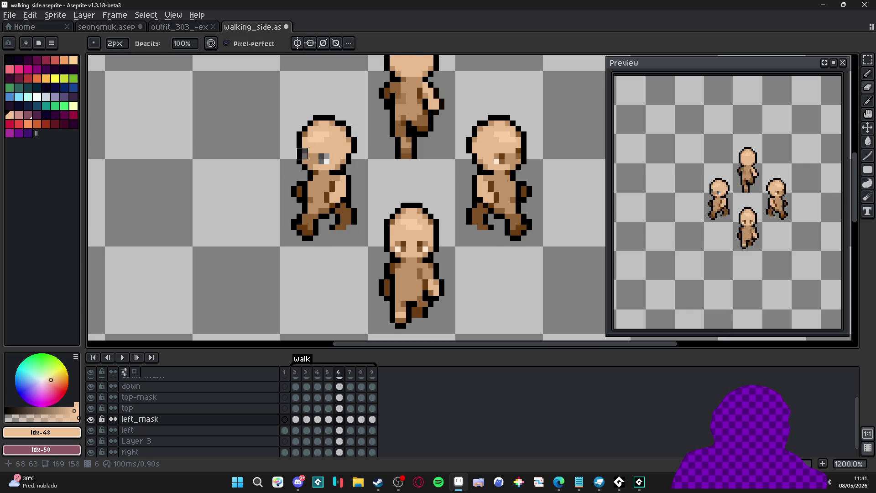
key("Right")
key("Right")
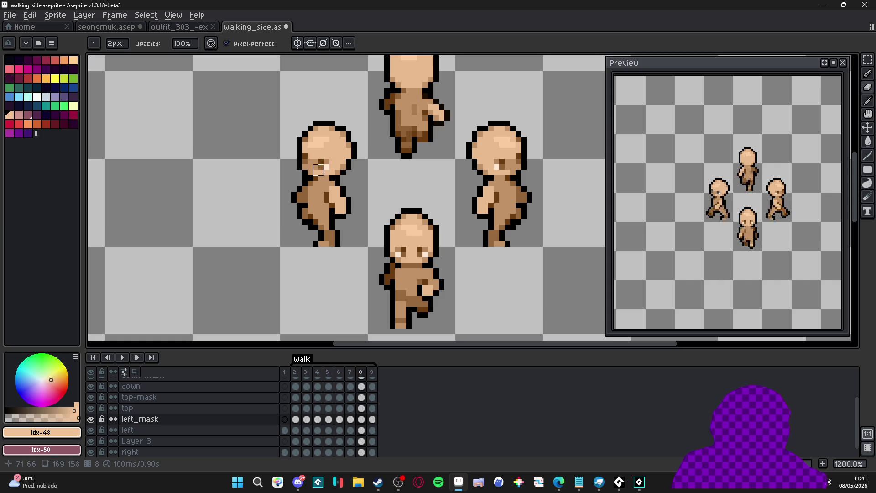
key("Right")
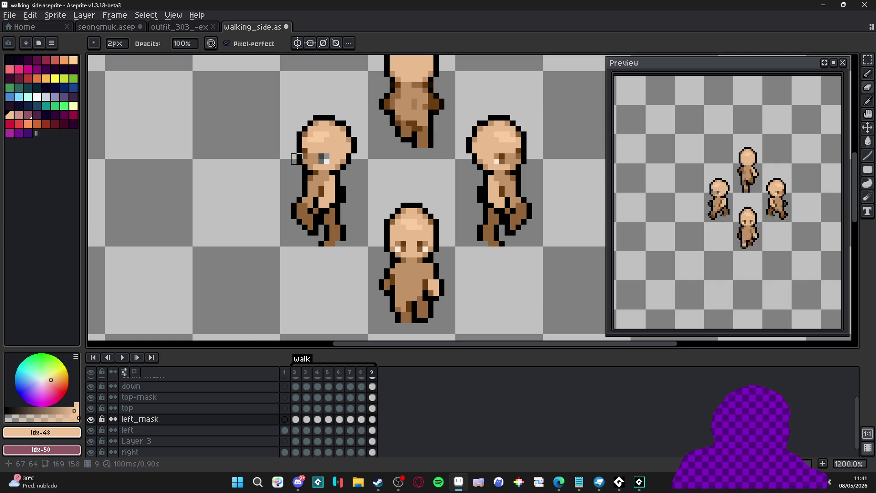
key("Right")
key("Right")
key("v")
Erase the down-mask over the front figure's eye on frame 3, then review the remaining frames.
left_click(404, 259)
key("e")
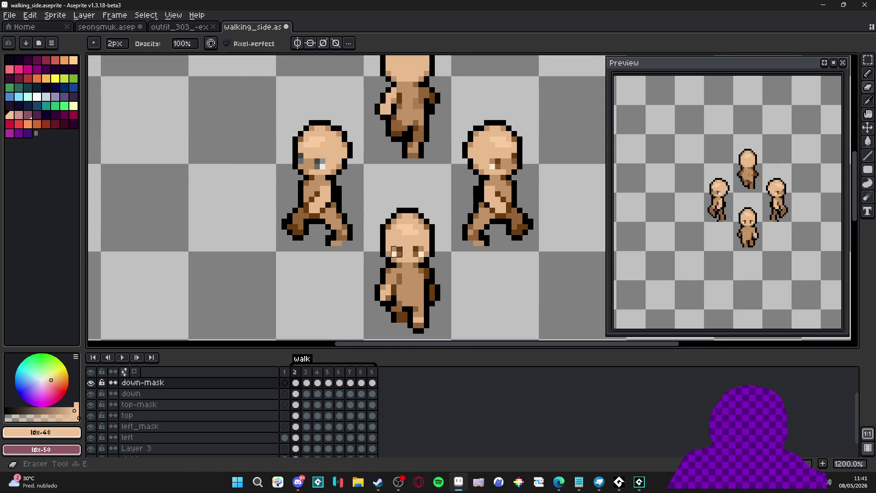
key("Right")
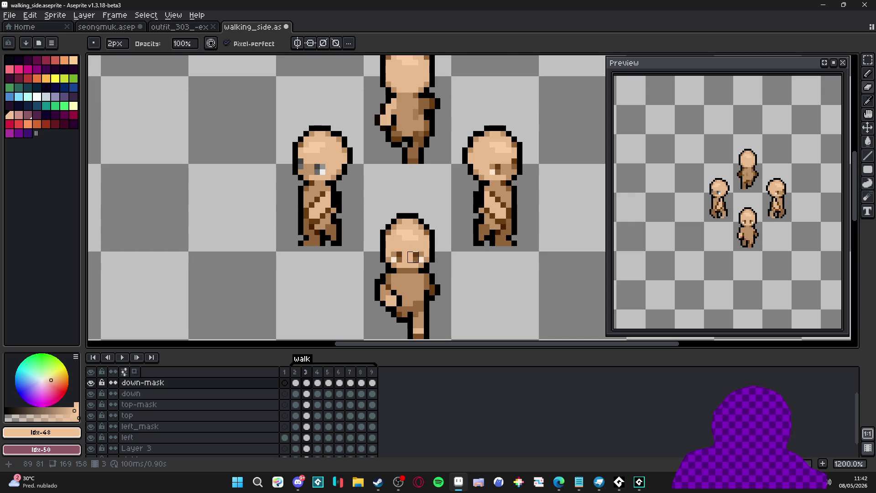
left_click(402, 257)
key("Right")
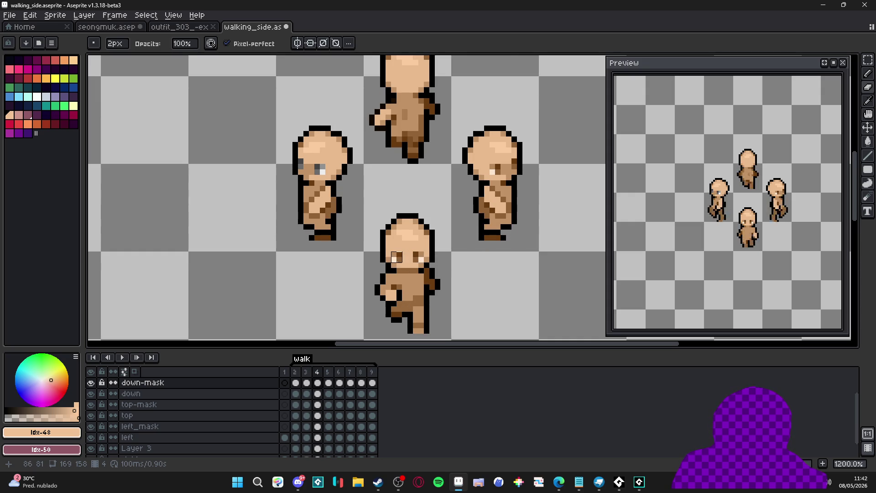
key("Right")
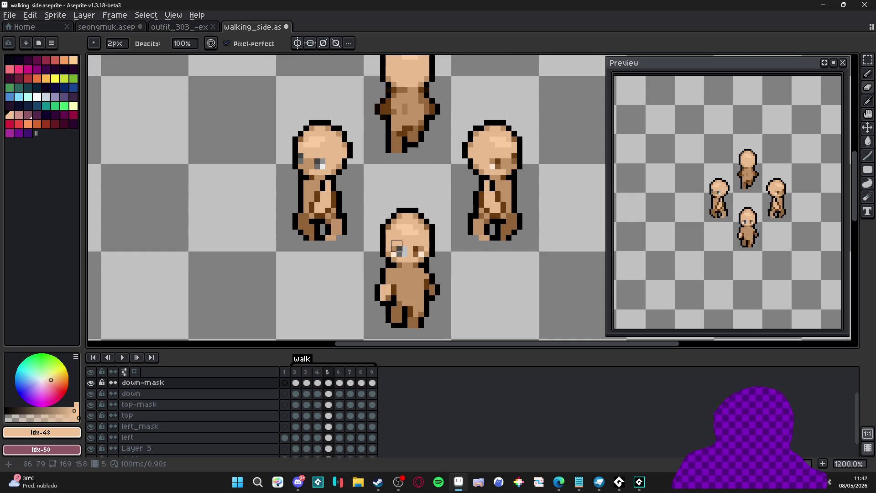
key("Right")
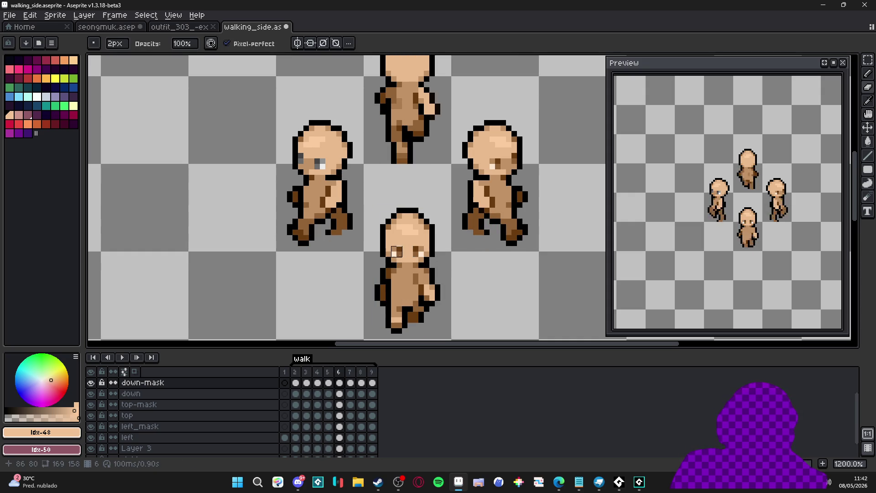
key("Right")
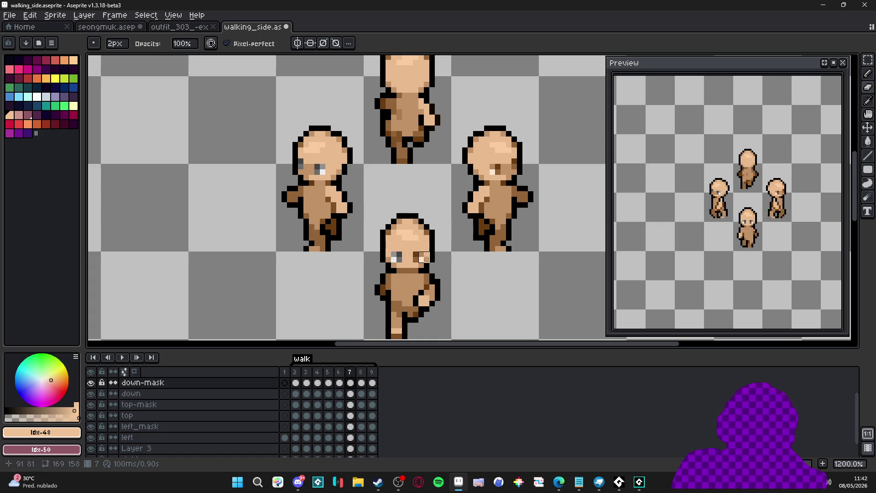
key("Right")
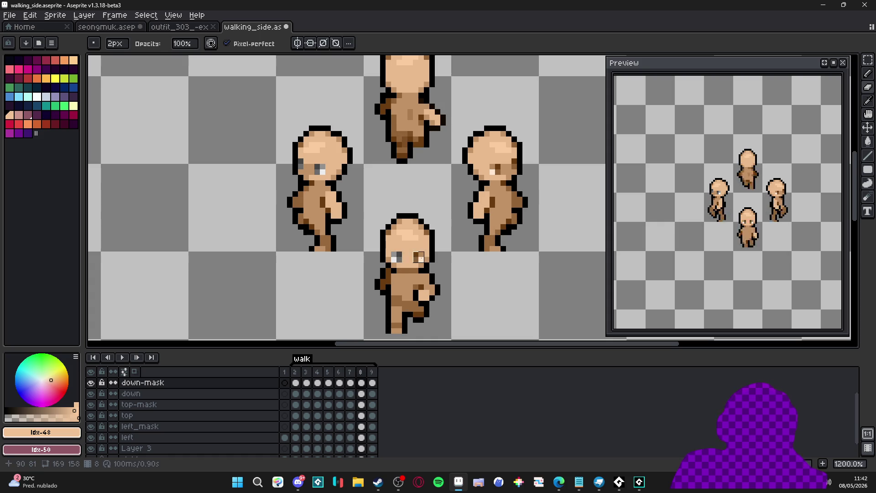
key("Right")
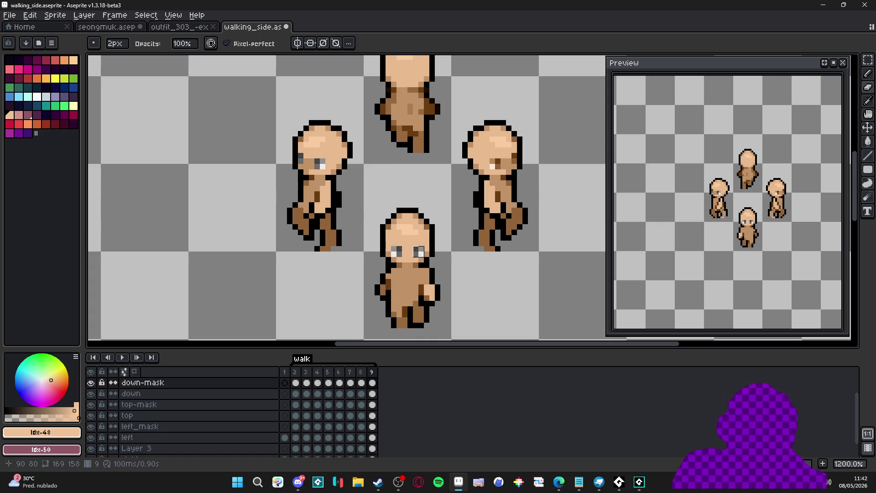
key("Right")
key("Right")
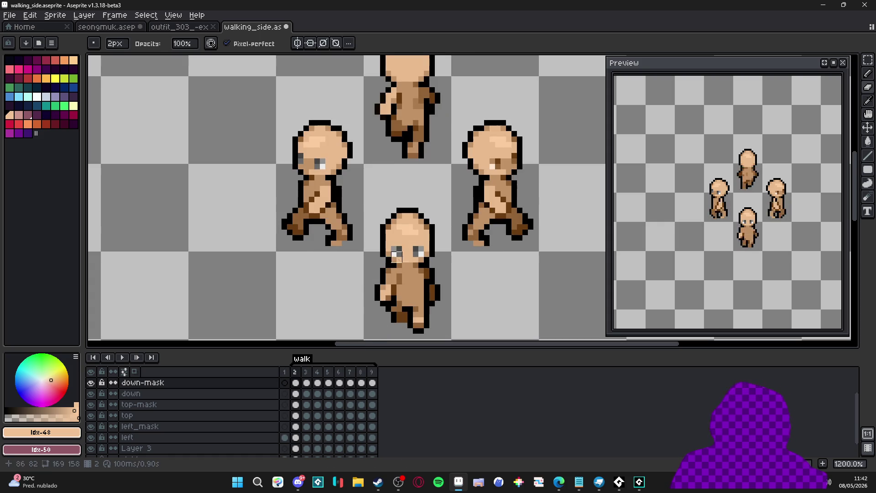
scroll(435, 231, "down", 1)
On Layer 3, erase a 1px eye pixel on the right figure at frame 3, restoring a 2px brush.
left_click(410, 233, "ctrl")
scroll(404, 242, "up", 2)
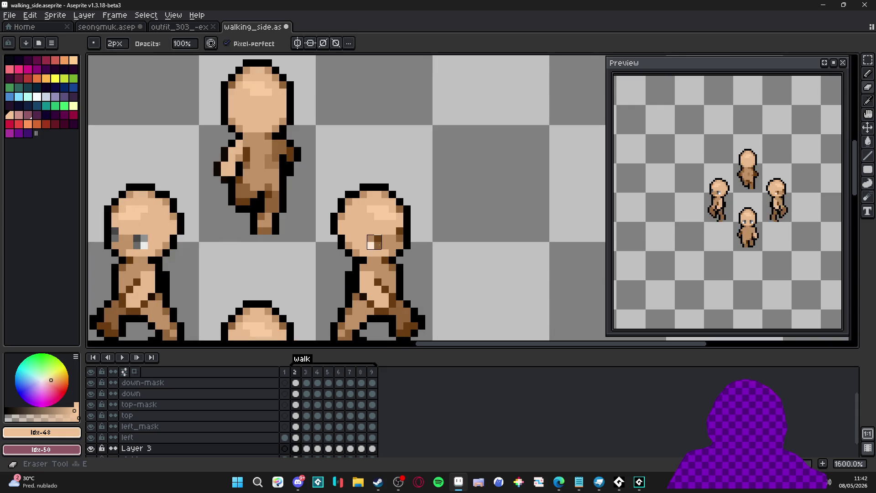
key("minus")
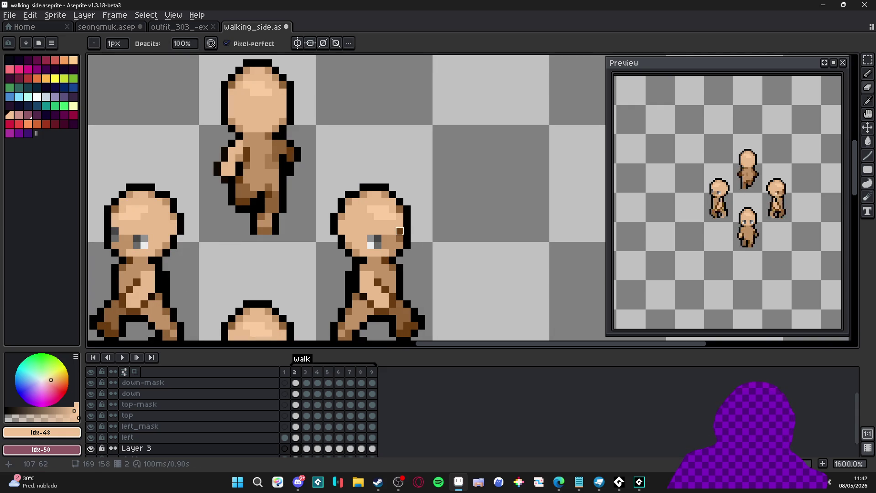
key("Right")
left_click(400, 246)
key("plus")
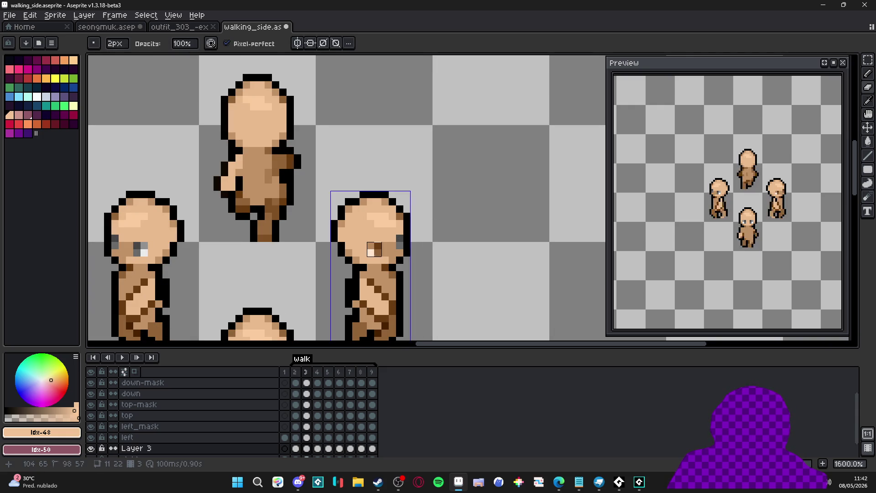
key("Right")
scroll(396, 249, "down", 1)
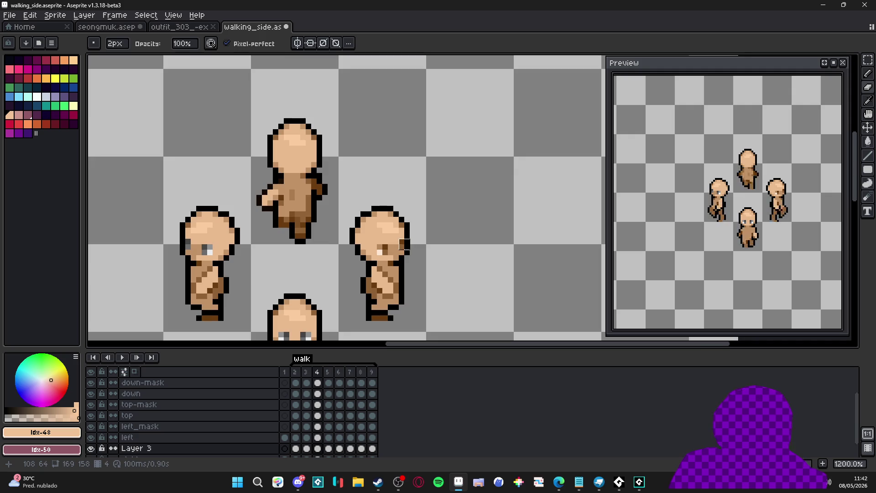
scroll(399, 249, "up", 3)
key("Right")
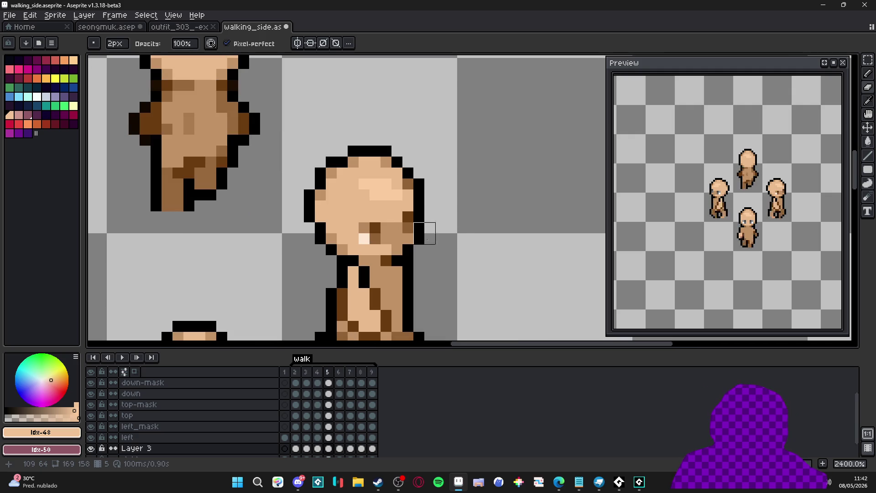
key("Right")
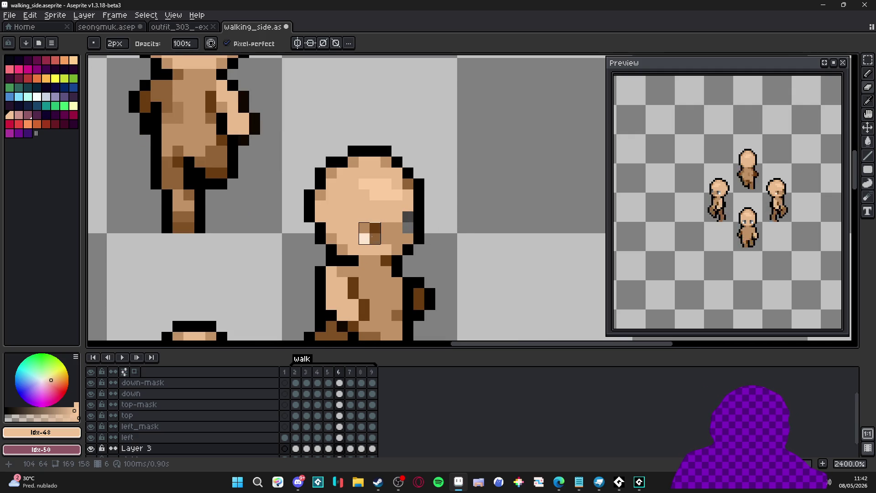
key("Right")
key("Right")
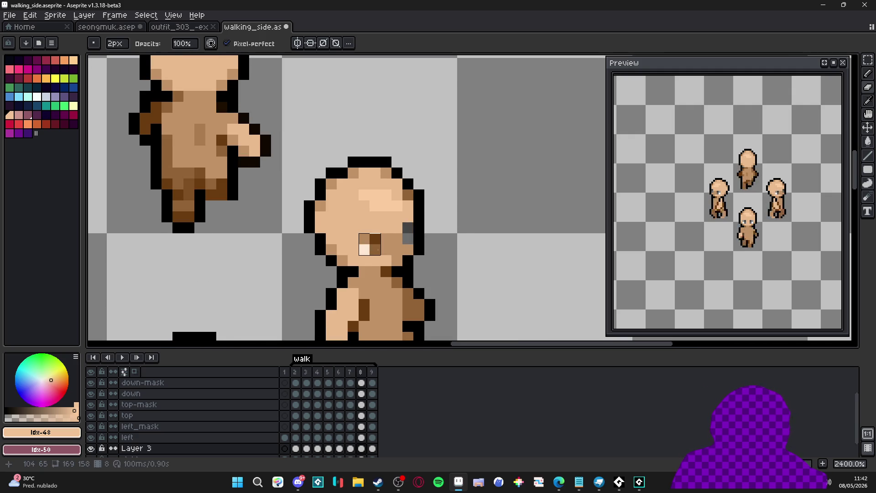
key("Right")
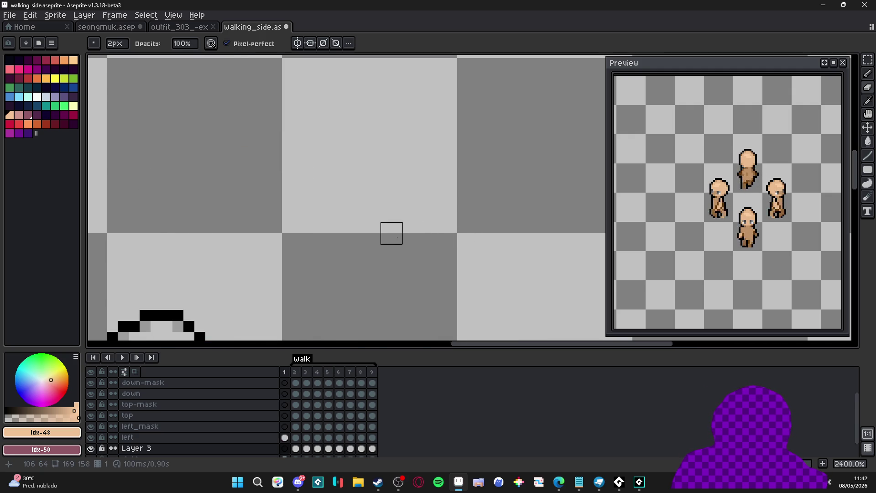
scroll(391, 231, "down", 4)
scroll(379, 224, "down", 1)
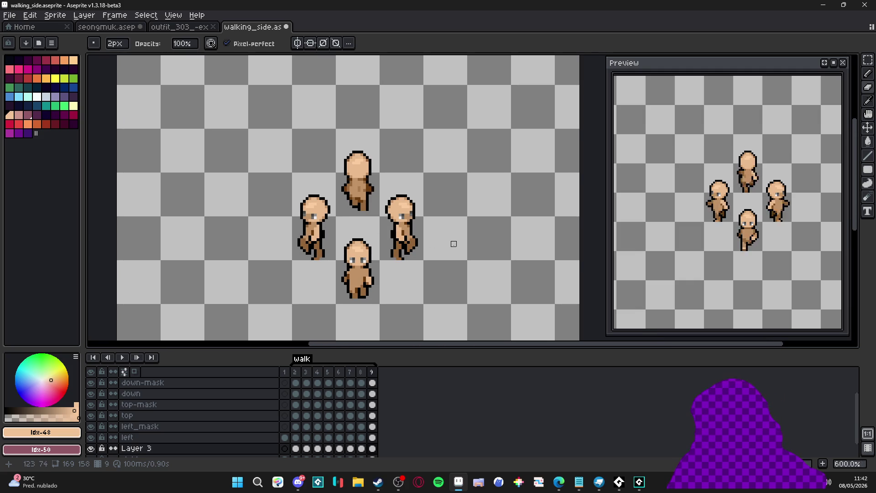
Rename Layer 3 to right_mask and give it a yellow layer colour.
scroll(162, 438, "down", 2)
double_click(152, 433)
type("right_ma")
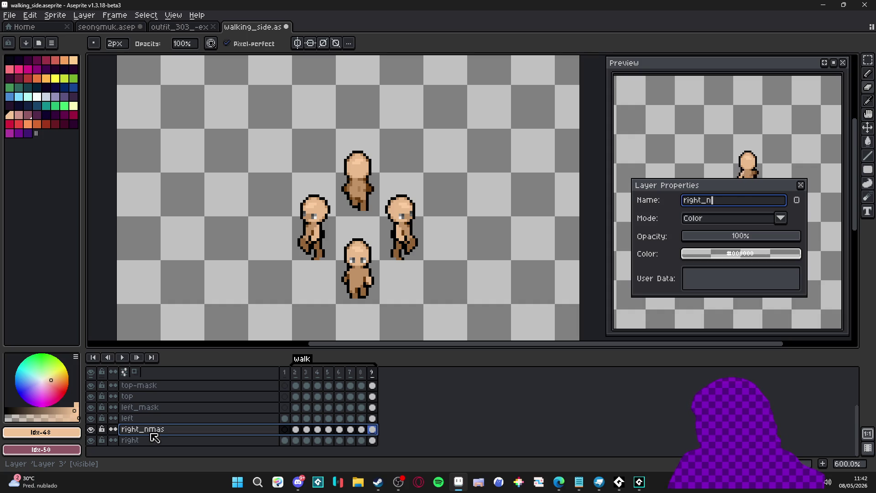
type("sk")
key("Return")
double_click(154, 430)
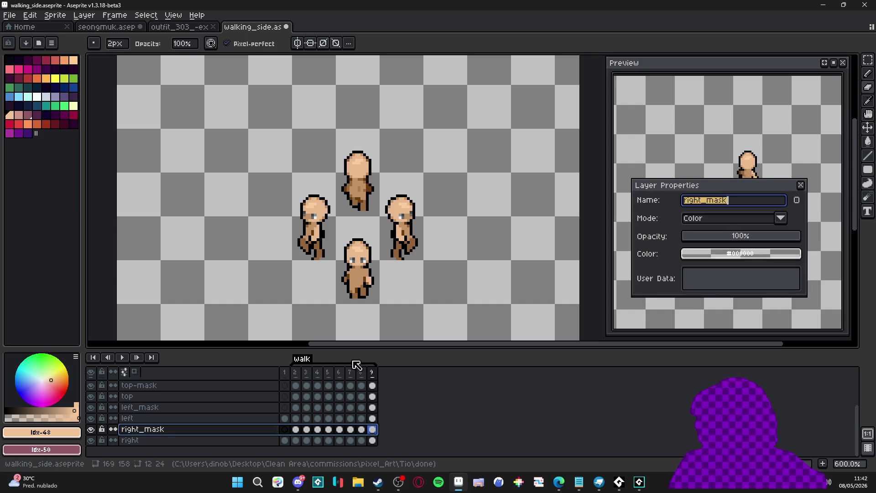
left_click(740, 253)
left_click(665, 268)
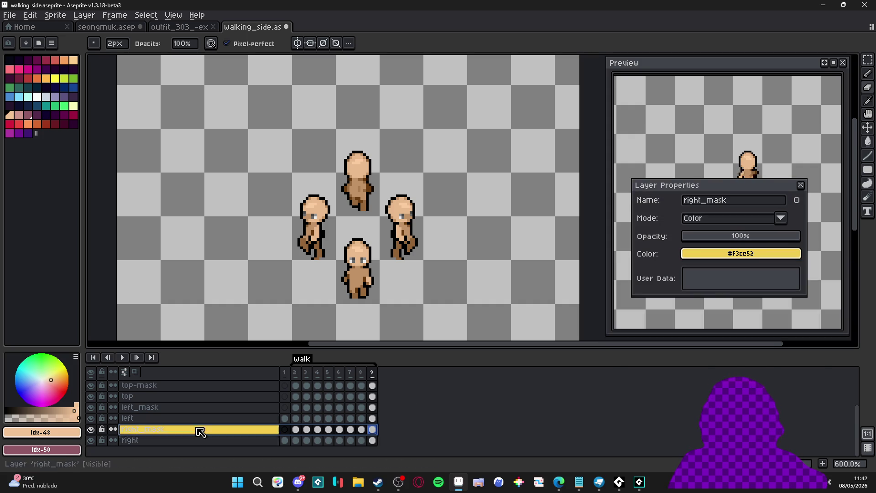
Give left_mask, top-mask and down-mask the same yellow layer colour.
left_click(191, 411)
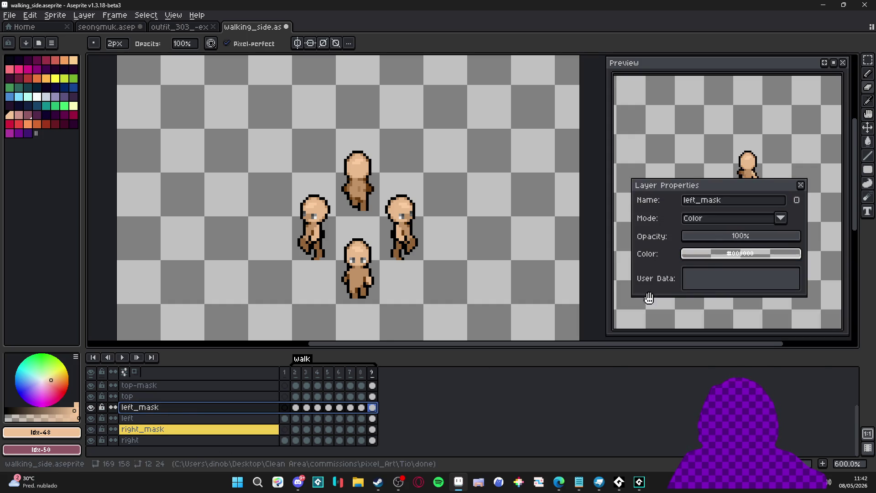
left_click(709, 250)
left_click(665, 268)
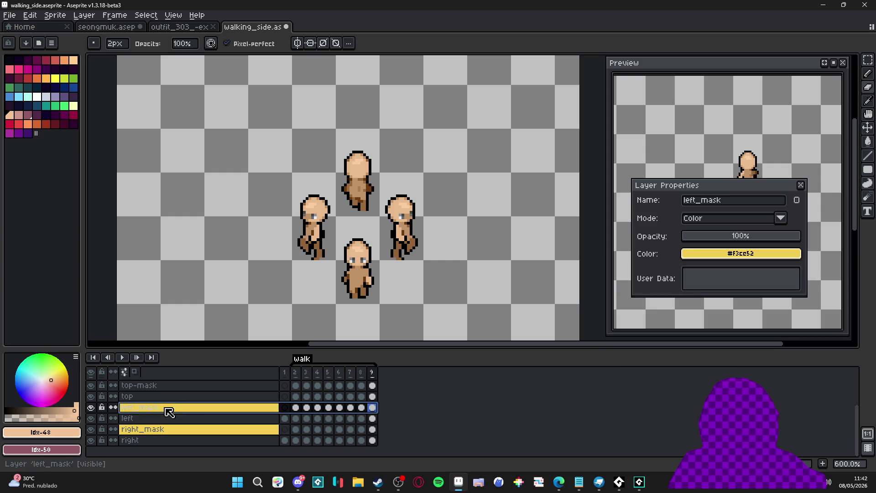
scroll(173, 400, "up", 1)
left_click(170, 397)
left_click(740, 254)
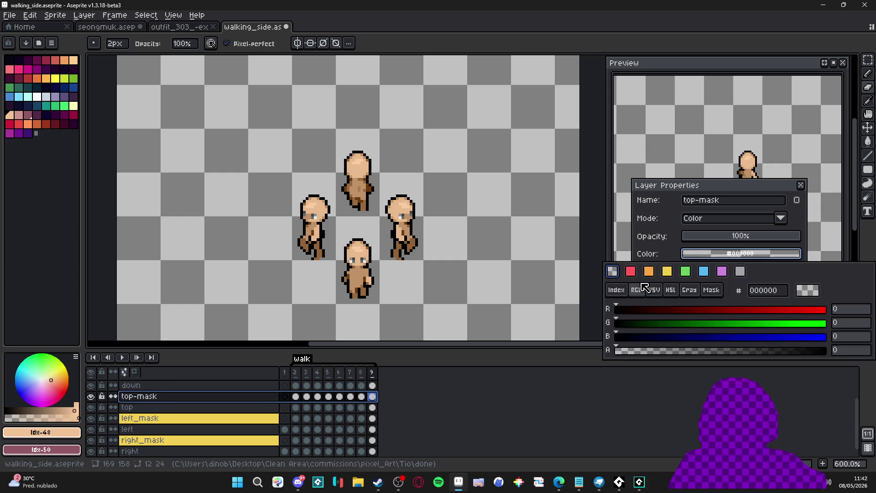
left_click(668, 272)
scroll(190, 413, "up", 3)
left_click(192, 405)
left_click(708, 254)
left_click(666, 270)
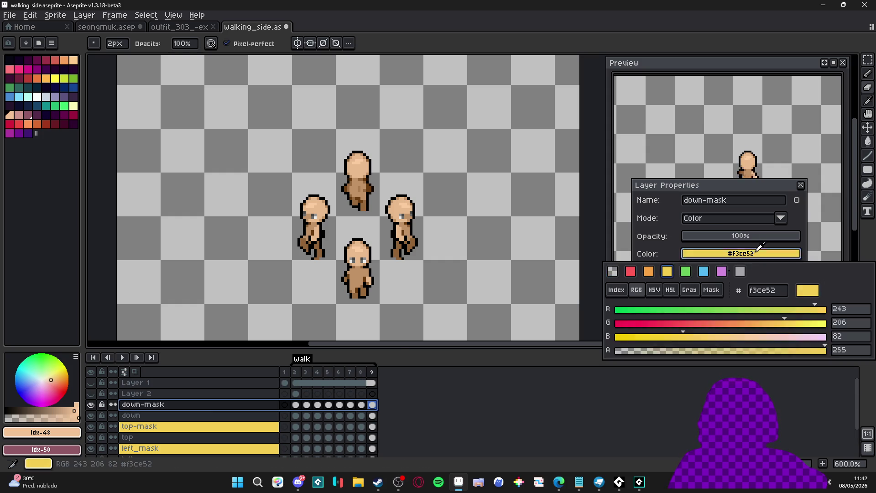
left_click(801, 186)
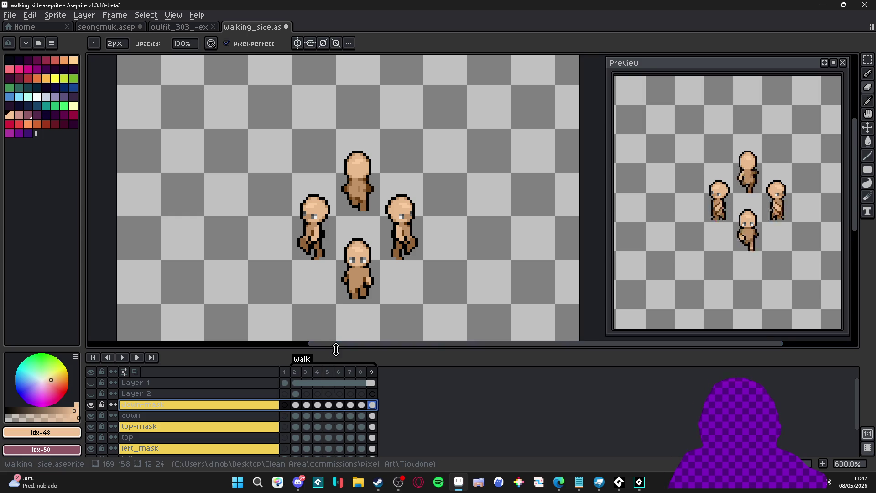
left_click_drag(336, 350, 335, 319)
Save walking_side.aseprite with Ctrl+S.
scroll(392, 224, "down", 1)
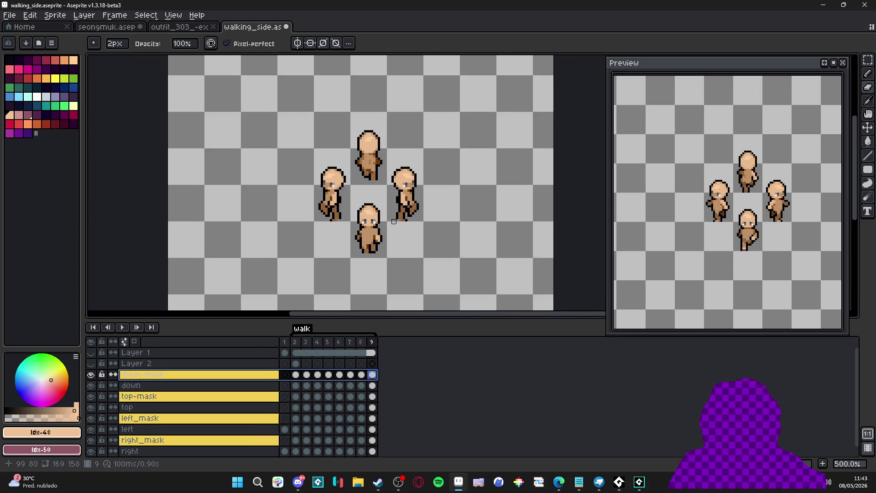
key("ctrl+s")
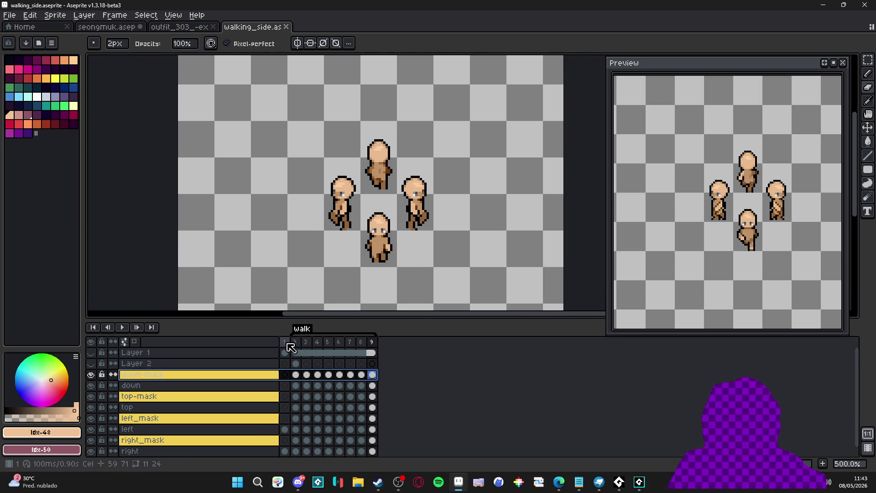
scroll(411, 229, "down", 1)
scroll(410, 229, "up", 1)
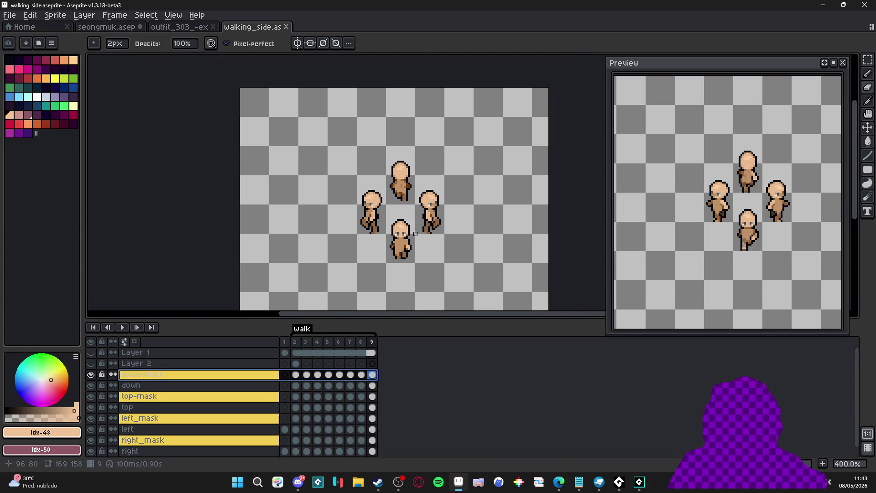
left_click_drag(427, 265, 441, 270)
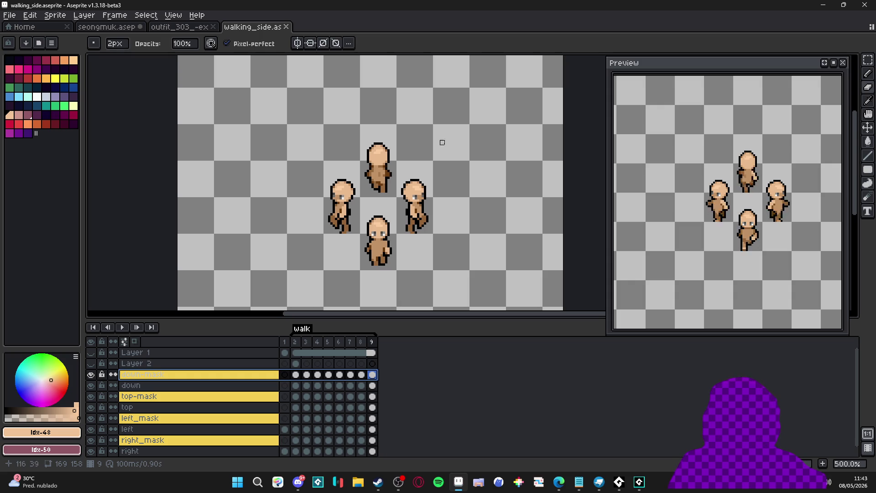
scroll(445, 151, "down", 2)
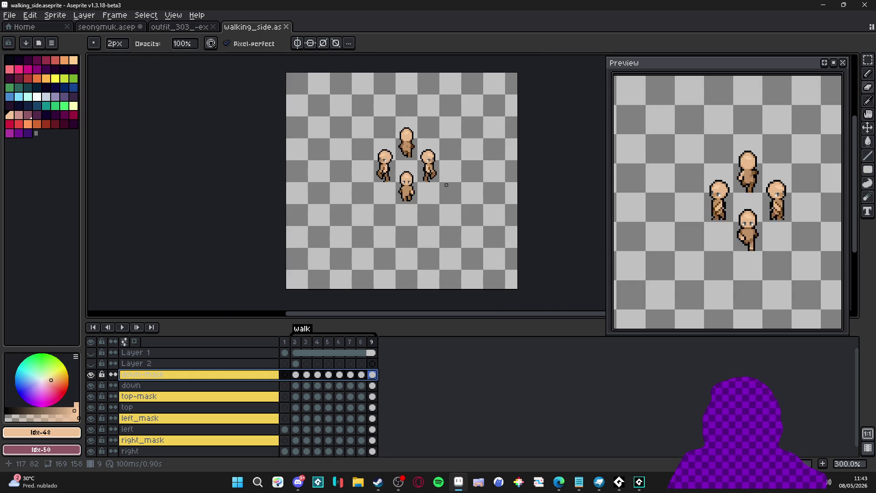
scroll(442, 211, "up", 1)
Crop the canvas to 112×96 px by dragging its edges in around the four figures.
key("ctrl+alt+c")
mouse_move(446, 297)
left_mouse_down()
mouse_move(446, 239)
mouse_move(457, 234)
left_mouse_up()
left_click_drag(292, 188, 352, 188)
mouse_move(444, 81)
left_mouse_down()
mouse_move(456, 106)
mouse_move(467, 100)
mouse_move(454, 119)
mouse_move(465, 103)
left_mouse_up()
left_click_drag(517, 168, 463, 168)
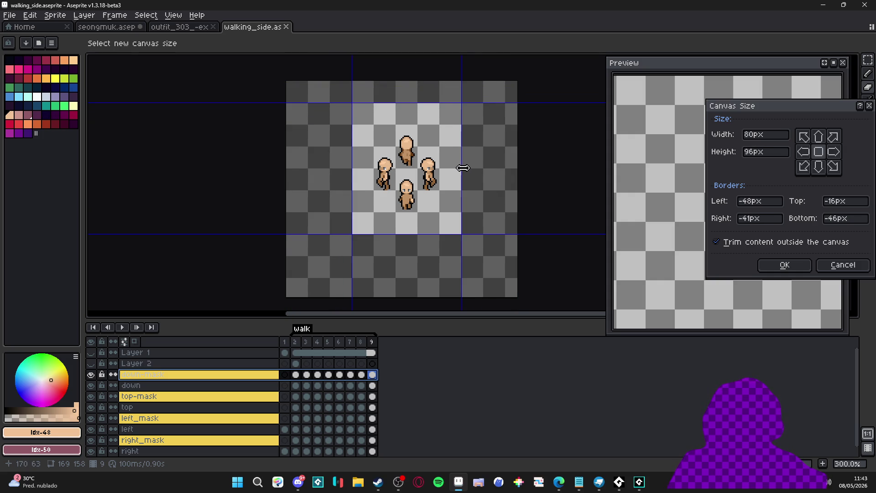
left_click_drag(437, 104, 441, 124)
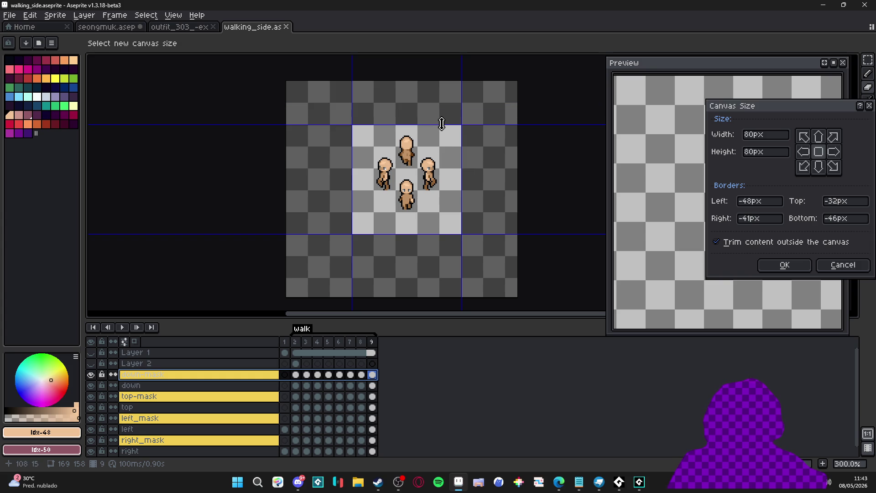
left_click_drag(442, 124, 449, 103)
left_click_drag(461, 138, 483, 144)
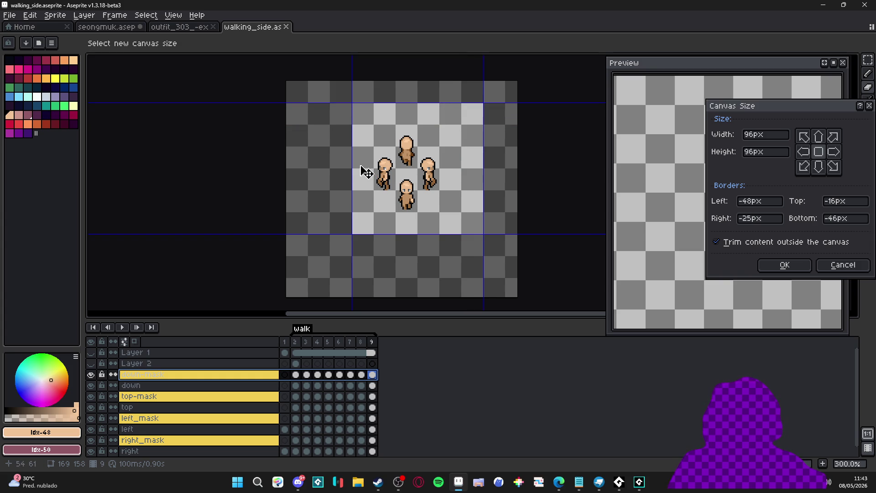
left_click_drag(352, 165, 330, 168)
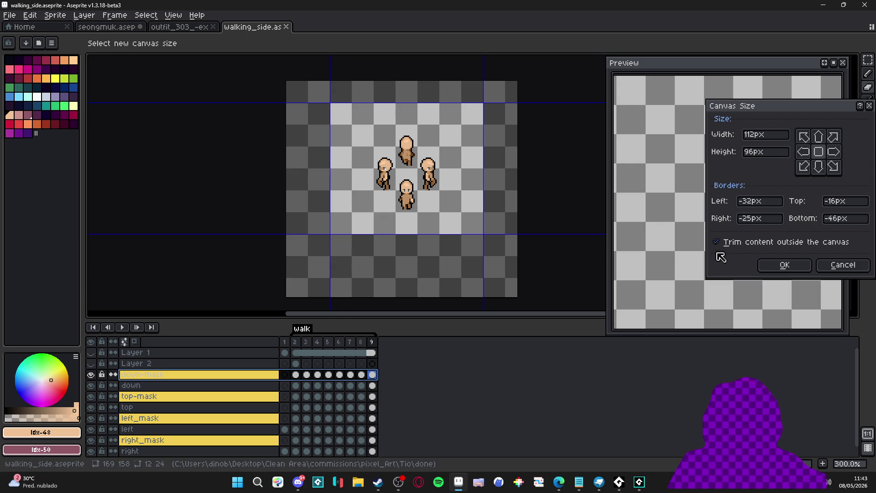
left_click(785, 265)
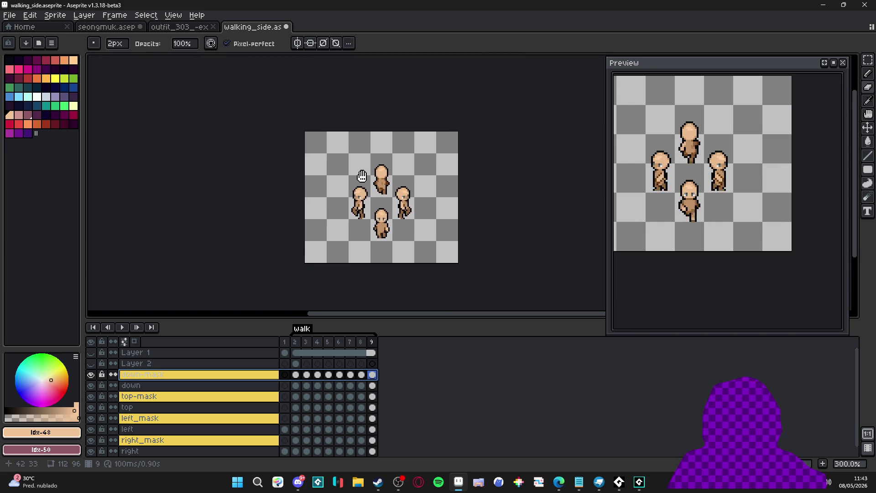
Save the sprite from the File menu.
left_click(9, 15)
left_click(48, 64)
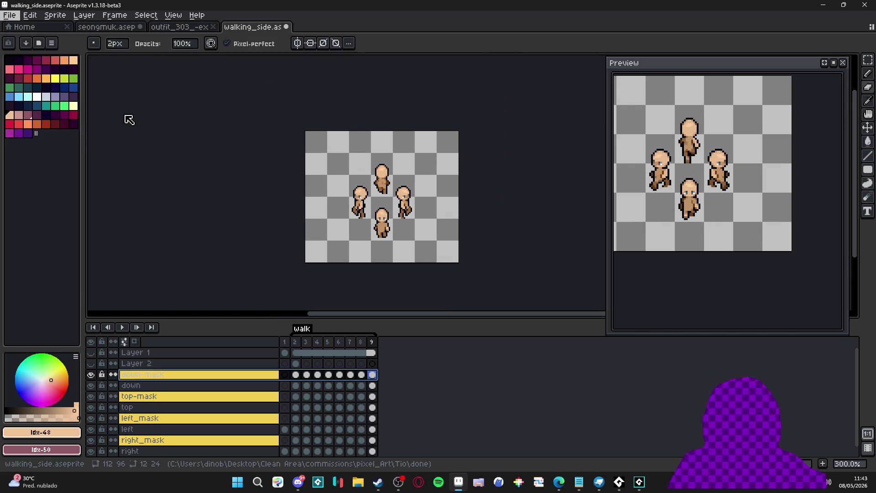
key("Return")
key("v")
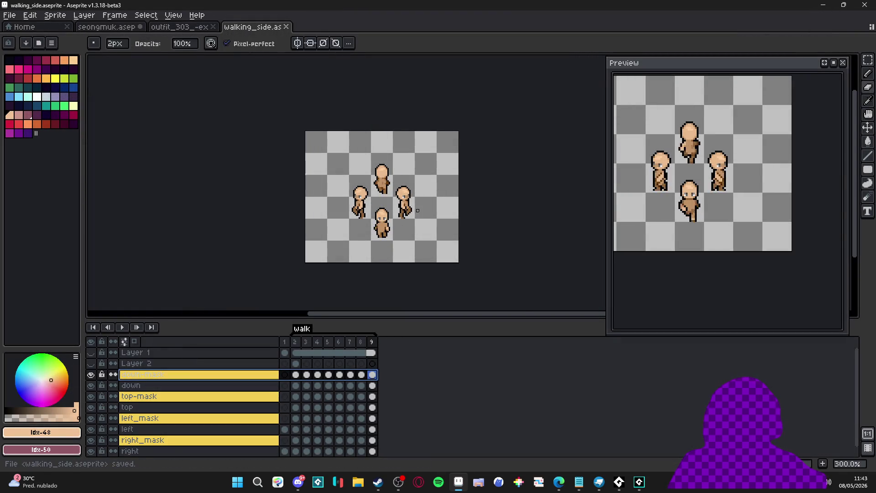
Export the animation as walking_characters.gif resized to 200%.
key("ctrl+alt+shift+s")
left_click(428, 131)
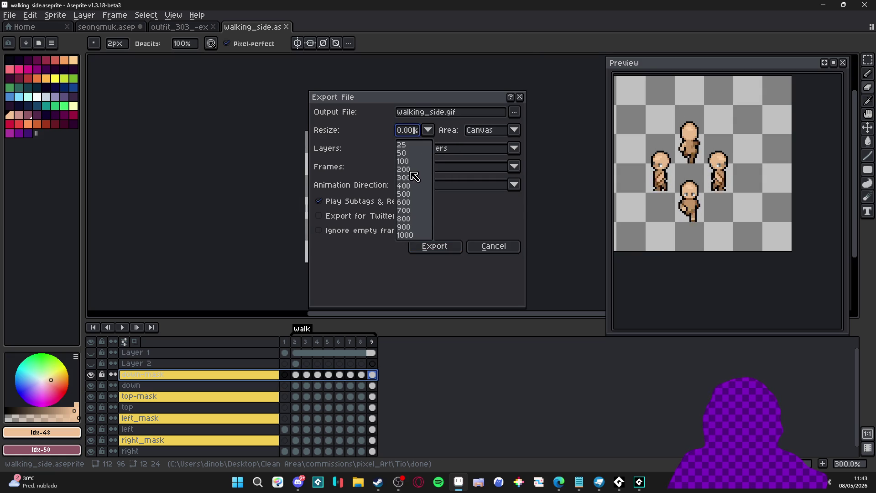
left_click(413, 170)
left_click(443, 113)
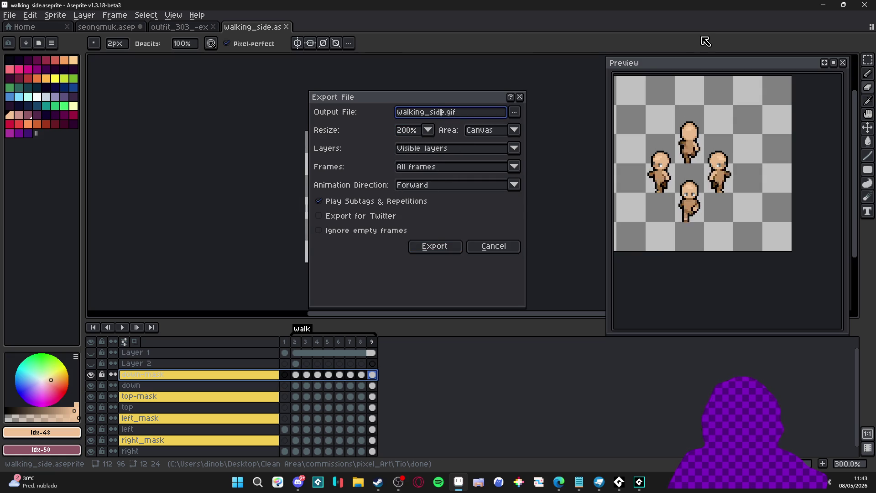
key("BackSpace")
type("character")
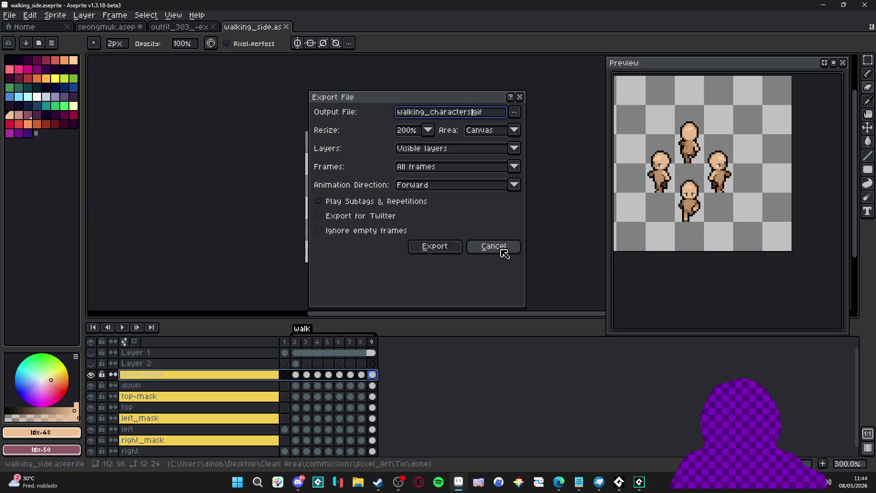
left_click(451, 247)
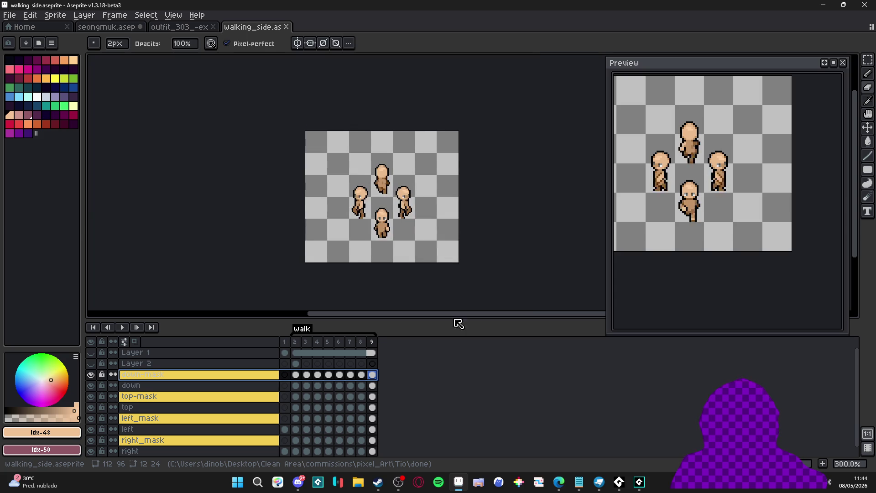
In File Explorer, go from showcase up to pixel_Art and open the Tio commission folder.
left_click(355, 478)
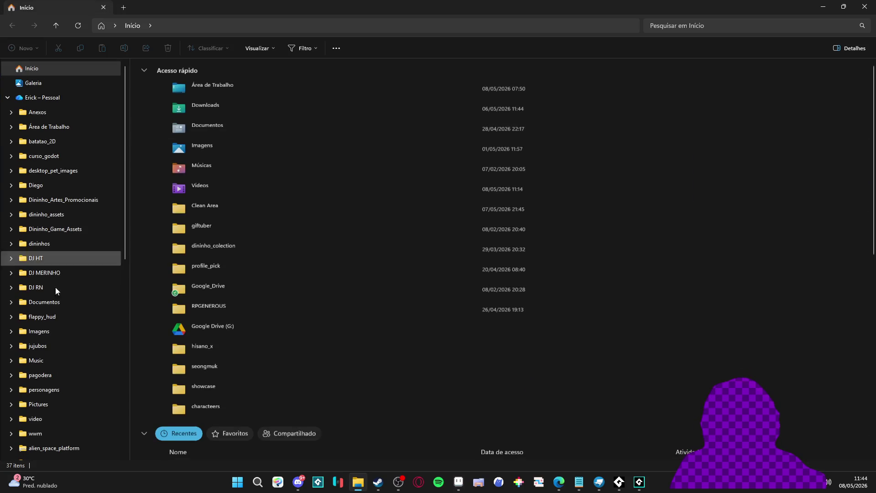
scroll(58, 413, "down", 6)
scroll(58, 413, "down", 3)
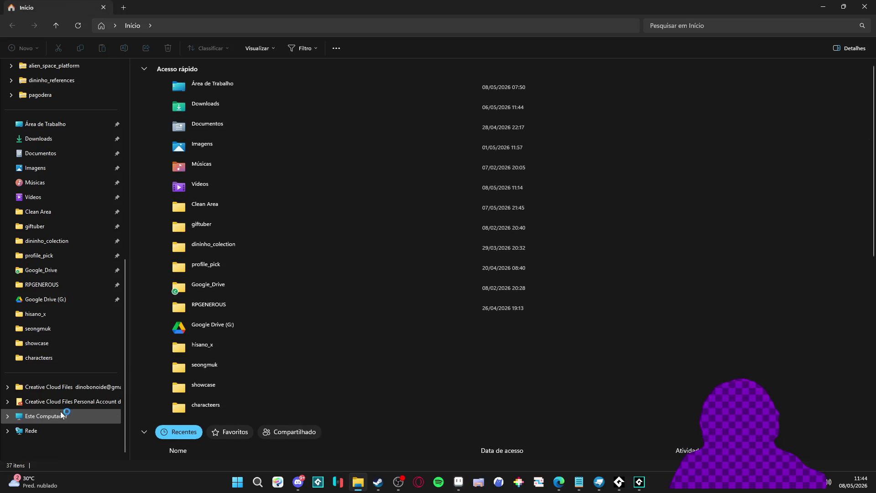
left_click(52, 343)
left_click(365, 26)
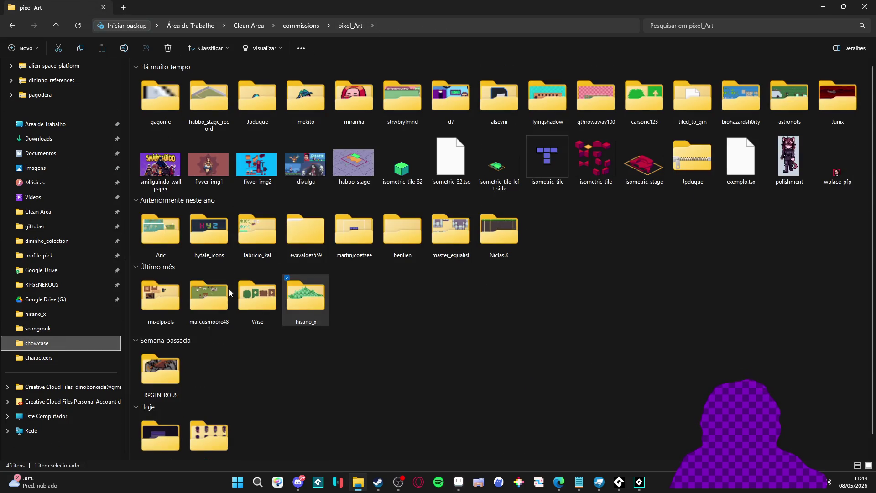
double_click(209, 428)
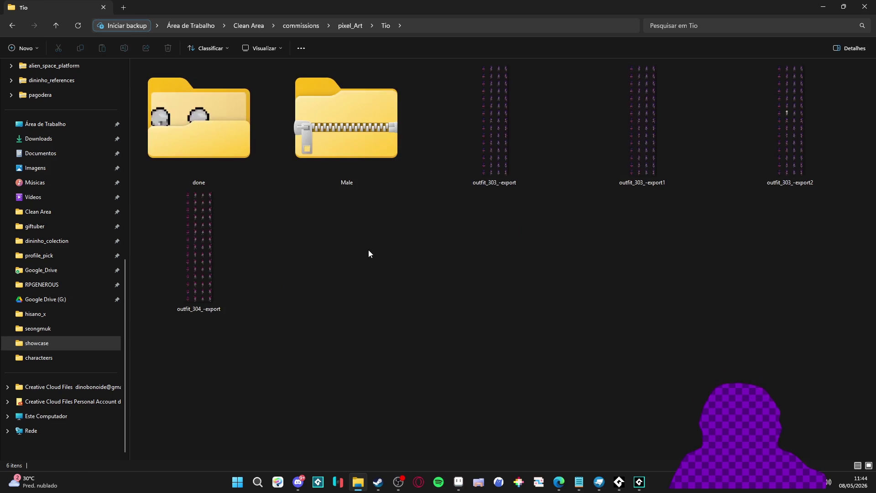
Check the exported files in Tio's done folder, go back to Tio, and return to Aseprite.
left_click(228, 113)
double_click(228, 111)
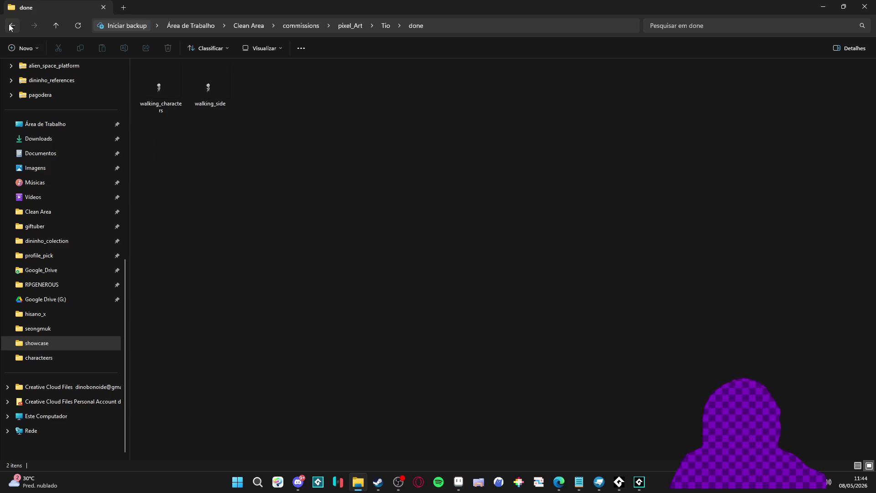
key("alt+Left")
left_click(368, 105)
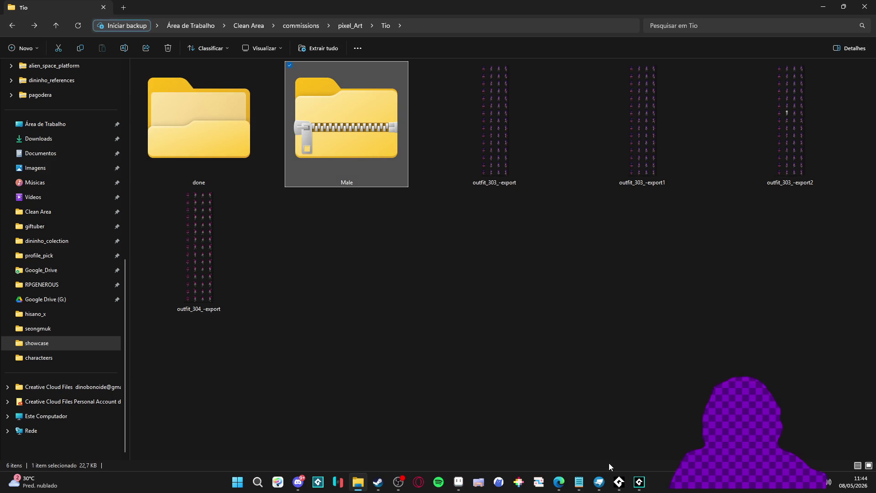
left_click(459, 482)
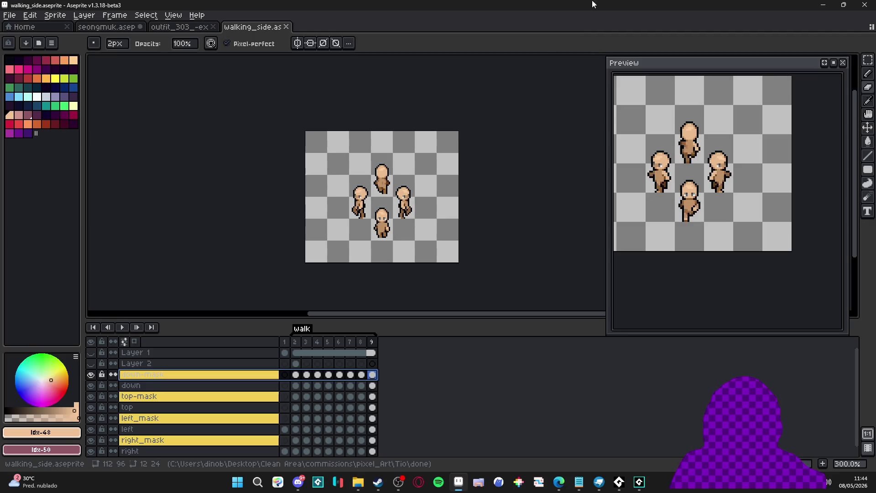
key("ctrl+alt+shift+s")
left_click(515, 113)
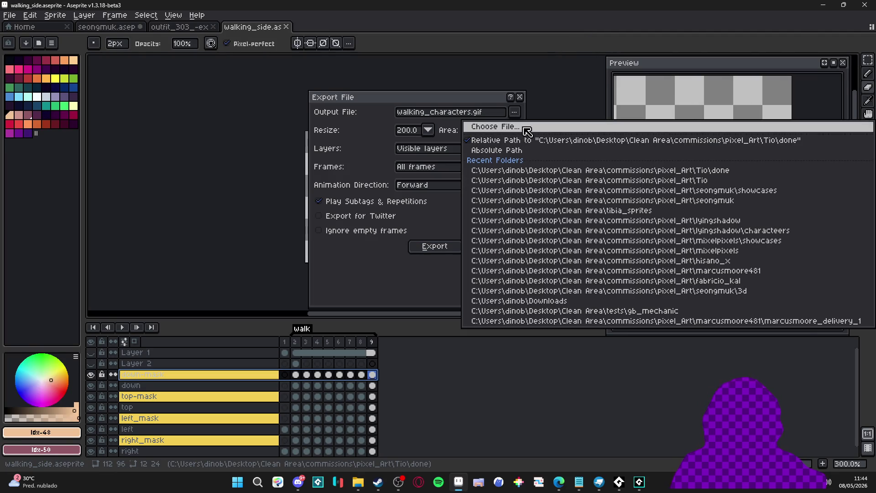
left_click(496, 127)
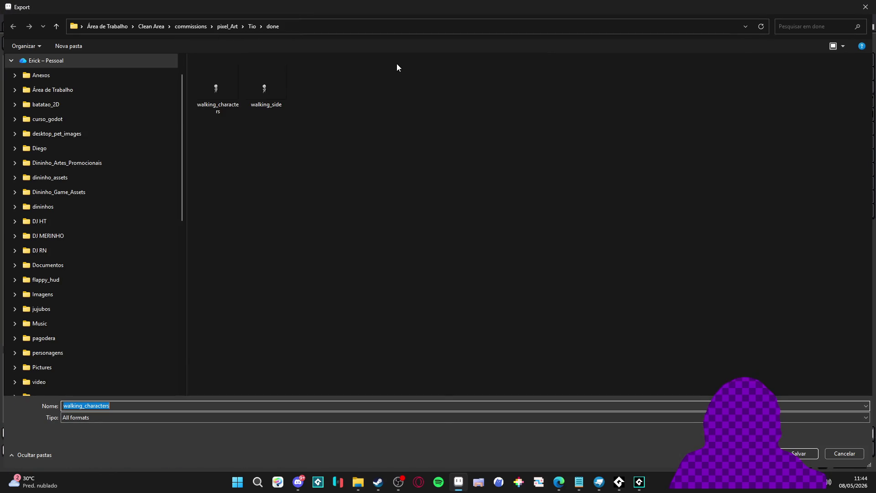
left_click(842, 454)
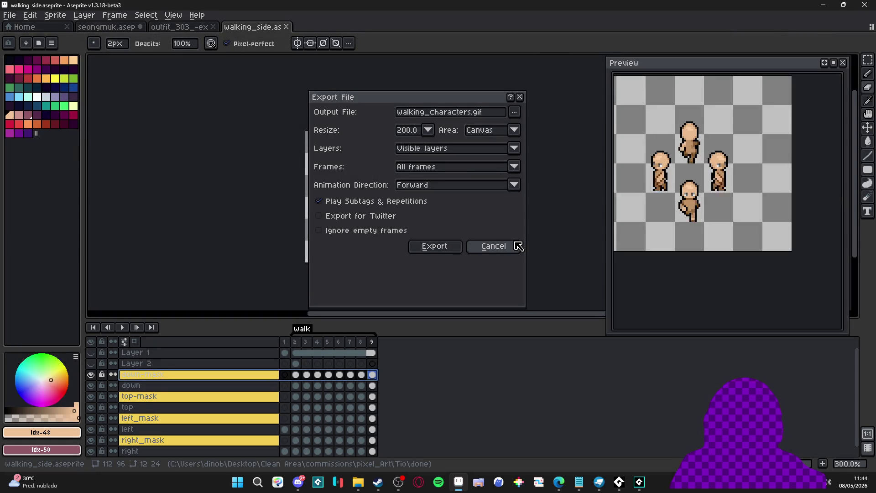
left_click(515, 245)
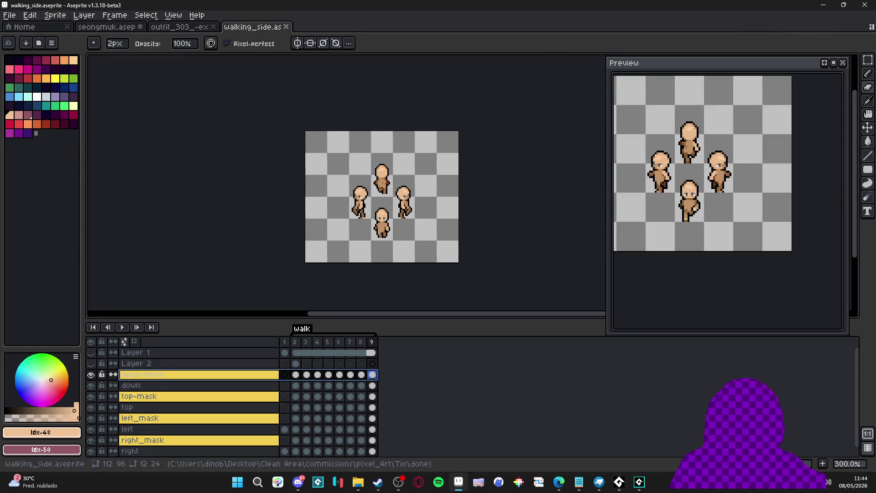
left_click(363, 483)
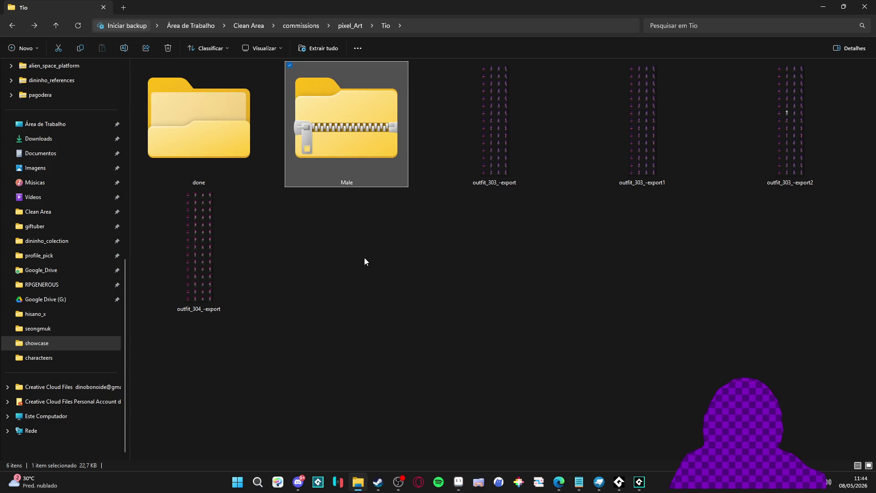
double_click(228, 123)
left_click(172, 85)
double_click(171, 86)
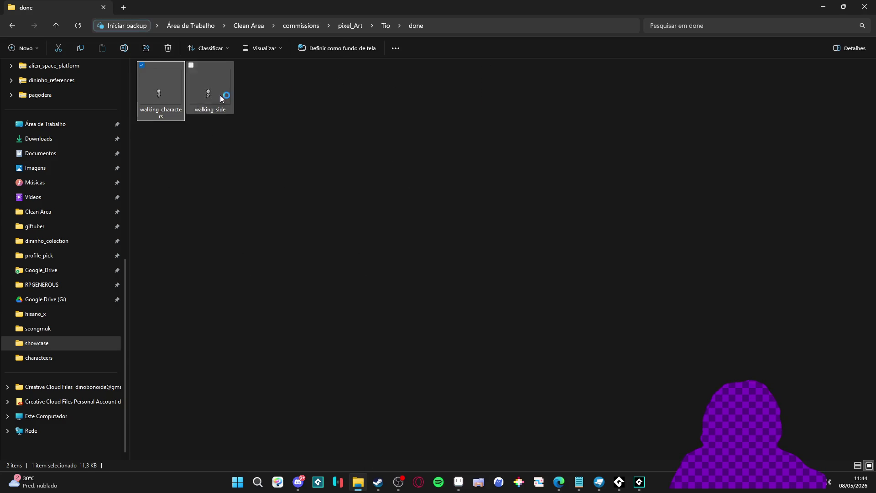
left_click(716, 98)
left_click(459, 483)
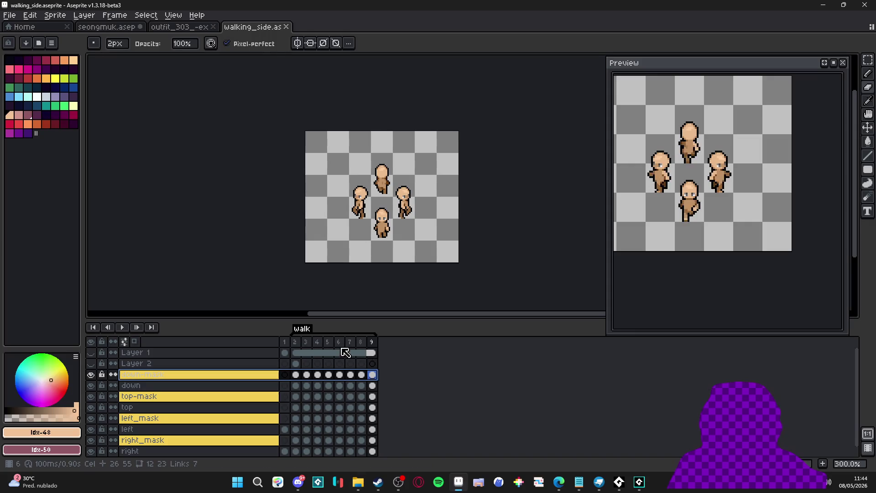
Re-export walking_characters.gif with only the walk tag's frames, overwrite it, and preview it.
key("ctrl+alt+shift+s")
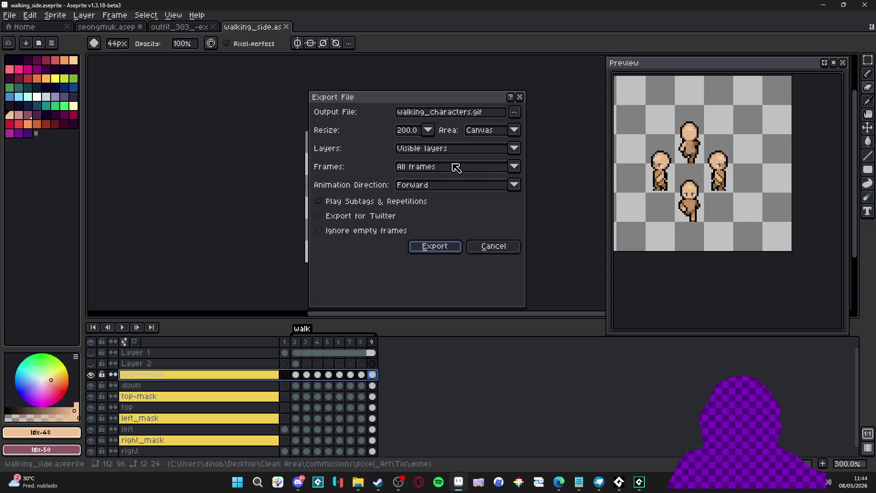
left_click(456, 167)
left_click(452, 198)
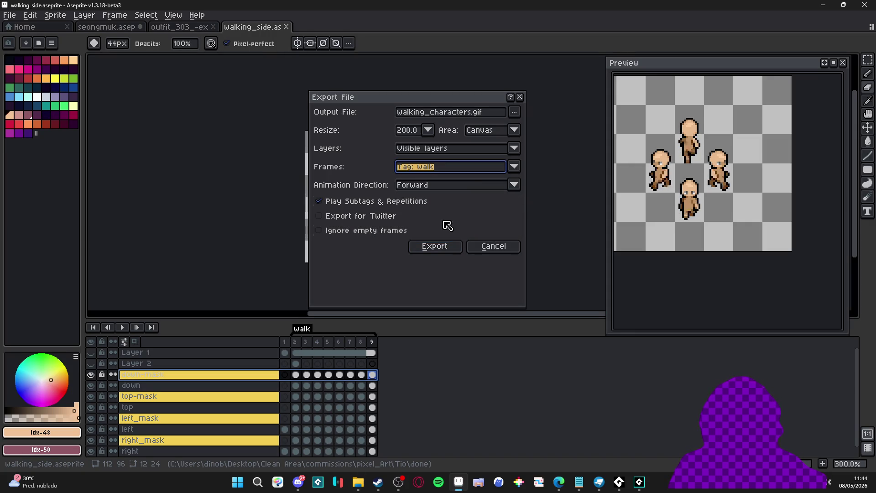
left_click(435, 246)
left_click(435, 266)
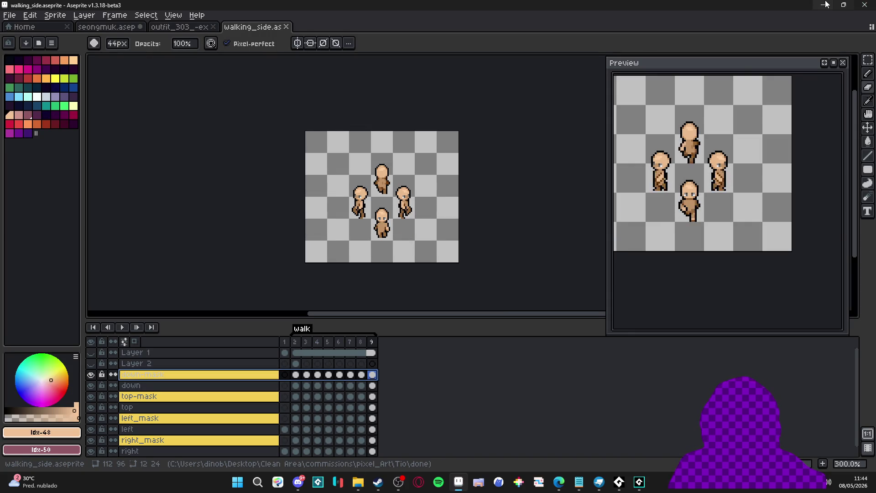
key("alt+Tab")
double_click(178, 87)
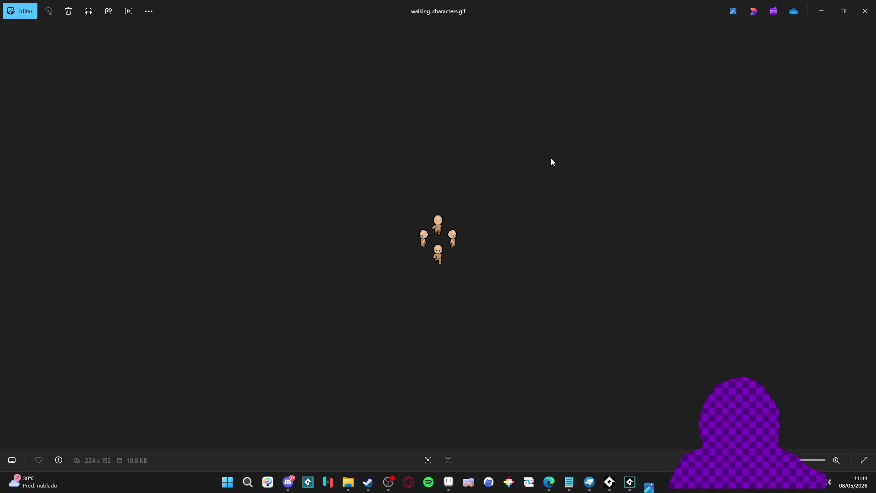
left_click(841, 4)
Export the GIF again resized to 300%, replace the earlier file, and close the outdated preview.
key("alt+Tab")
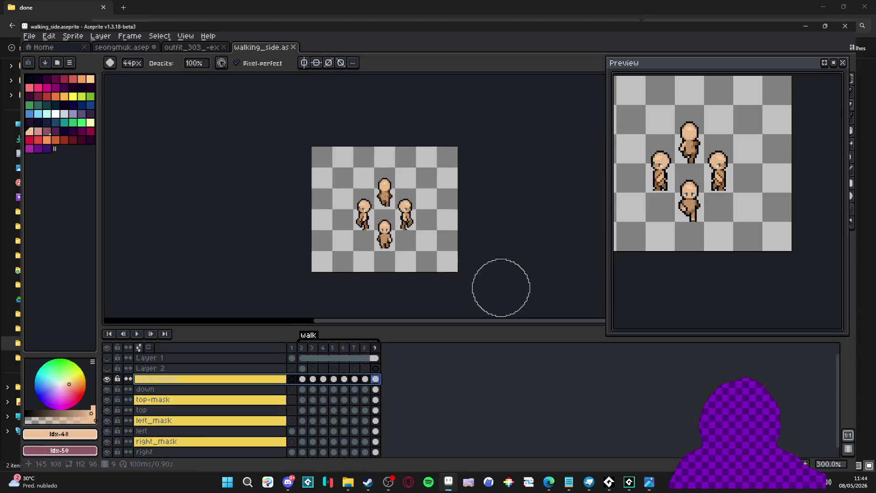
key("ctrl+shift+e")
left_click(428, 130)
left_click(416, 180)
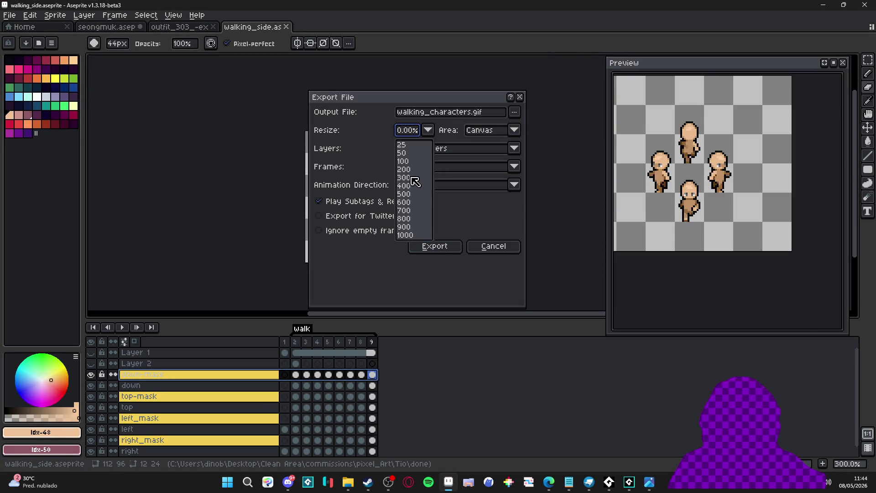
left_click(434, 246)
left_click(475, 269)
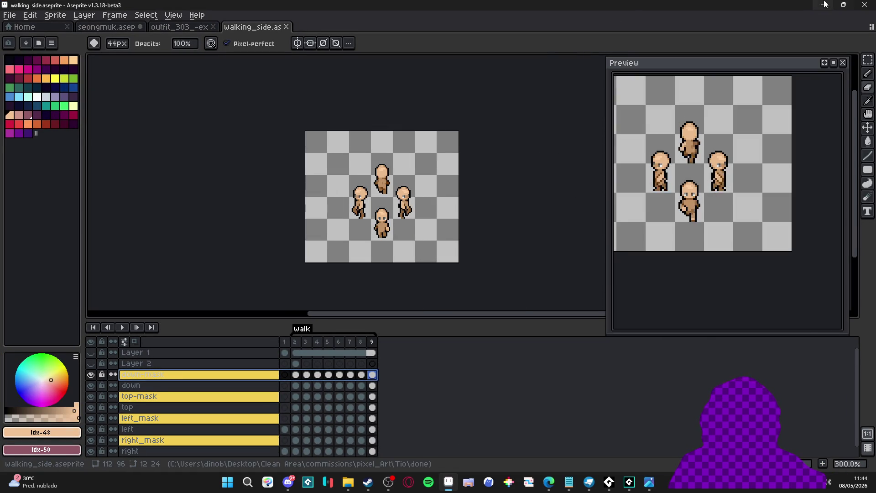
key("alt+Tab")
left_click(725, 94)
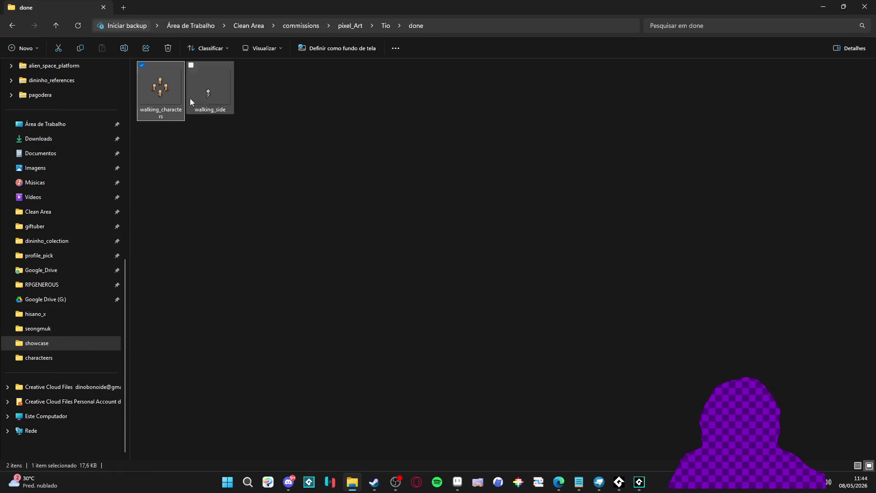
double_click(178, 99)
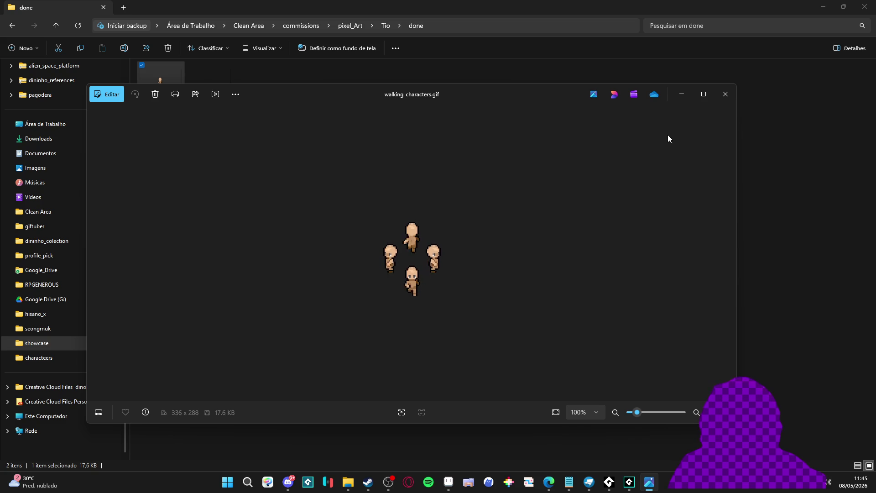
left_click(725, 94)
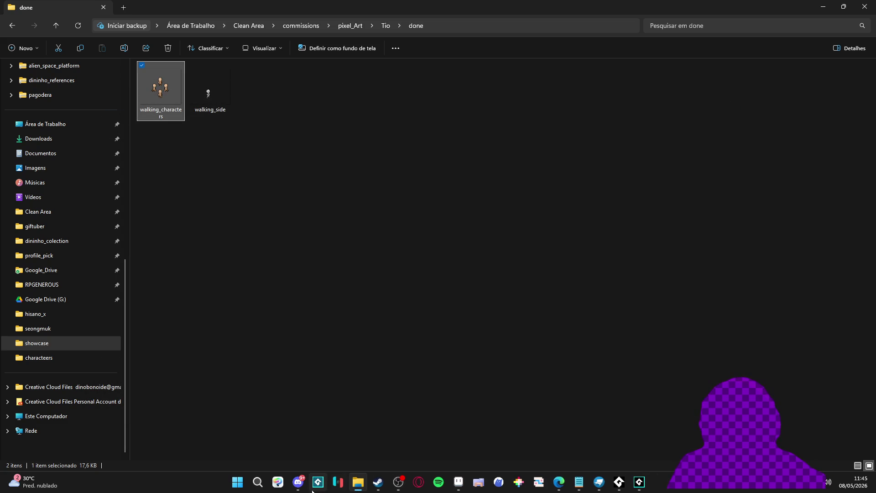
left_click(298, 482)
left_click(298, 481)
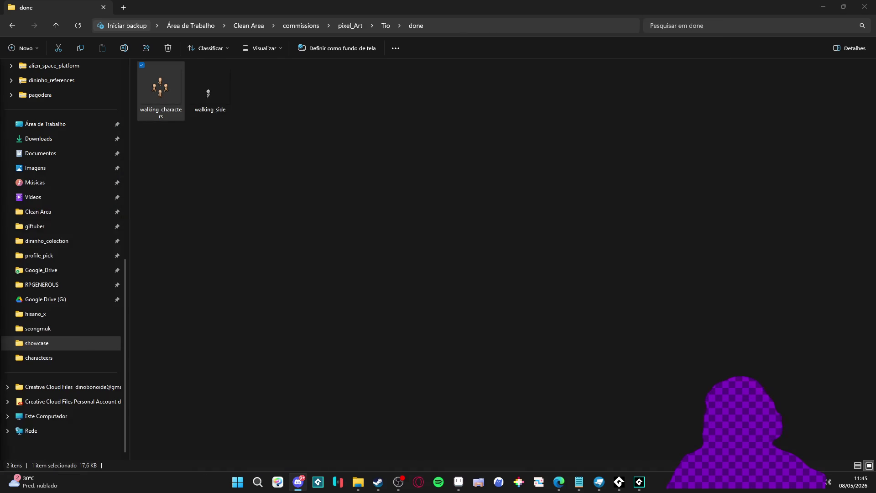